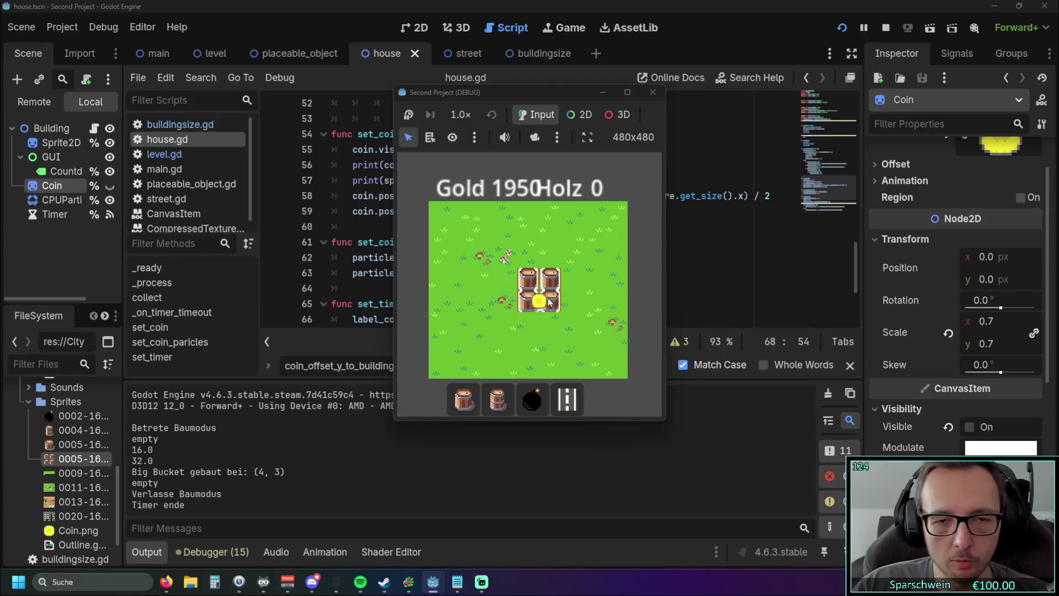
Stop the game, change line 59 to coin.position.y = (coin.texture.get_size().y * - 1), and rerun
click(645, 97)
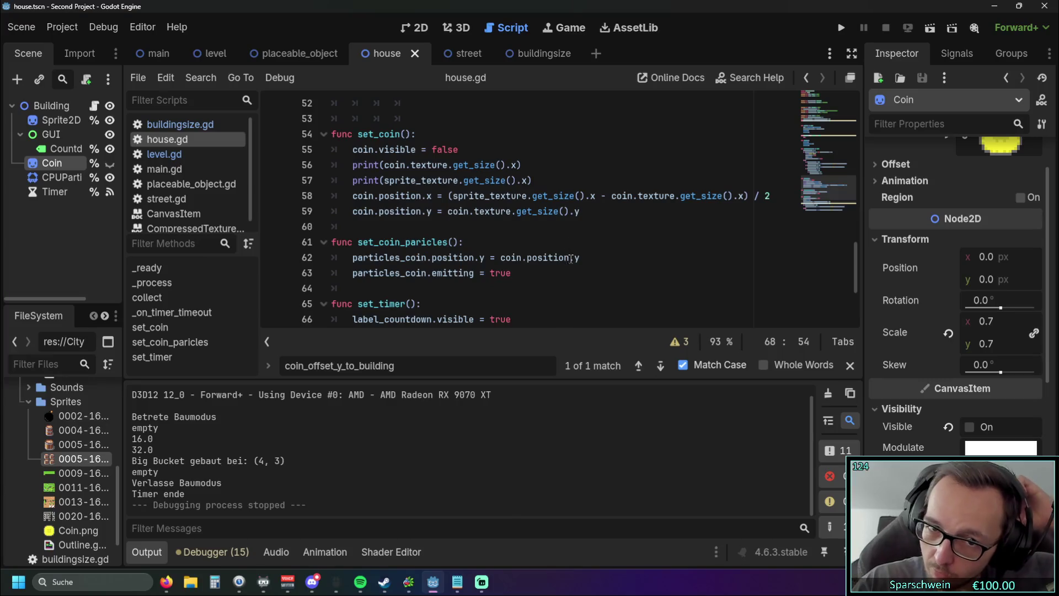
click(582, 226)
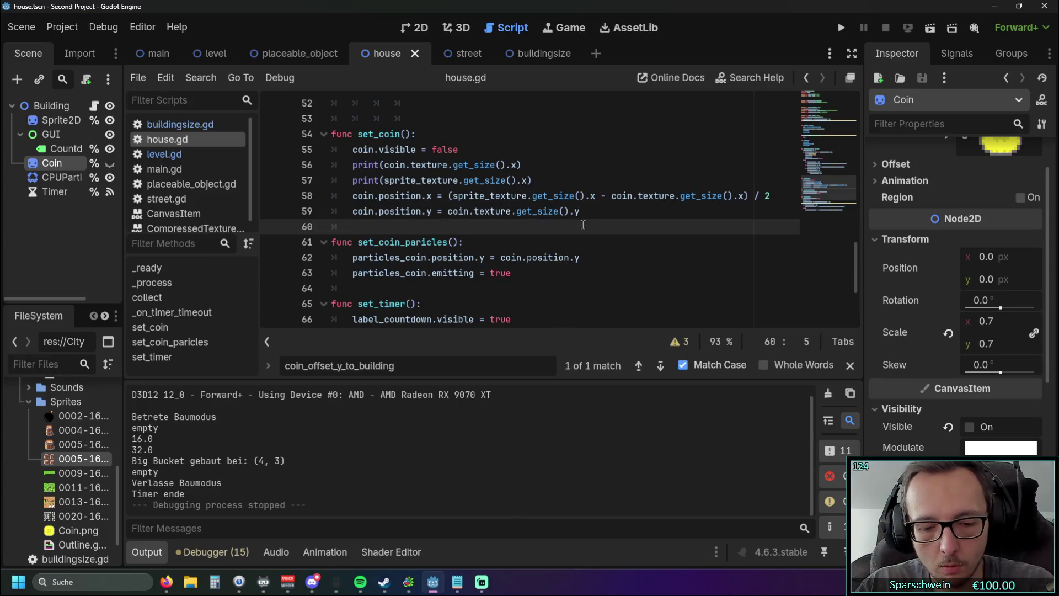
key(Up)
key(End)
key(Home)
key(ctrl+Right)
key(ctrl+Right)
key(ctrl+Right)
text(()
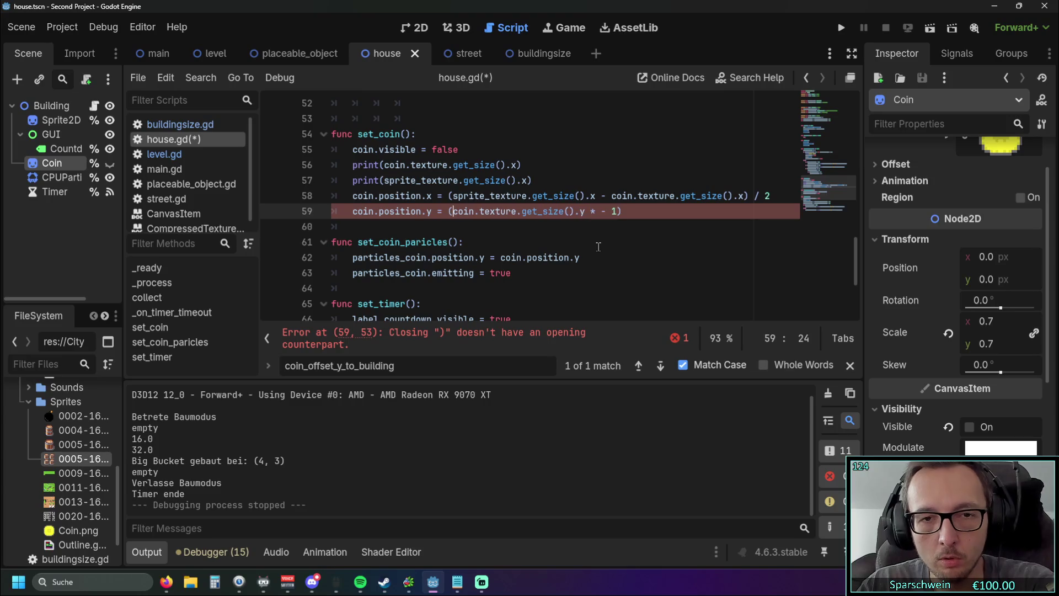
click(603, 247)
click(841, 28)
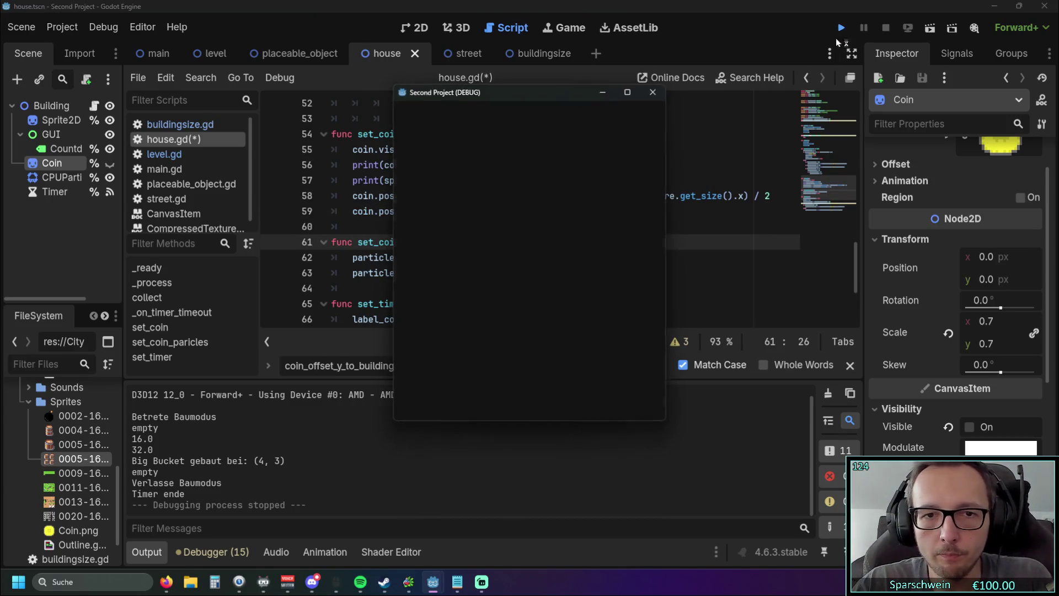
Place a Big Bucket and a barrel at grid cell (6, 3), check the coins, then stop the game
click(498, 400)
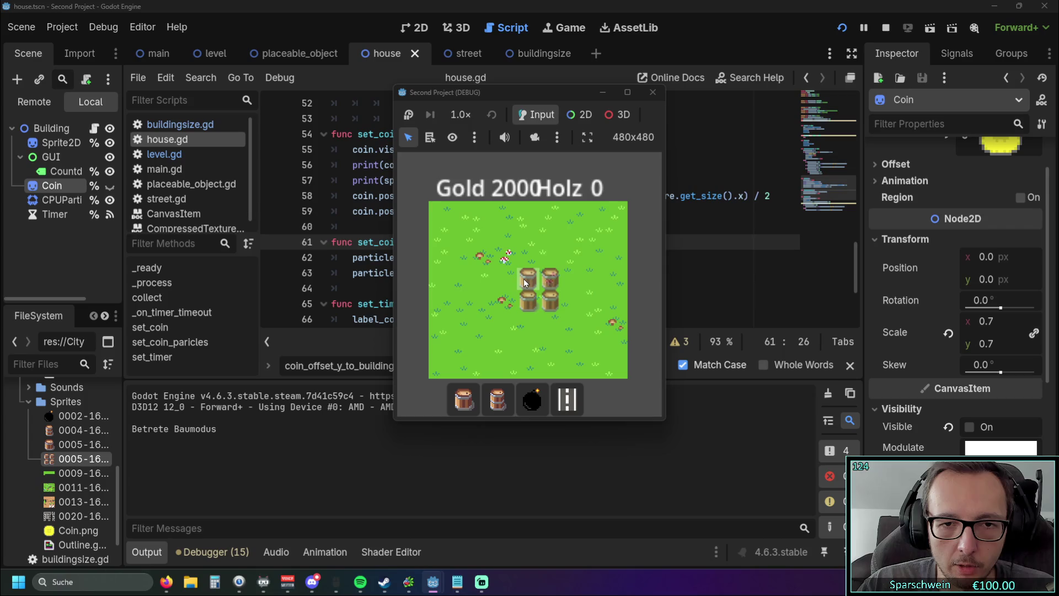
click(524, 279)
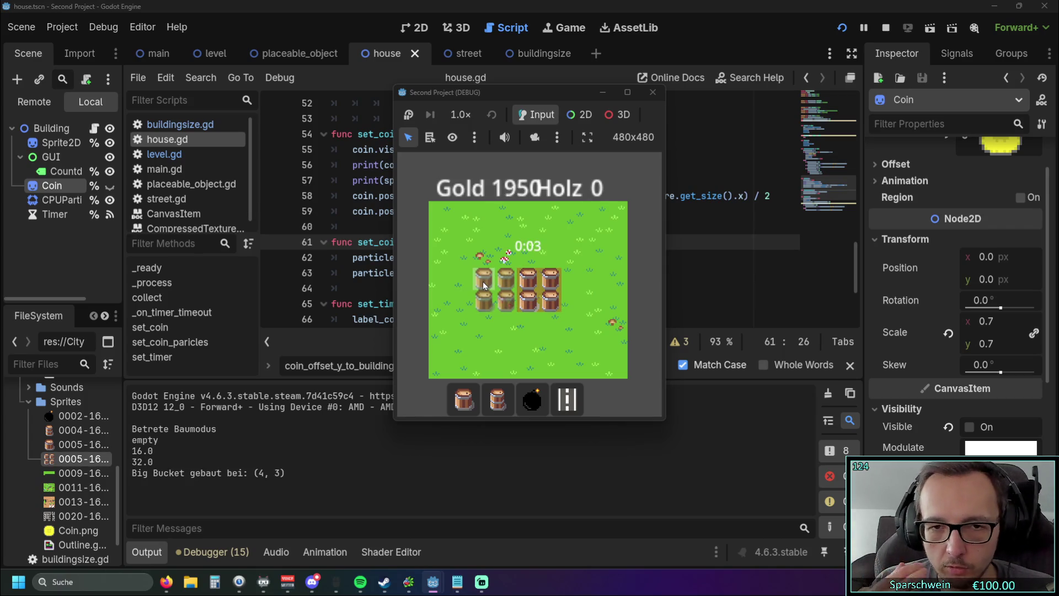
right_click(483, 281)
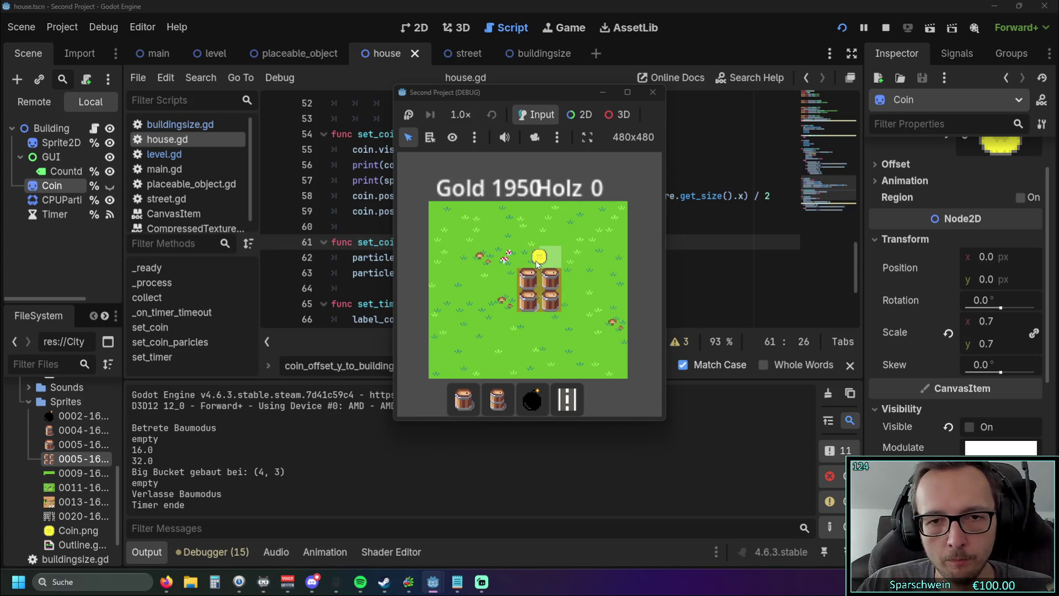
click(498, 399)
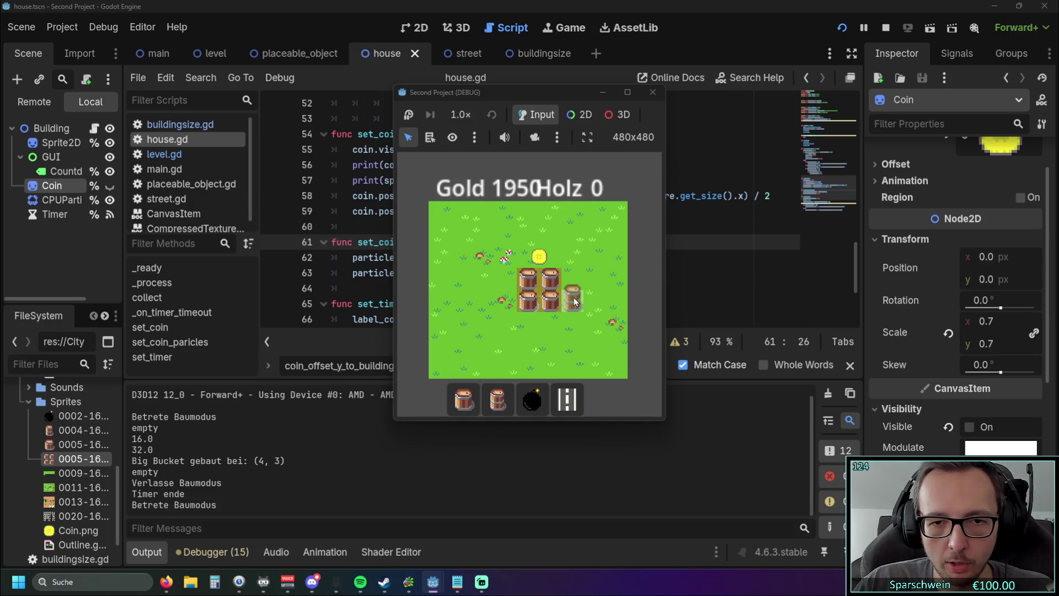
click(568, 286)
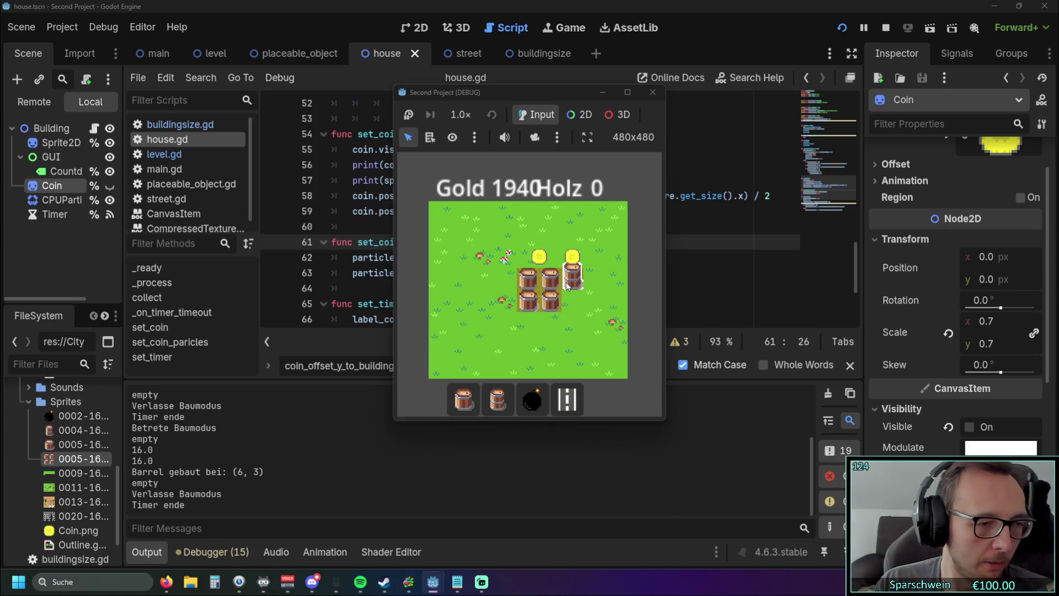
click(652, 93)
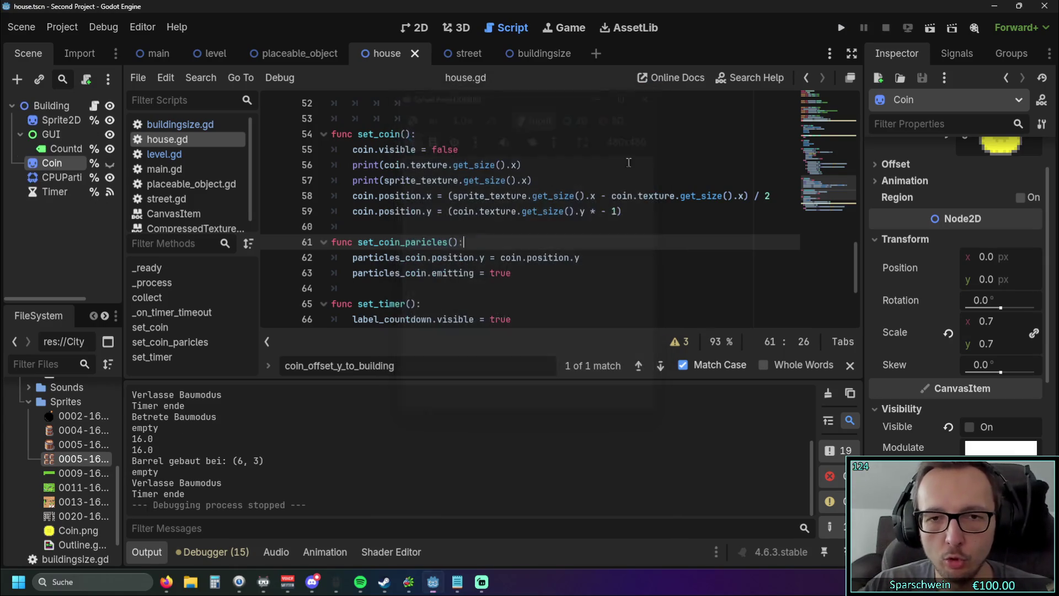
Select and copy the coin_offset_y_to_building variable name on line 12
scroll(563, 252, up, 15)
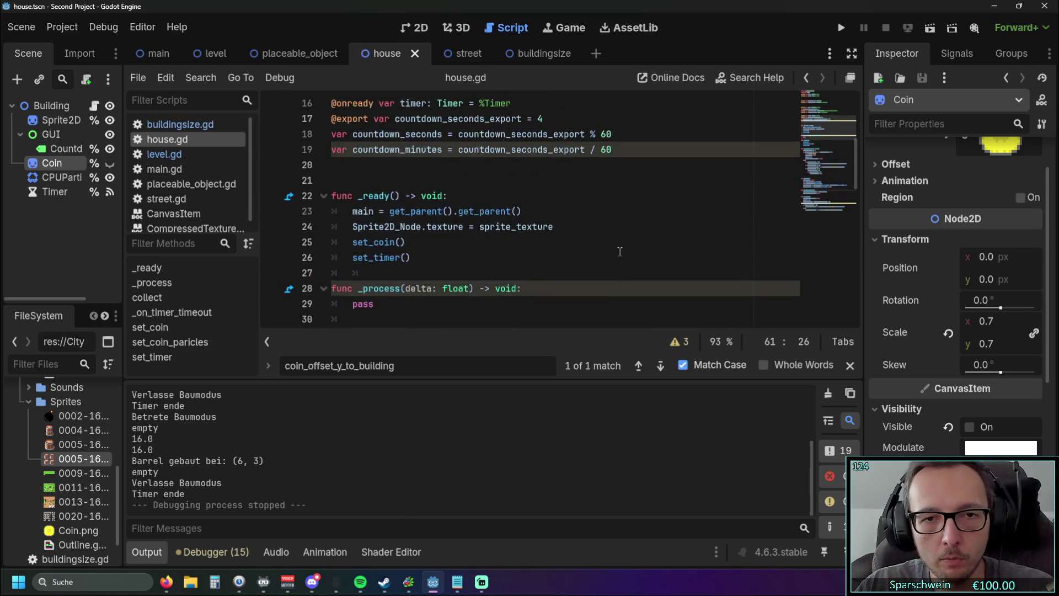
click(484, 180)
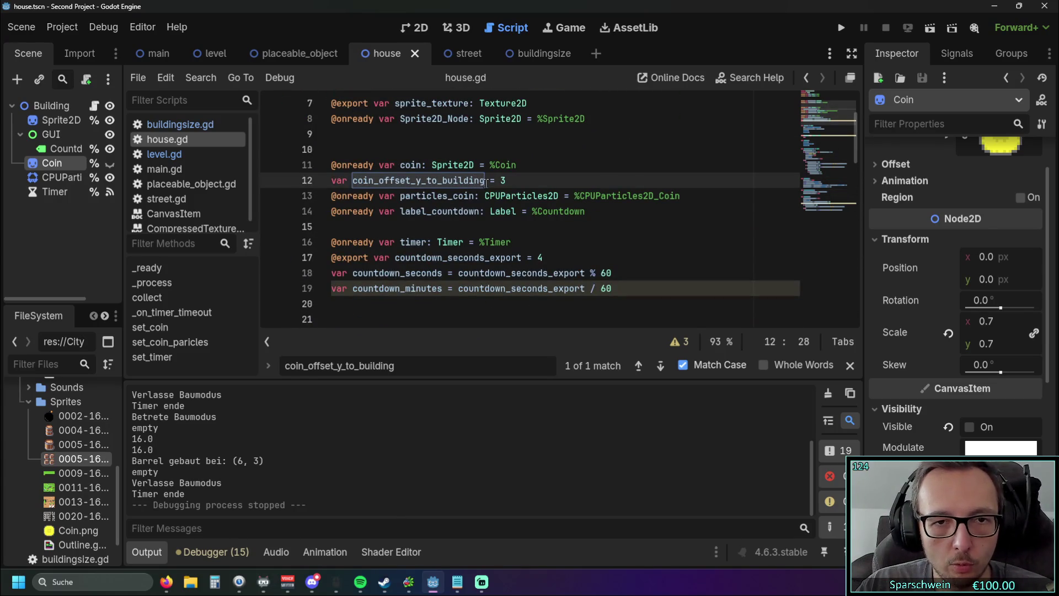
drag(484, 180, 352, 183)
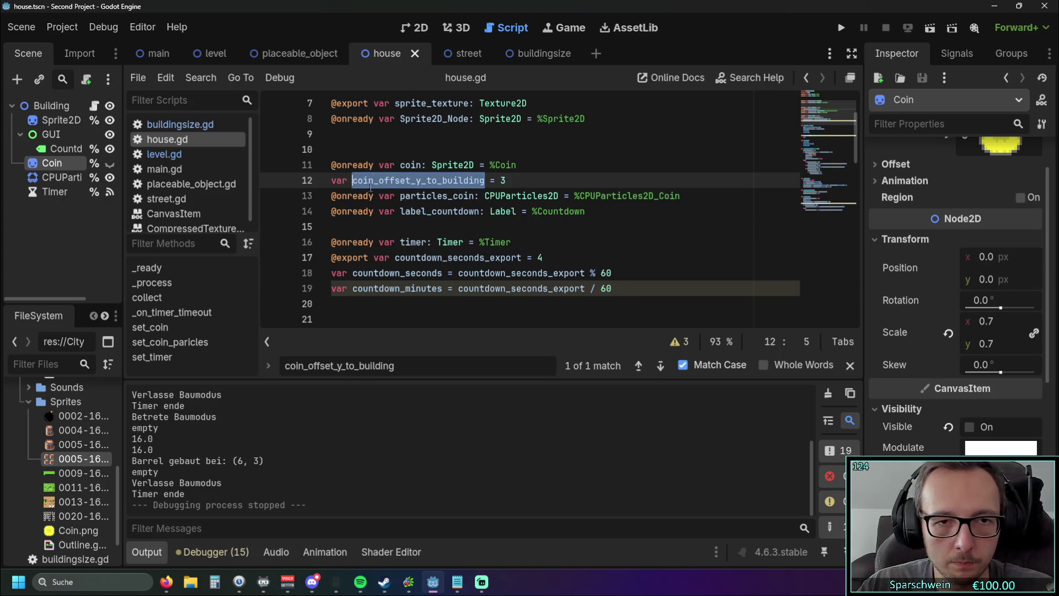
click(389, 194)
click(424, 180)
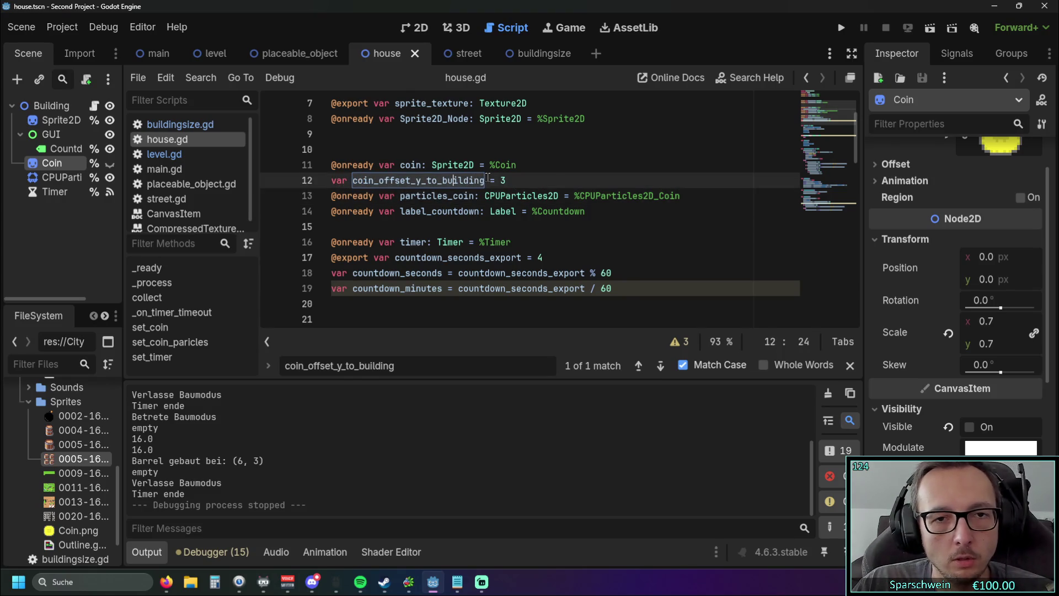
drag(484, 180, 355, 183)
key(ctrl+c)
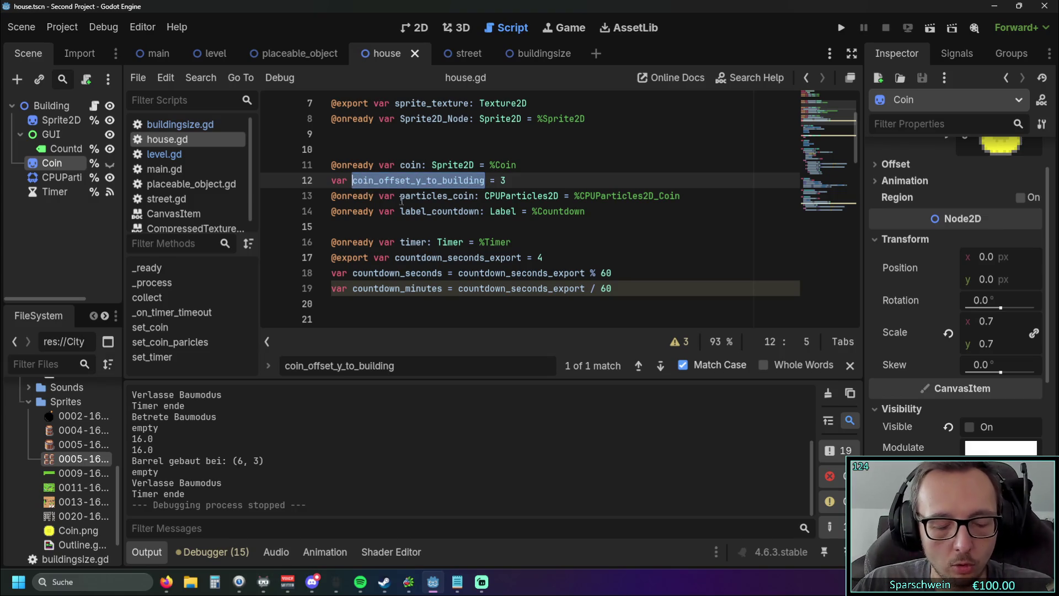
scroll(589, 256, down, 15)
scroll(590, 256, up, 1)
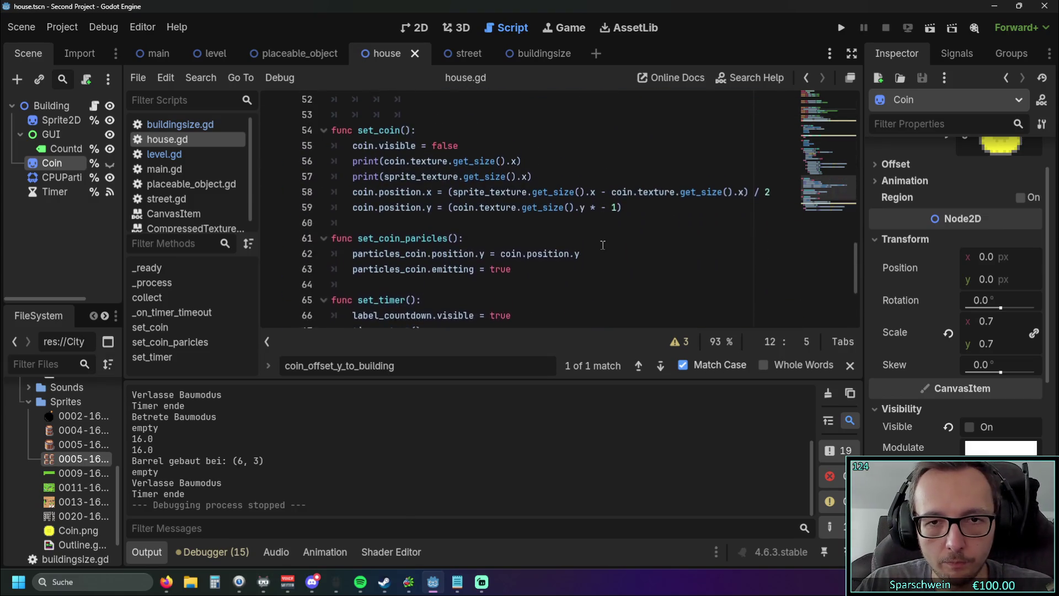
Append ' + coin_offset_y_to_building' to line 59 and run the game with F5
click(640, 211)
text(+)
key(ctrl+v)
click(633, 211)
key(End)
click(791, 255)
key(F5)
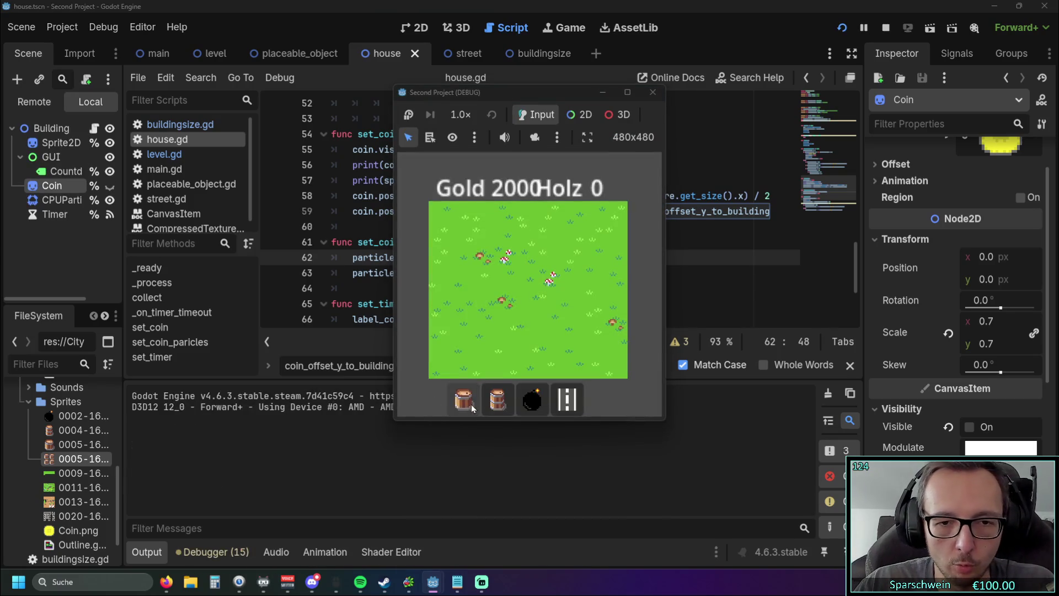
Place a Big Bucket and a barrel at grid cell (5, 3), then stop the game
click(470, 404)
click(510, 291)
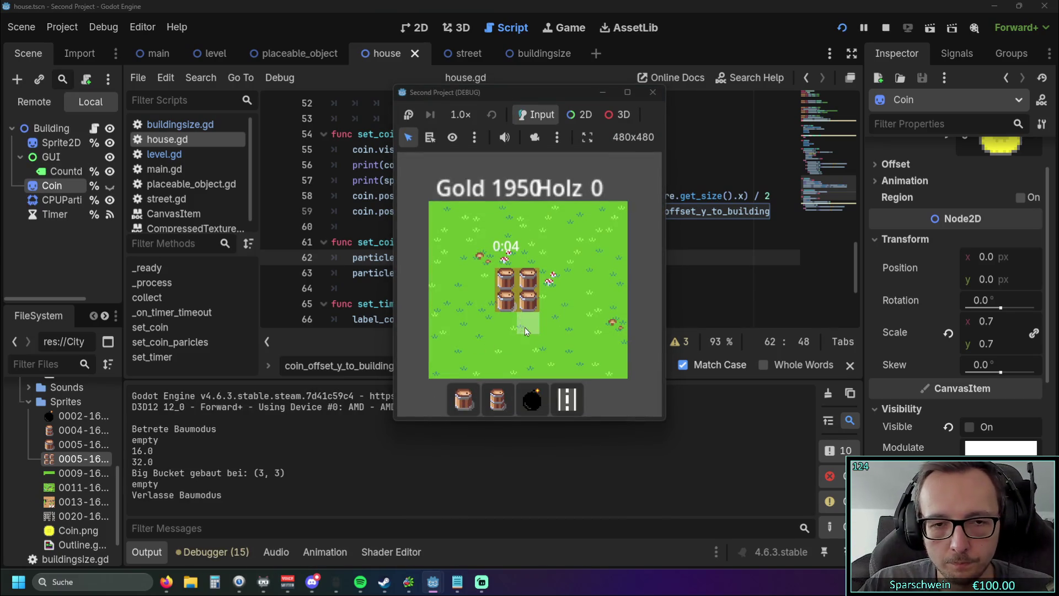
click(497, 399)
click(545, 283)
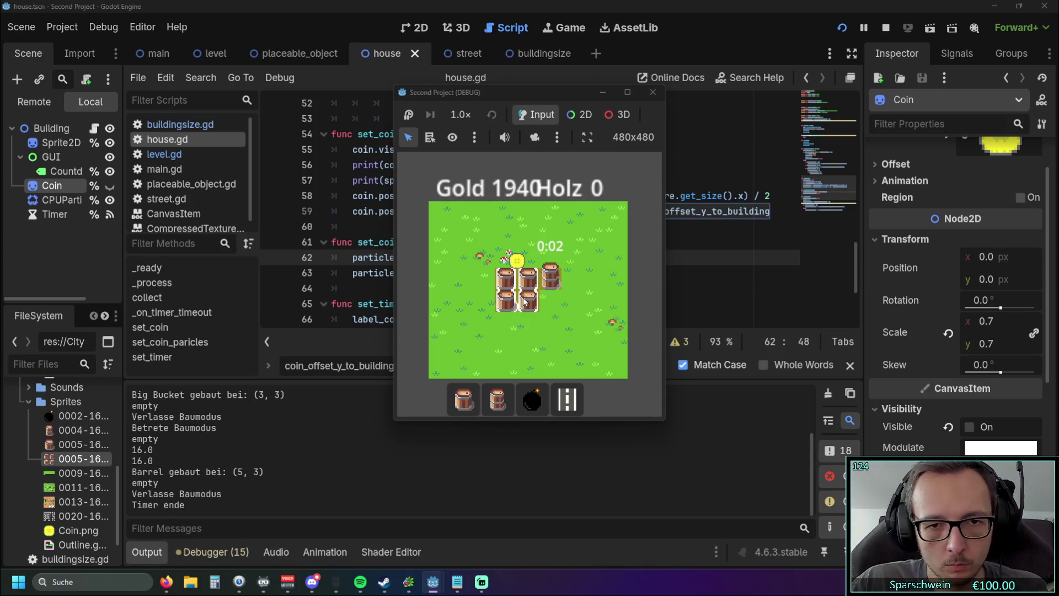
click(652, 92)
click(620, 213)
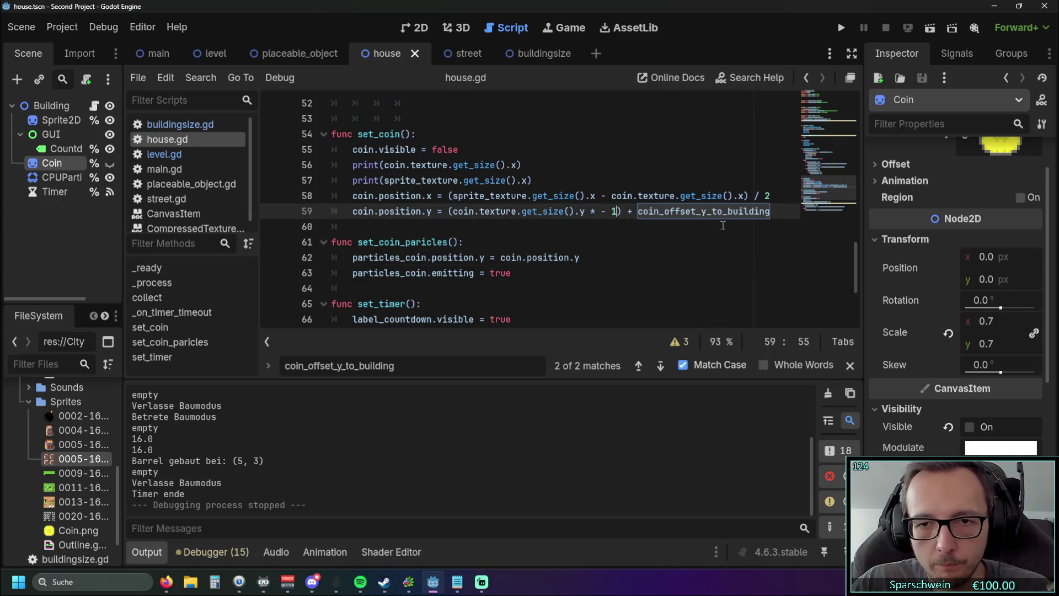
Move coin_offset_y_to_building inside line 59's parentheses next to the coin height
drag(770, 211, 638, 211)
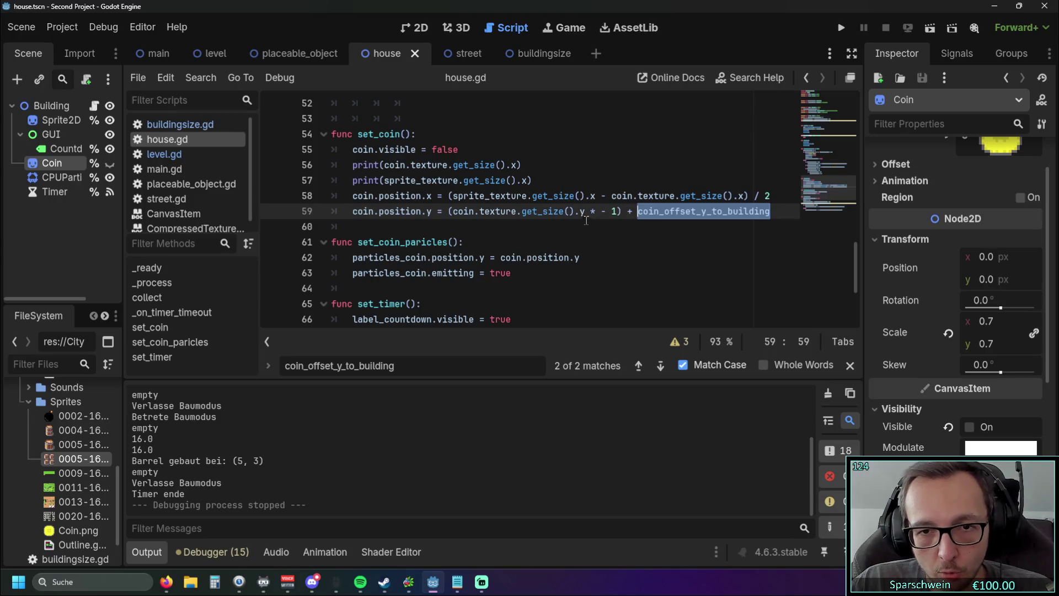
click(601, 212)
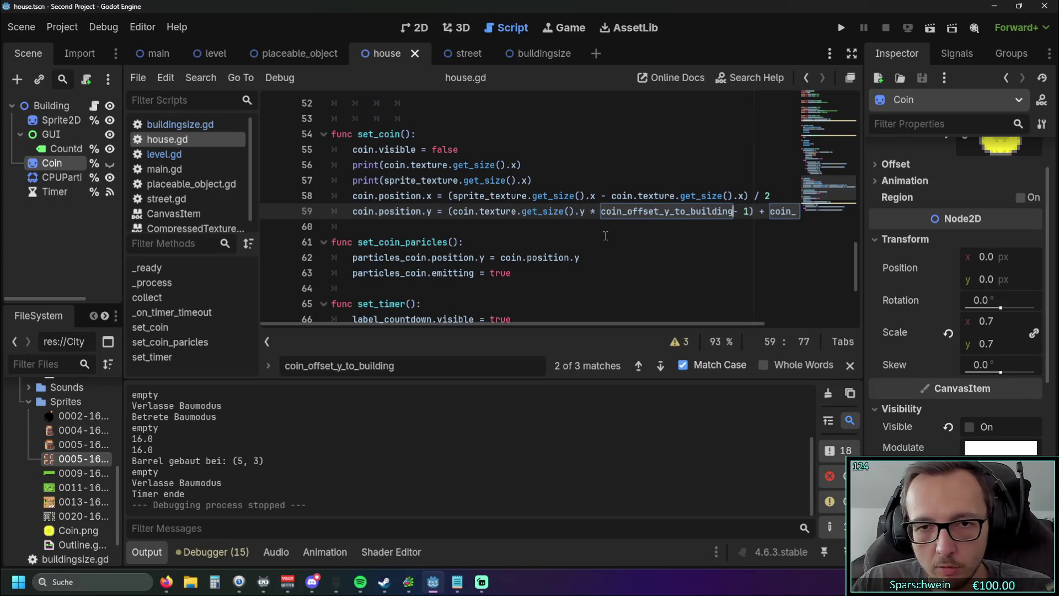
key(ctrl+v)
drag(641, 324, 647, 324)
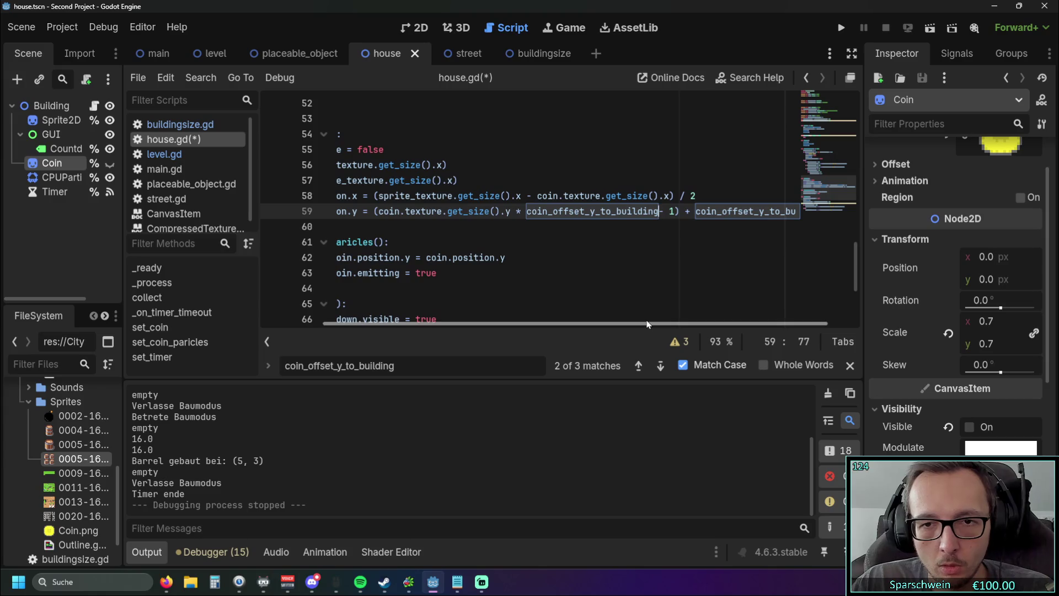
click(522, 212)
text(+)
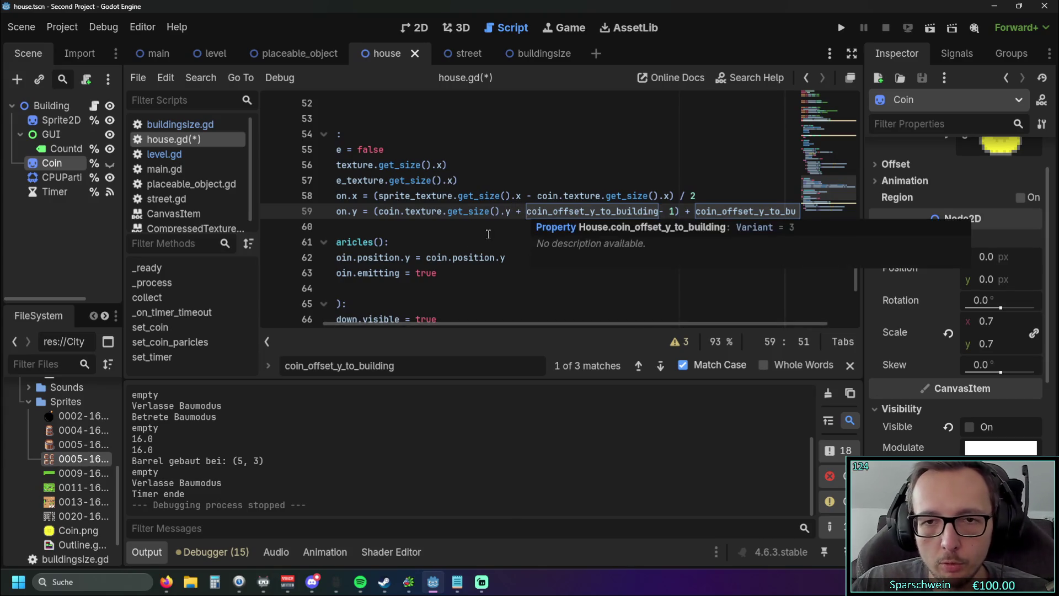
click(661, 211)
key(Right)
key(Delete)
key(Delete)
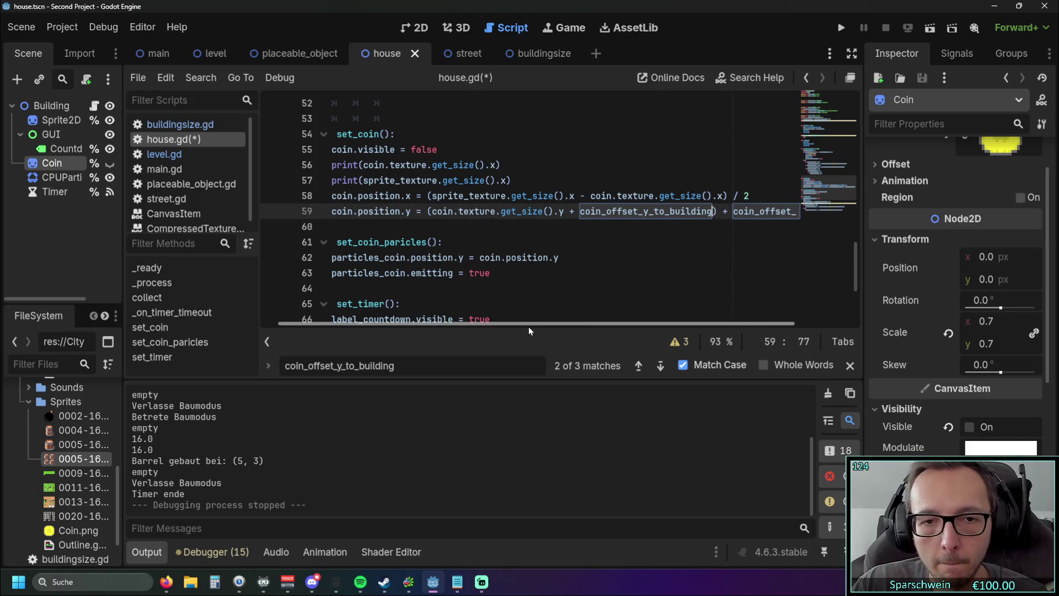
drag(528, 323, 589, 323)
key(BackSpace)
Delete the duplicate trailing offset term, end line 59 with * -1, and launch the game
click(674, 211)
double_click(709, 211)
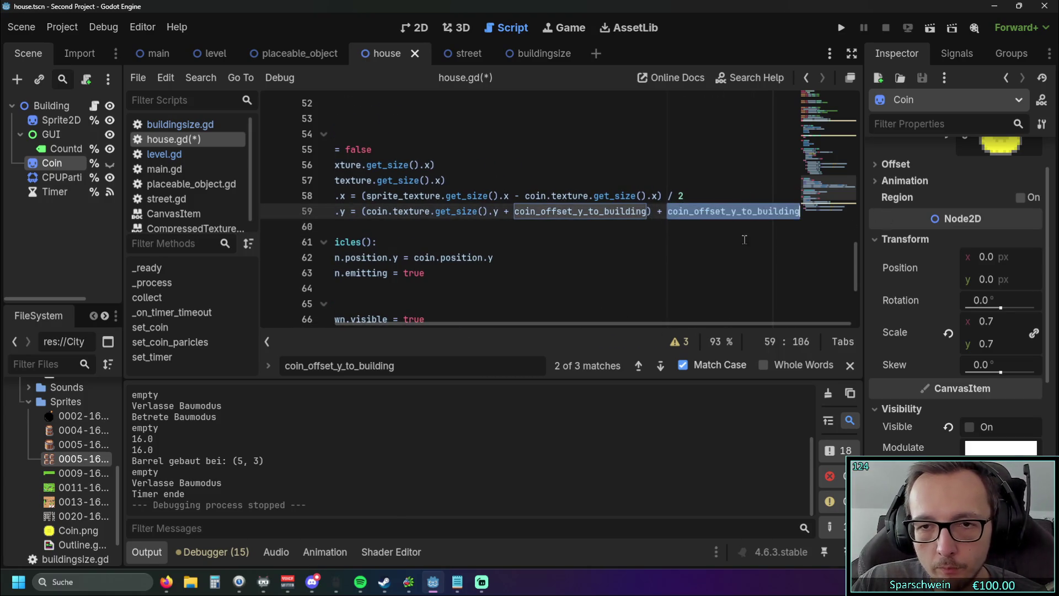
key(BackSpace)
key(BackSpace)
key(BackSpace)
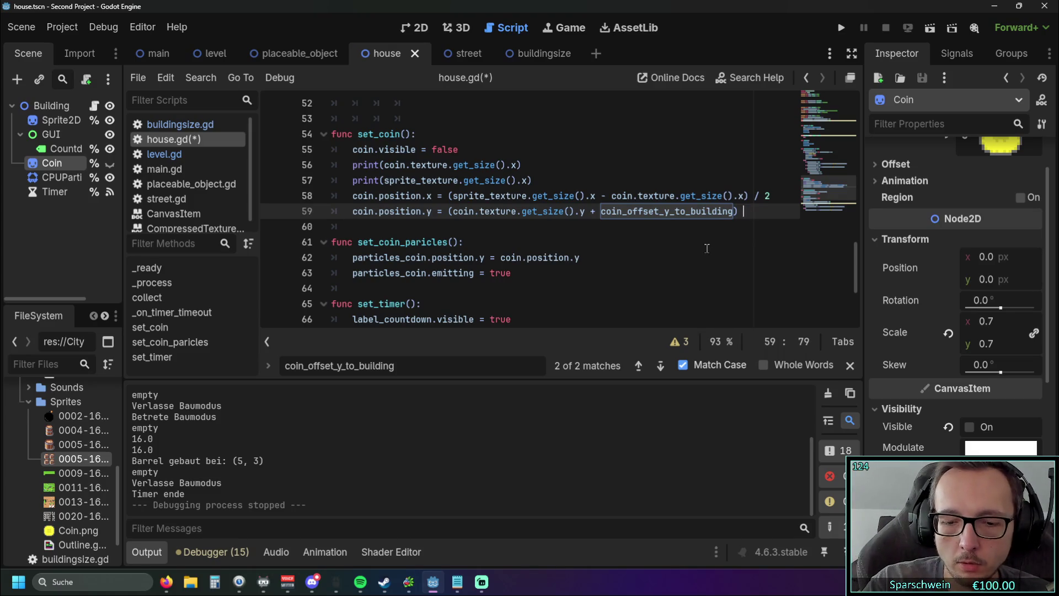
text(+ -1)
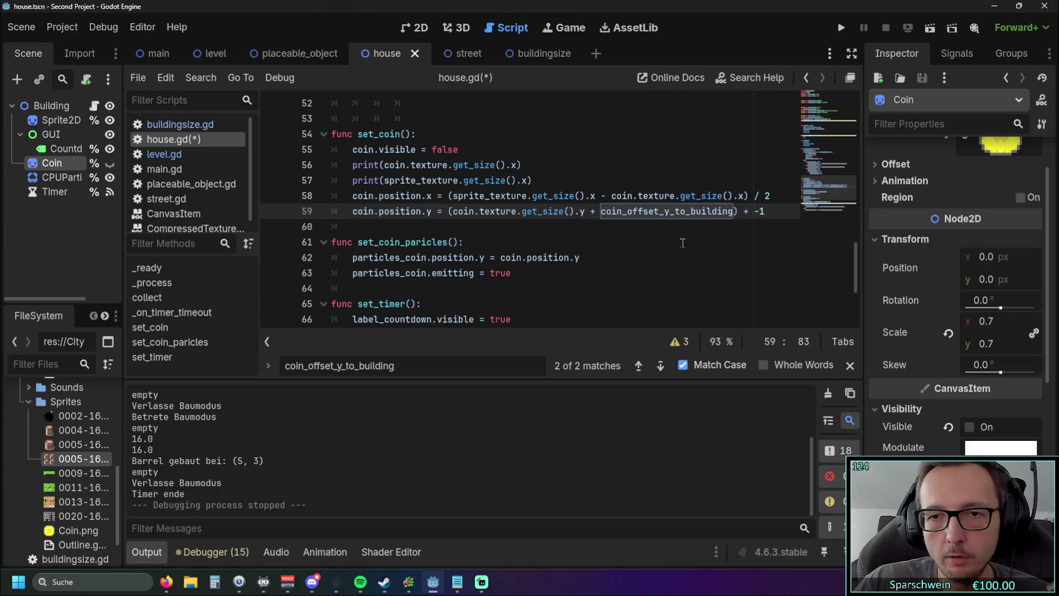
click(749, 212)
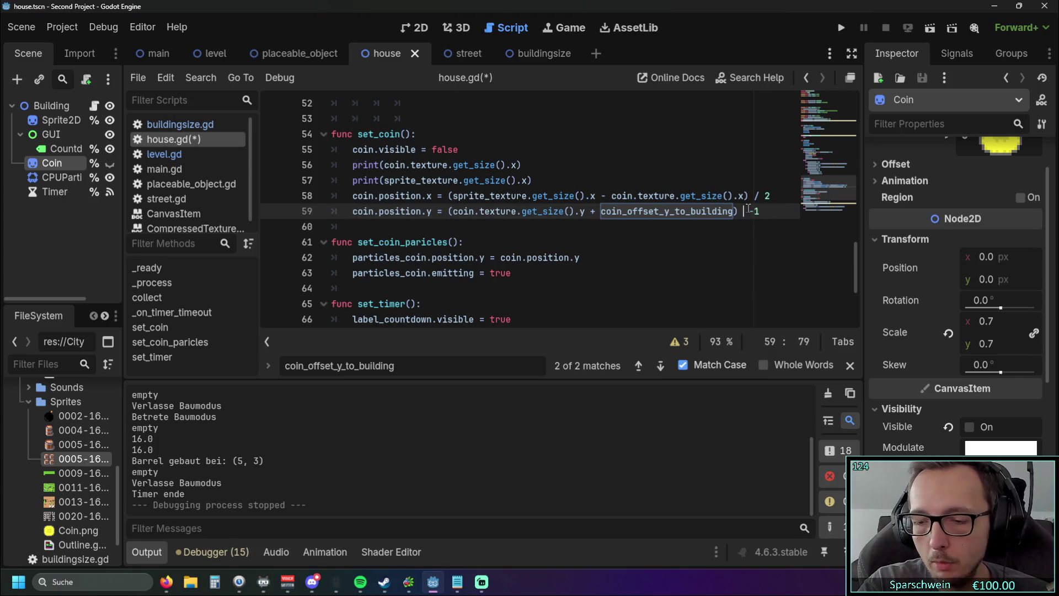
key(BackSpace)
text(*)
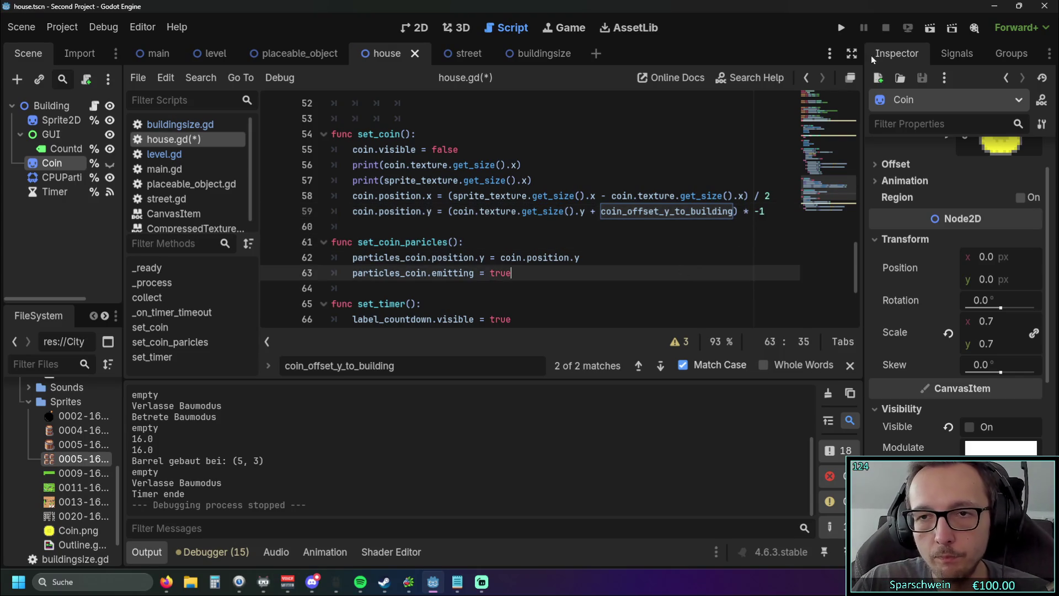
click(838, 31)
Place buildings on the grass, including a barrel at grid cell (4, 3), then stop the game
click(464, 401)
click(466, 403)
click(479, 282)
click(485, 393)
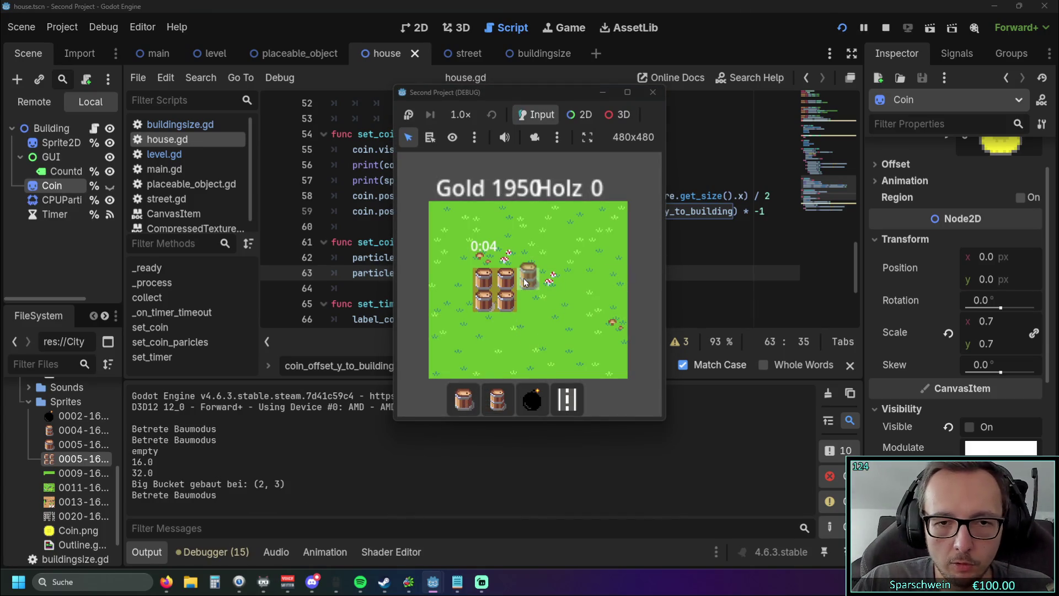
click(531, 282)
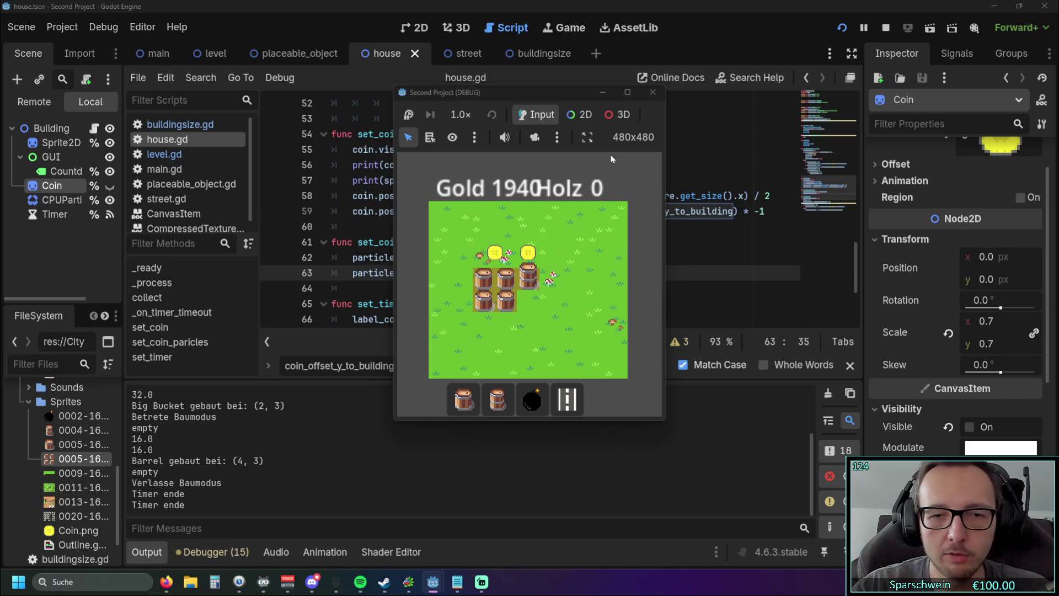
click(652, 92)
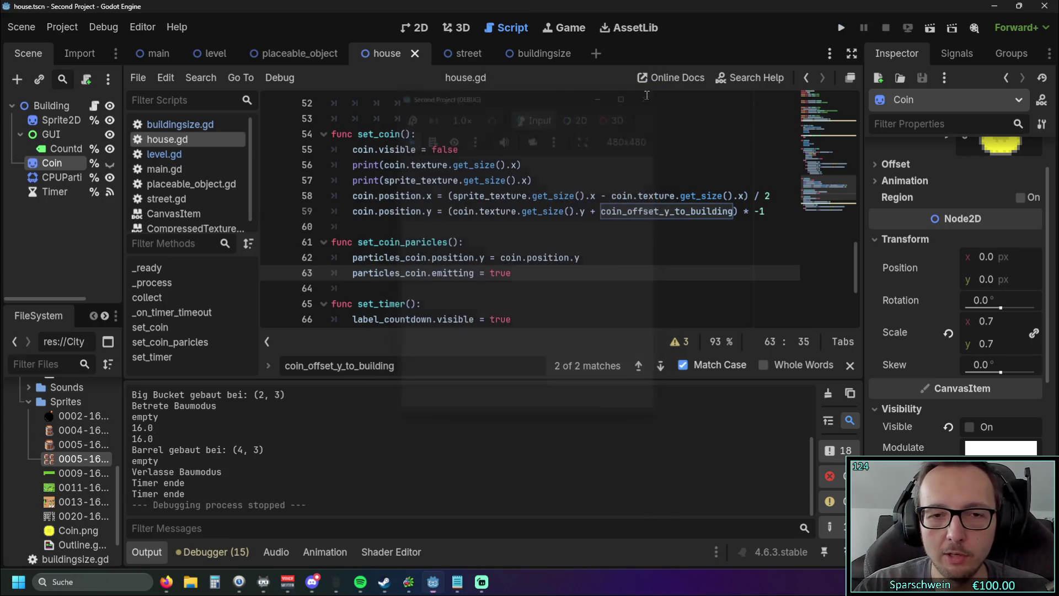
Minimize Godot to read the coin offset notes, restore it, then bring Firefox up maximized
click(993, 9)
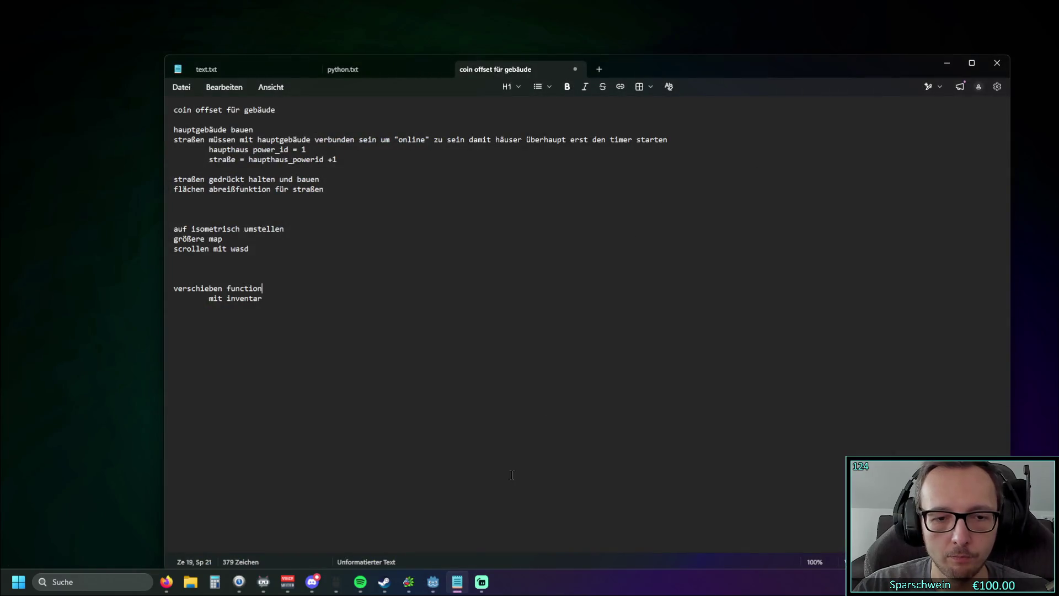
click(432, 581)
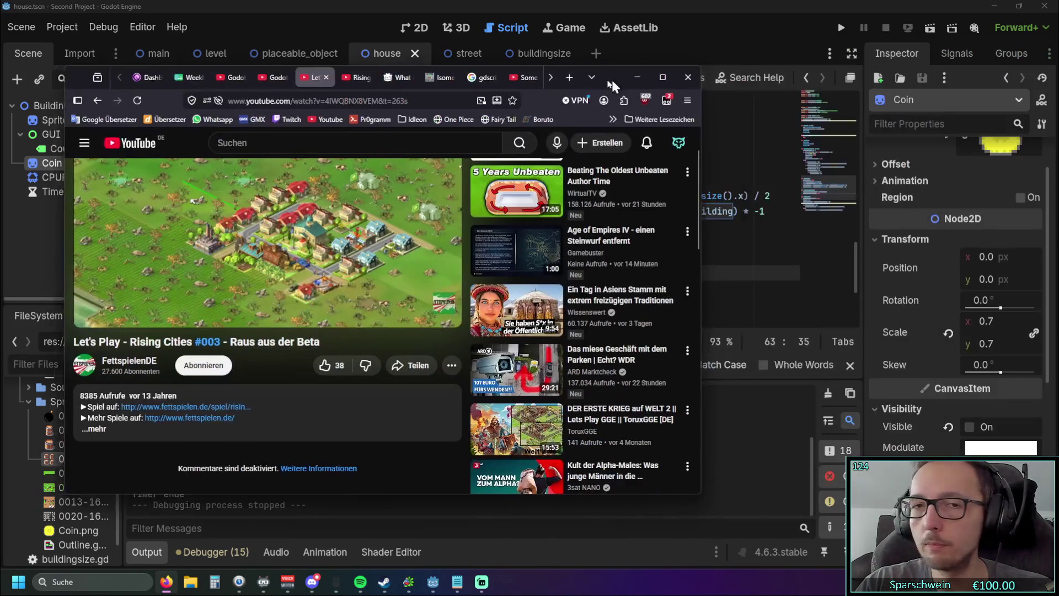
mouse_move(611, 80)
mouse_down()
mouse_move(717, 71)
mouse_move(428, 18)
mouse_up()
Watch the Rising Cities gameplay video fullscreen, then exit fullscreen
click(428, 18)
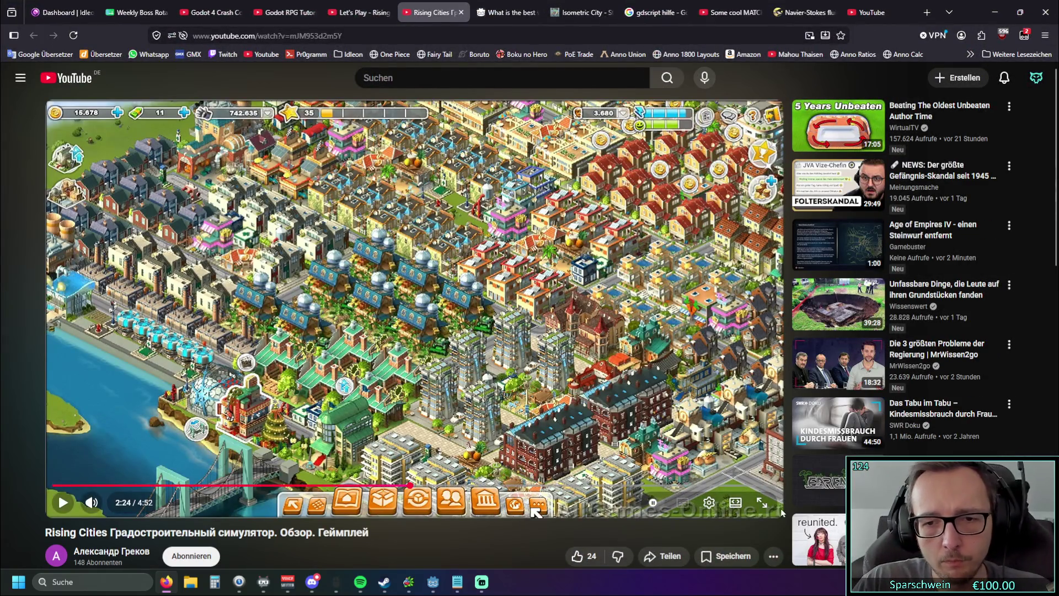
click(762, 502)
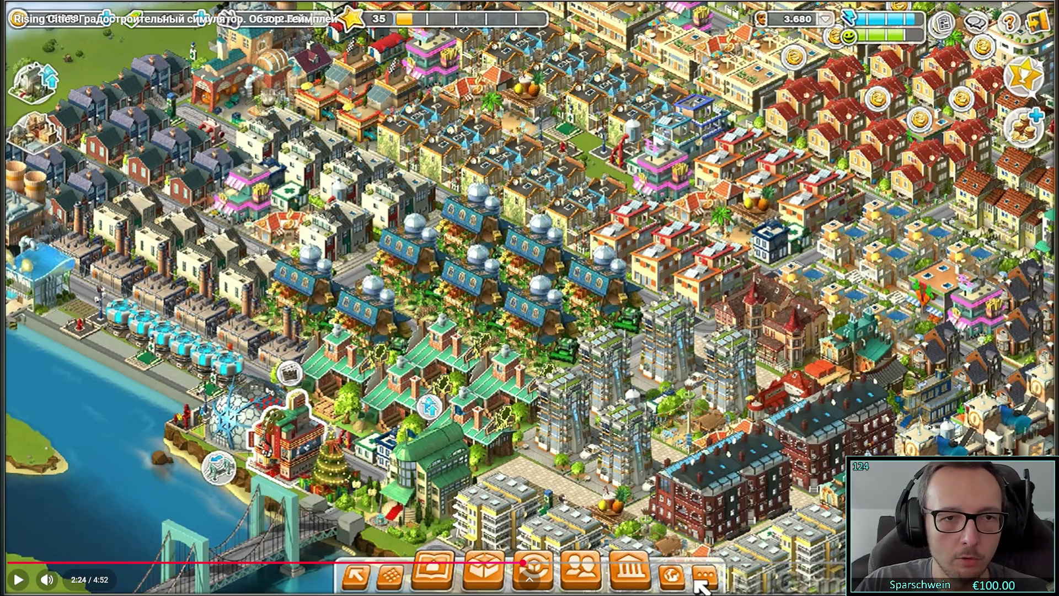
key(Escape)
Watch the Let's Play Rising Cities video fullscreen, then switch over to Paint
key(ctrl+shift+Tab)
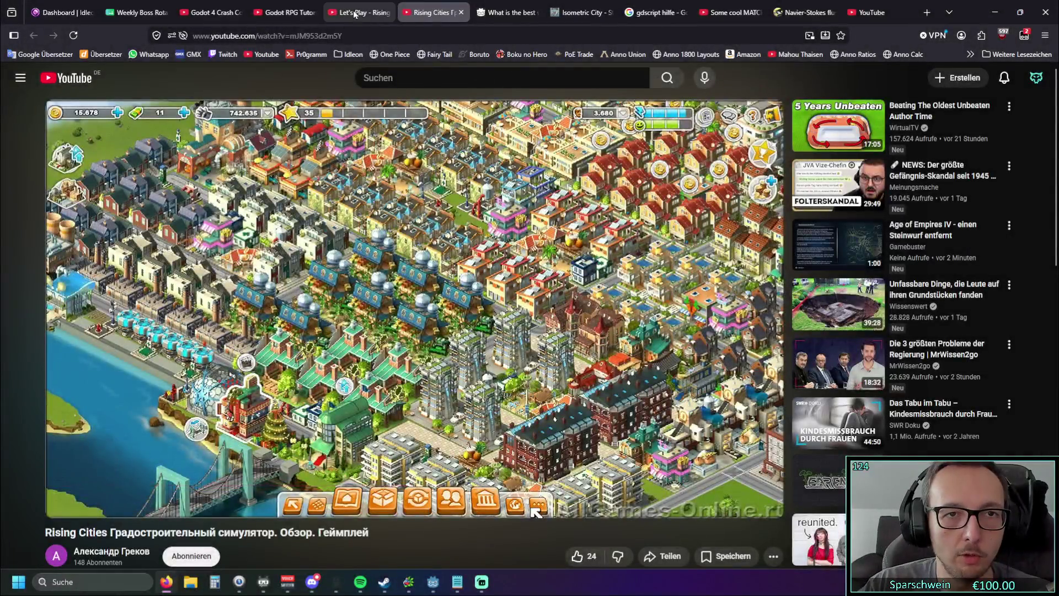
click(763, 445)
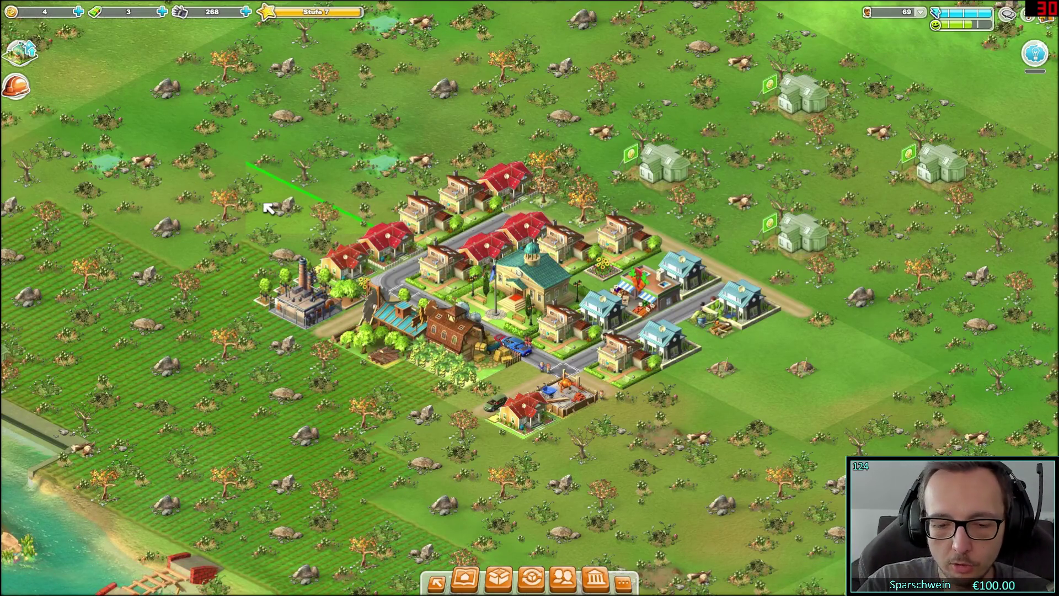
key(alt+Tab)
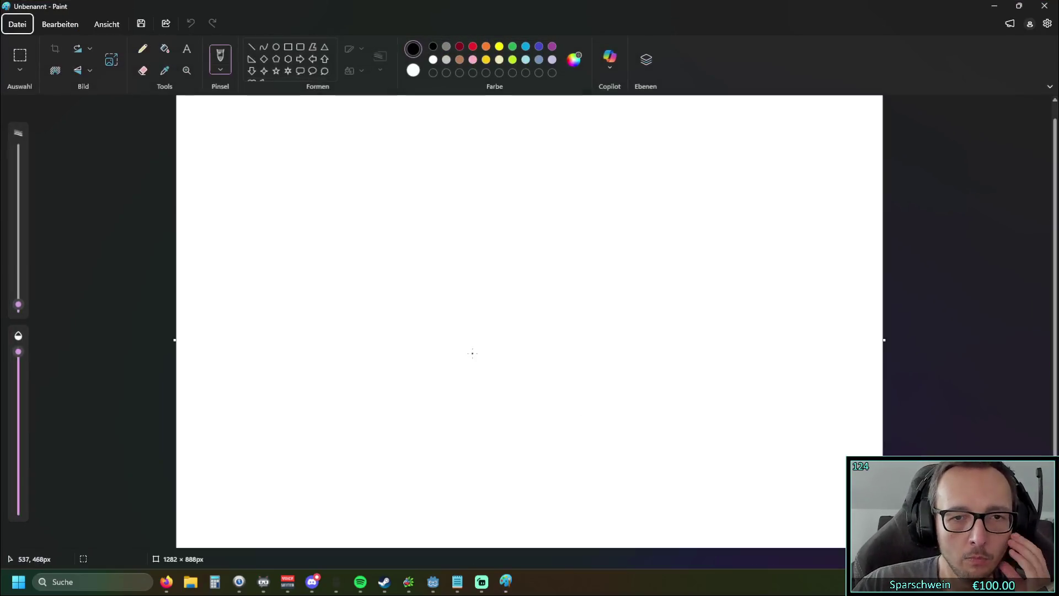
Sketch an isometric tower with a doorway on a diamond tile, then close Paint without saving
click(433, 46)
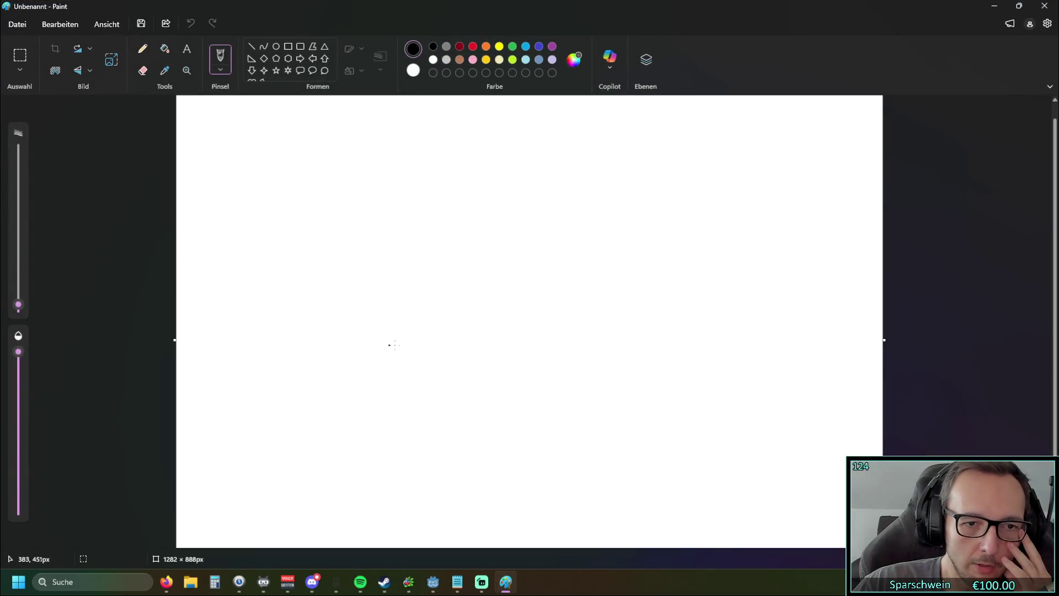
mouse_move(387, 337)
mouse_down()
mouse_move(447, 373)
mouse_move(510, 326)
mouse_up()
drag(385, 337, 405, 316)
drag(511, 325, 485, 304)
mouse_move(407, 315)
mouse_down()
mouse_move(411, 259)
mouse_move(468, 245)
mouse_move(477, 305)
mouse_up()
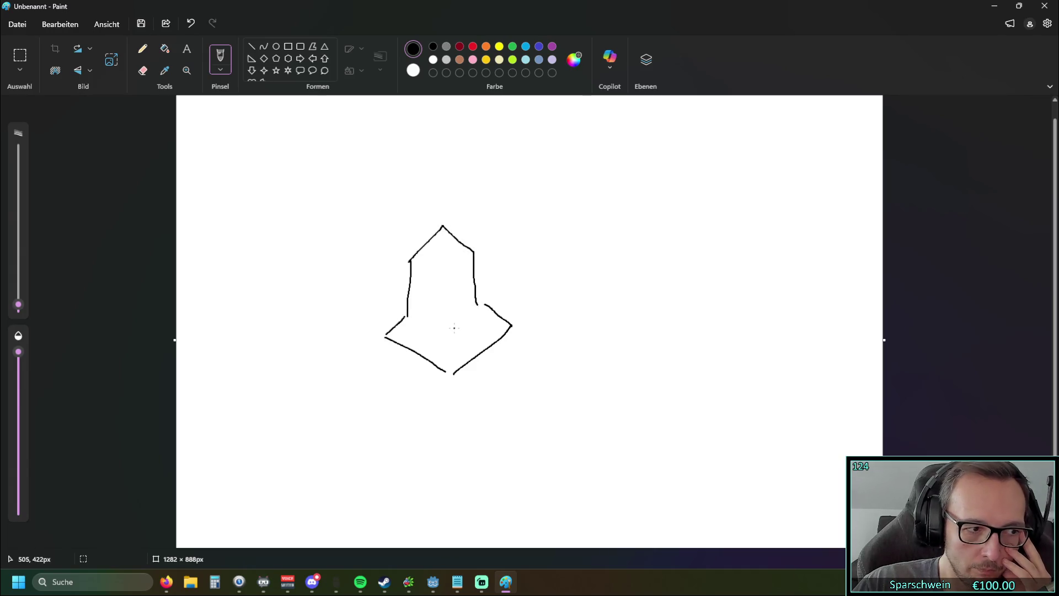
mouse_move(409, 319)
mouse_down()
mouse_move(444, 341)
mouse_move(477, 318)
mouse_move(444, 269)
mouse_move(415, 255)
mouse_move(474, 252)
mouse_up()
drag(418, 320, 433, 331)
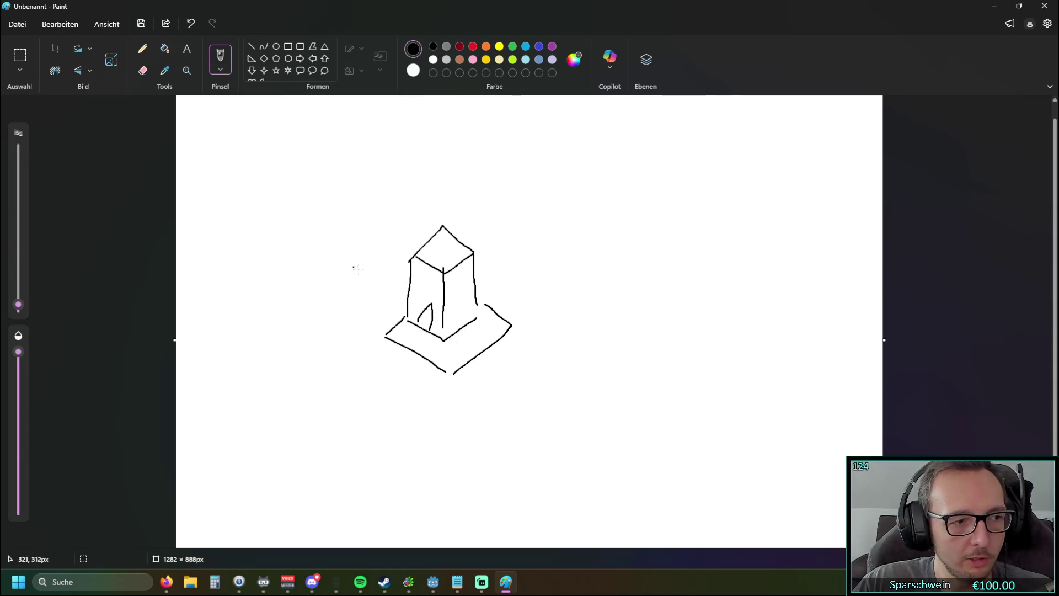
click(1044, 6)
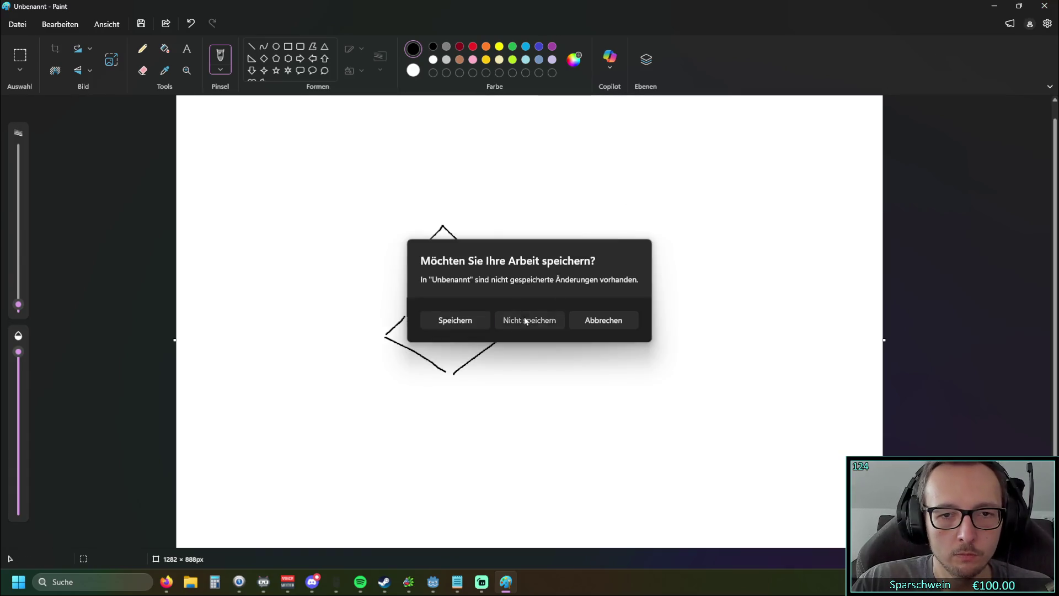
click(524, 317)
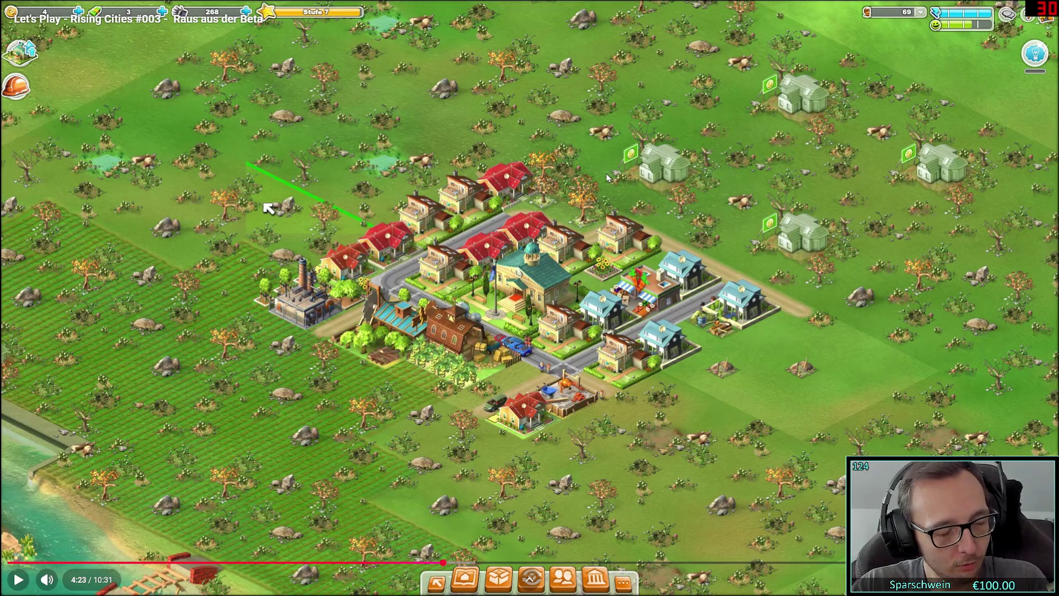
Resume the 'Let's Play - Rising Cities #003' video from 4:23
click(269, 208)
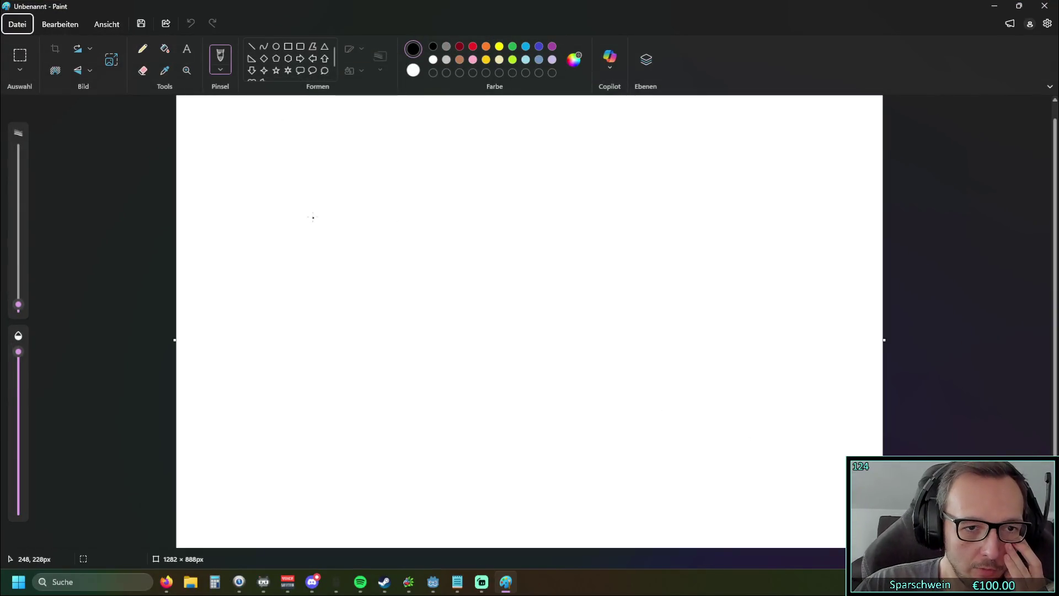
Draw a square grid of four vertical and four horizontal lines, labelling the top-left cell 00
drag(312, 217, 311, 412)
drag(361, 234, 355, 427)
drag(424, 191, 409, 417)
drag(487, 188, 472, 455)
drag(281, 253, 609, 271)
drag(273, 295, 550, 308)
drag(220, 328, 577, 350)
drag(242, 359, 524, 381)
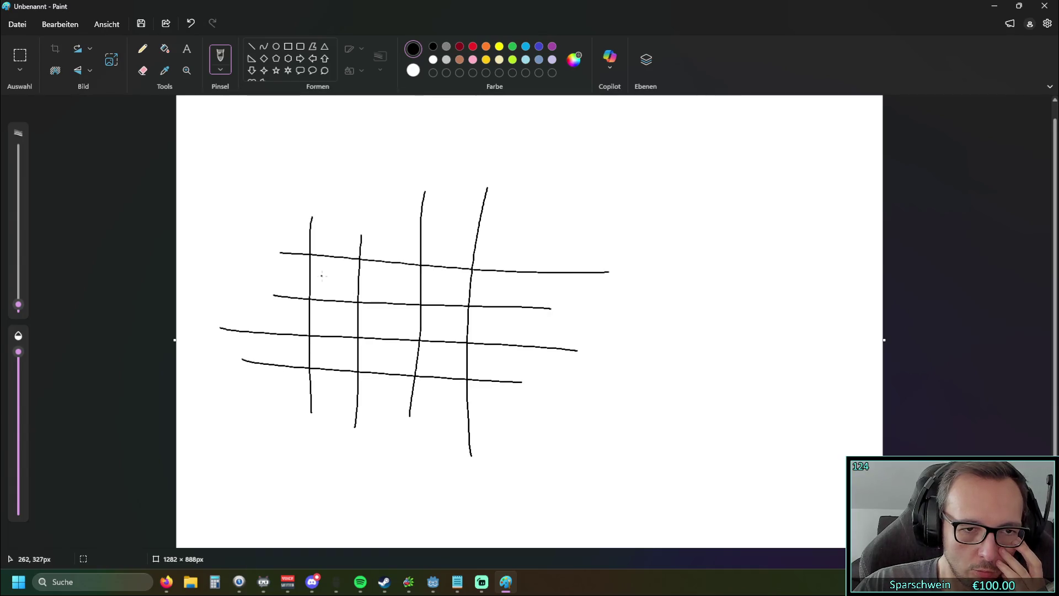
mouse_move(317, 279)
mouse_down()
mouse_move(350, 273)
mouse_move(375, 295)
mouse_move(393, 278)
mouse_move(455, 296)
mouse_move(447, 291)
mouse_up()
drag(322, 312, 345, 324)
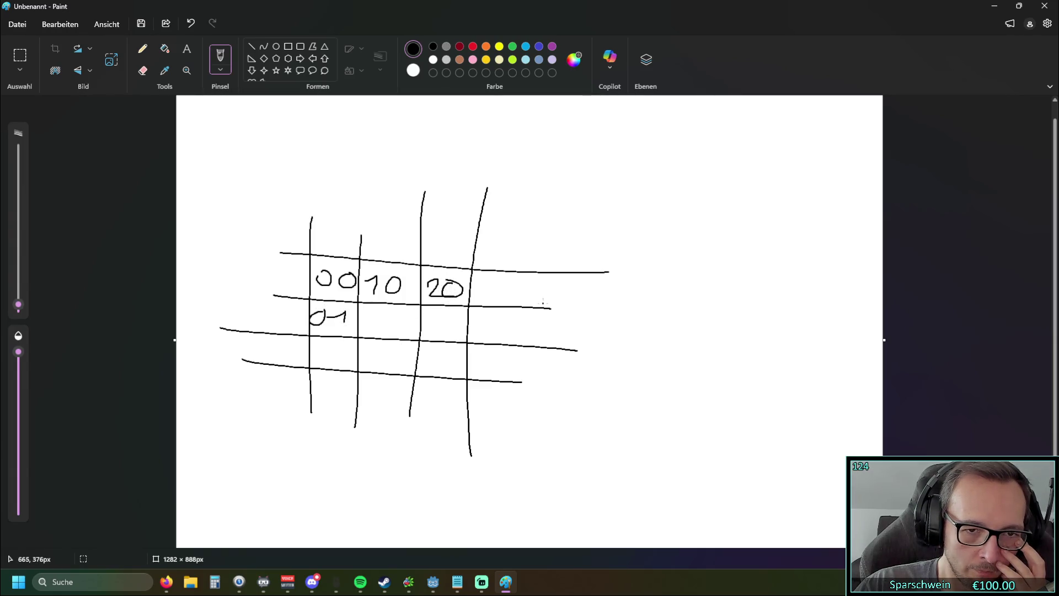
Draw an isometric diamond grid of crossing diagonal lines beside the square grid
drag(605, 308, 781, 194)
drag(606, 379, 833, 238)
mouse_move(632, 409)
mouse_down()
mouse_move(721, 347)
mouse_move(882, 268)
mouse_up()
drag(673, 441, 893, 328)
drag(599, 289, 768, 470)
mouse_move(660, 263)
mouse_down()
mouse_move(719, 347)
mouse_move(800, 423)
mouse_up()
drag(692, 234, 844, 391)
drag(733, 191, 883, 334)
Label the diamond cells with coordinates like 00, 10 and 20, and undo the stray oval
mouse_move(724, 243)
mouse_down()
mouse_move(739, 259)
mouse_move(733, 241)
mouse_move(765, 243)
mouse_up()
drag(766, 288, 779, 294)
mouse_move(807, 278)
mouse_down()
mouse_move(798, 286)
mouse_move(807, 279)
mouse_up()
mouse_move(807, 319)
mouse_down()
mouse_move(826, 334)
mouse_move(841, 321)
mouse_up()
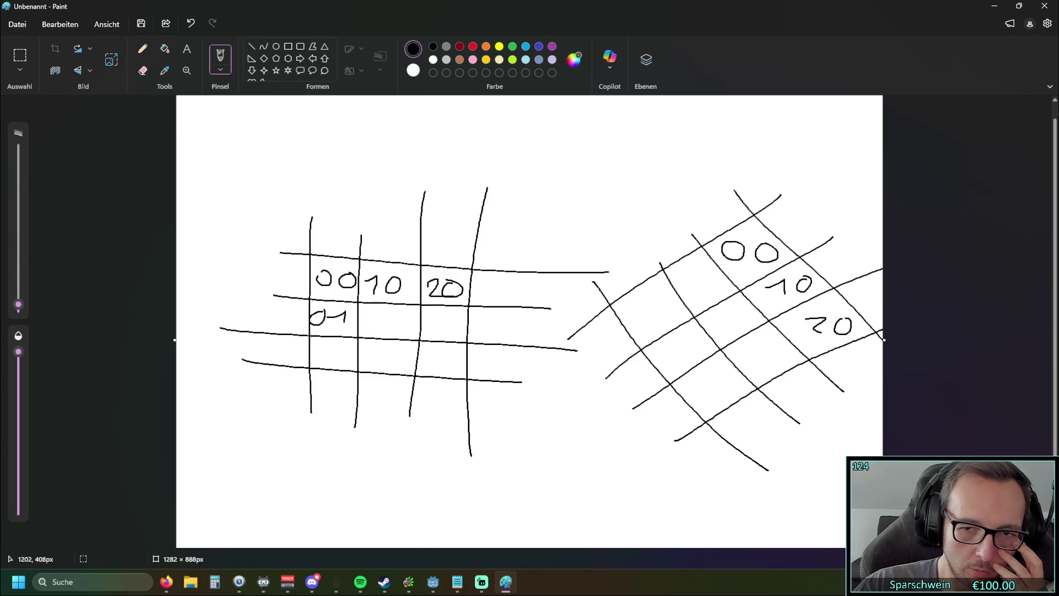
drag(685, 278, 719, 295)
mouse_move(635, 302)
mouse_down()
mouse_move(631, 313)
mouse_move(644, 307)
mouse_up()
drag(656, 300, 724, 331)
drag(729, 321, 742, 327)
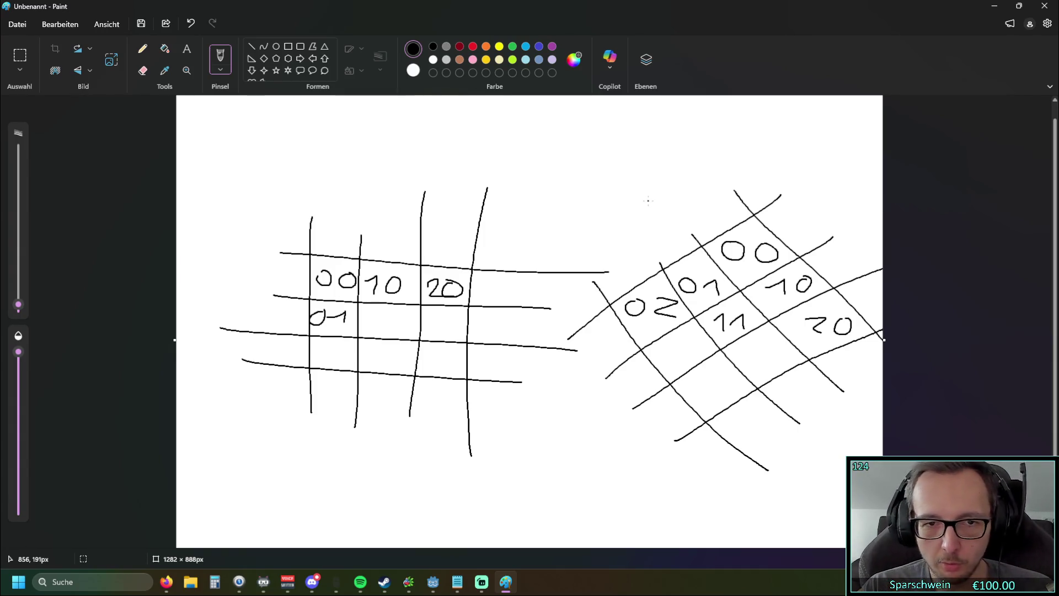
mouse_move(327, 210)
mouse_down()
mouse_move(338, 209)
mouse_move(325, 212)
mouse_up()
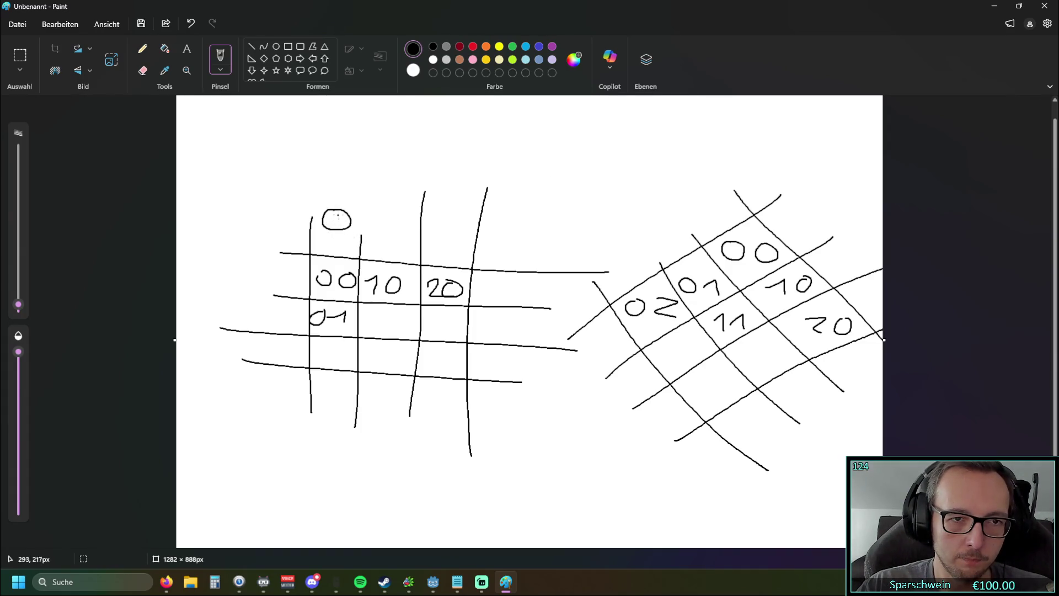
click(193, 26)
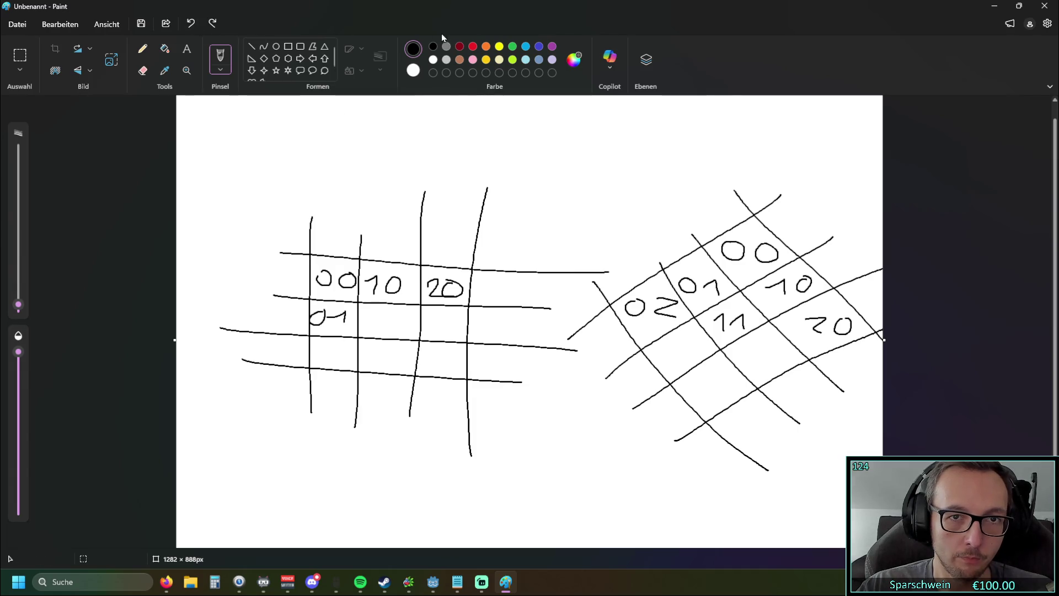
Draw orange circles above the square grid and the diamond grid
click(499, 47)
click(485, 46)
click(276, 46)
drag(349, 201, 319, 231)
mouse_move(816, 200)
mouse_down()
mouse_move(798, 211)
mouse_move(790, 246)
mouse_move(781, 230)
mouse_up()
click(758, 271)
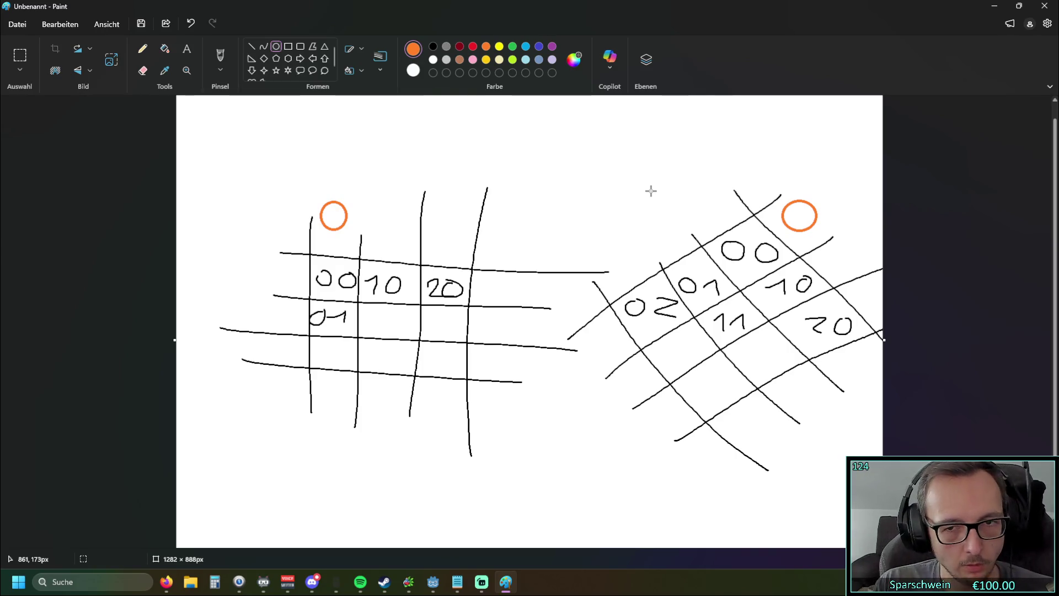
drag(759, 169, 733, 197)
click(689, 154)
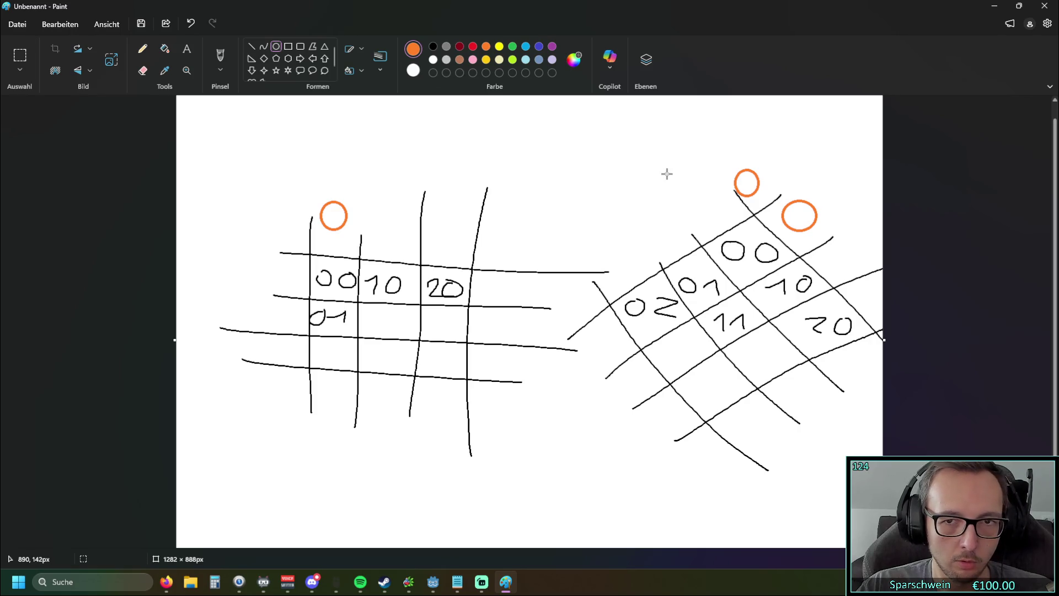
Undo the extra orange circle and close Paint with 'Nicht speichern'
click(192, 23)
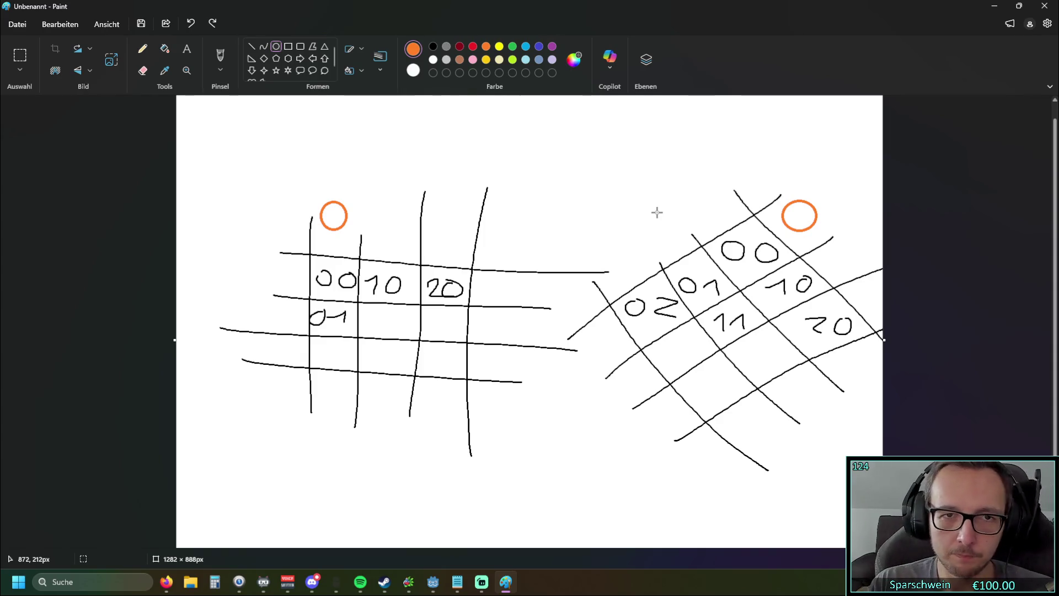
click(1044, 6)
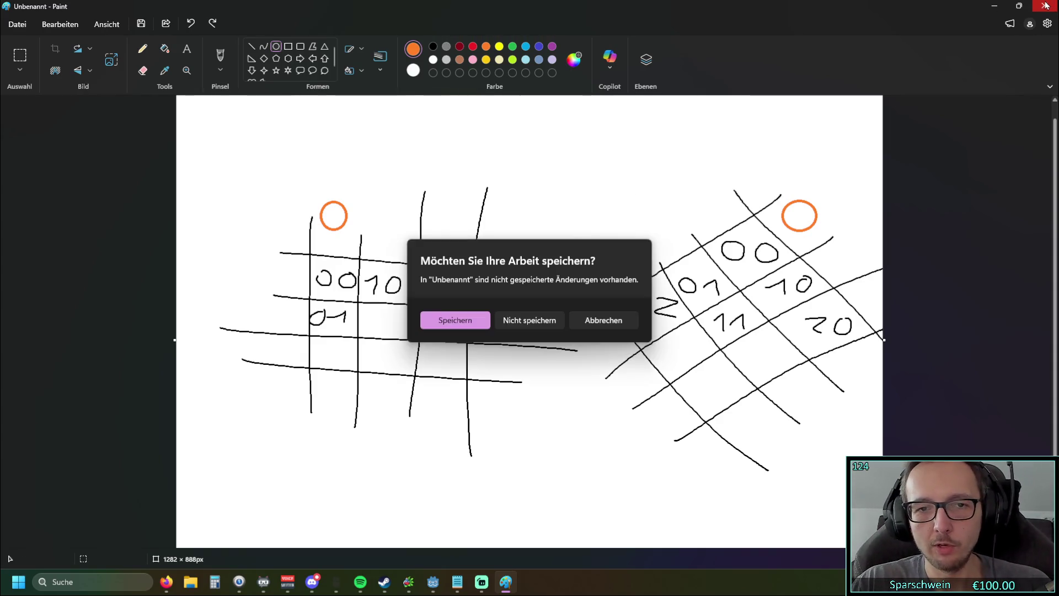
click(539, 321)
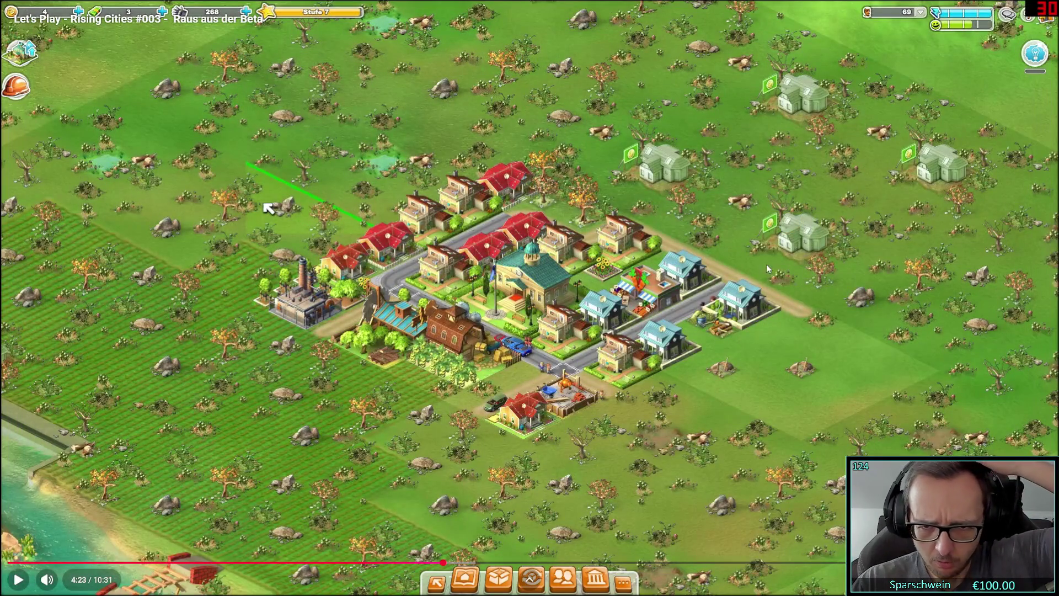
Exit the fullscreen video, switch to Godot and put the cursor at the end of line 61 in house.gd
key(Escape)
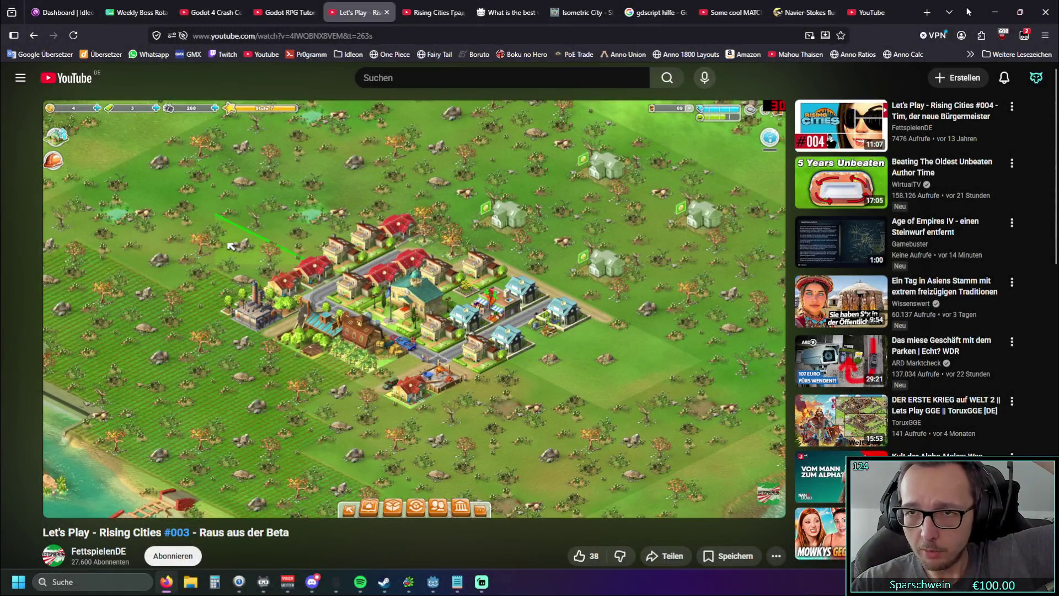
key(alt+Tab)
click(696, 244)
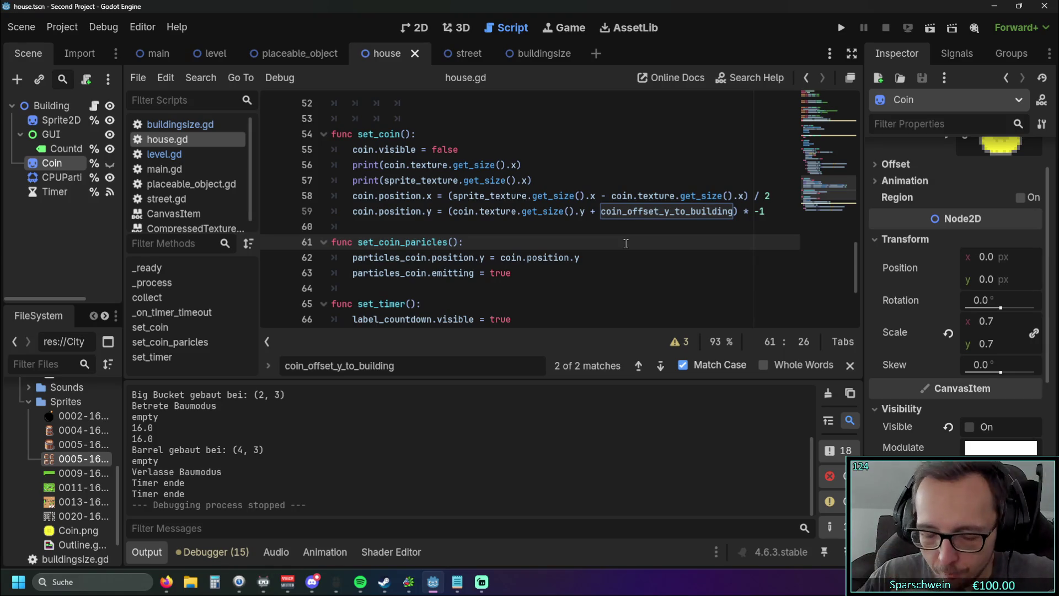
Leave house.gd and switch to the level scene tab
drag(768, 212, 442, 212)
click(572, 246)
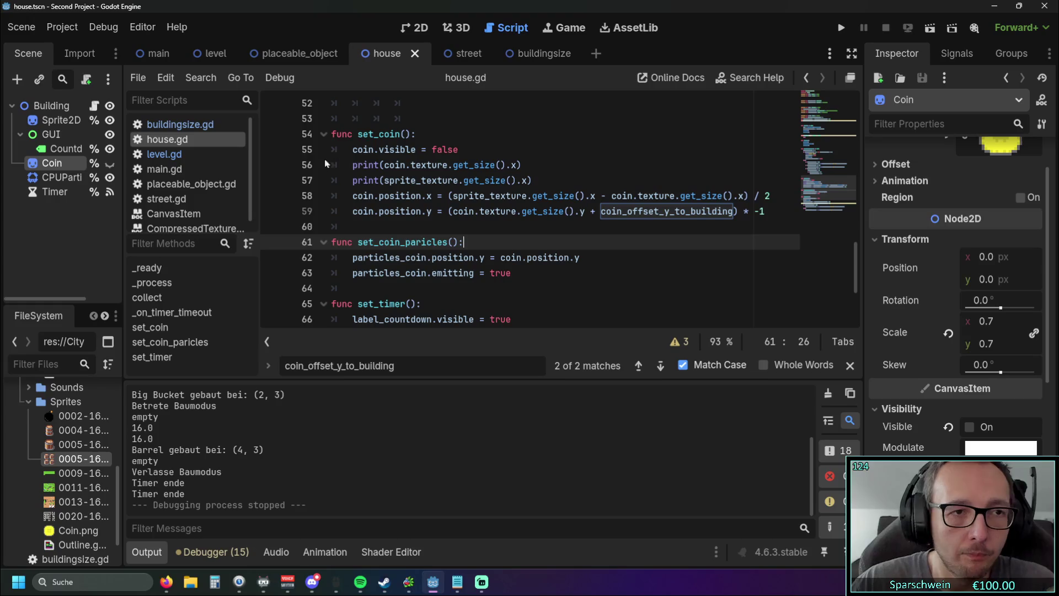
click(16, 27)
click(17, 28)
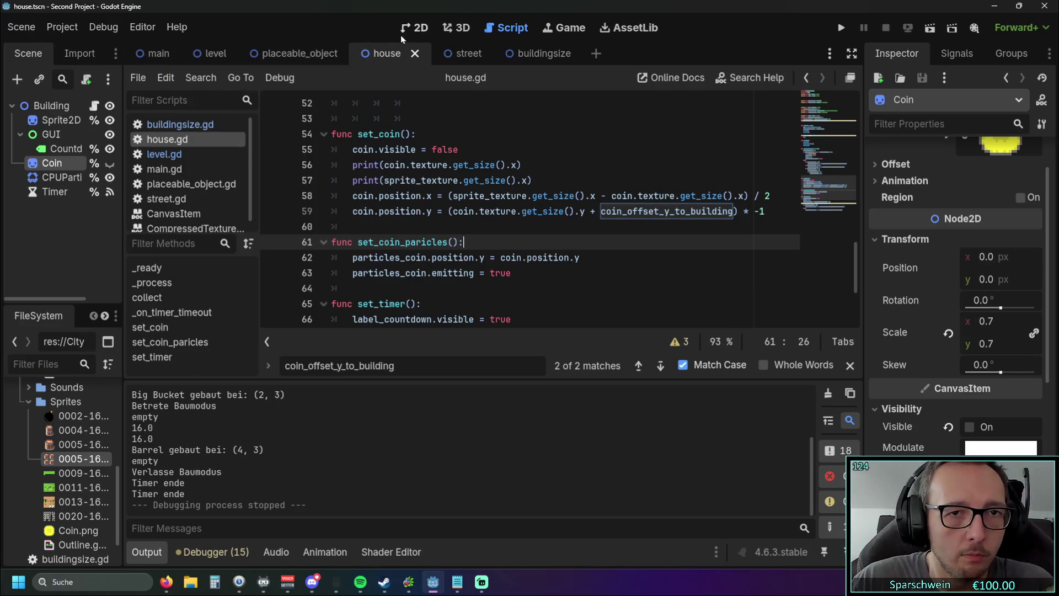
click(156, 53)
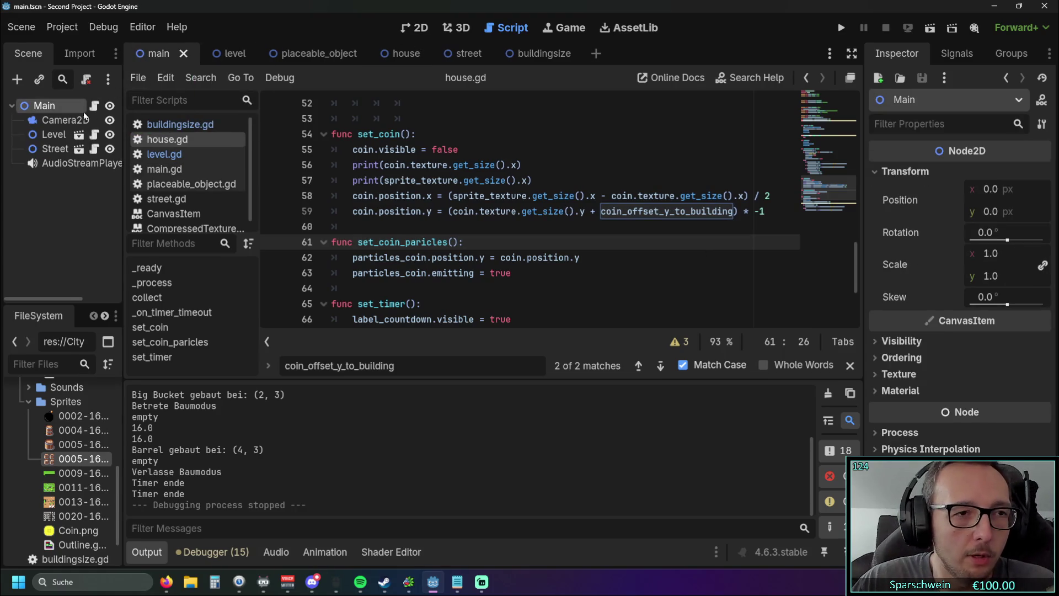
click(232, 54)
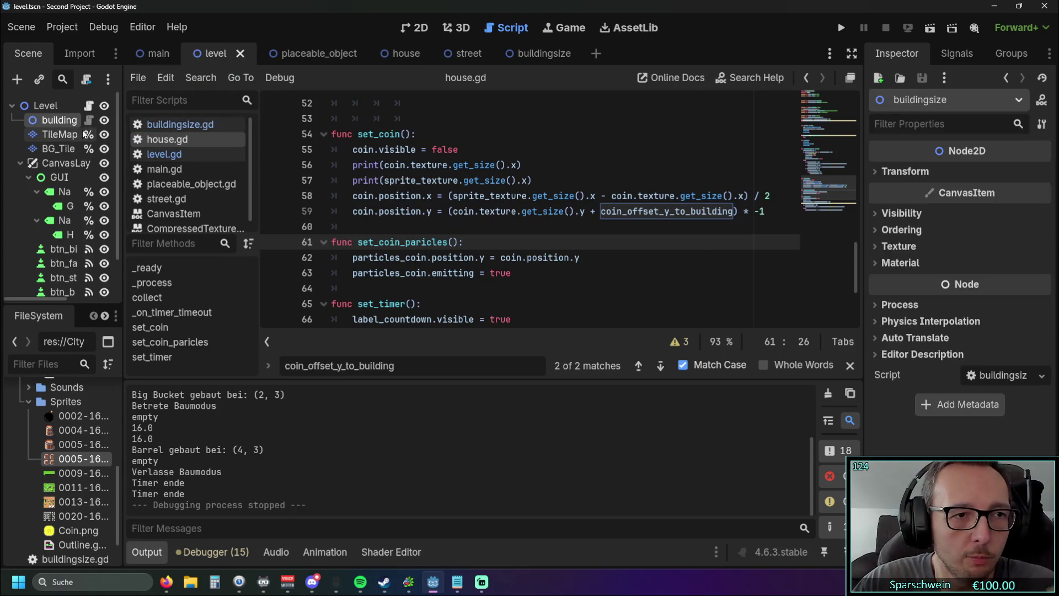
Select the level's TileMap layer and inspect its Tile Set property
click(58, 134)
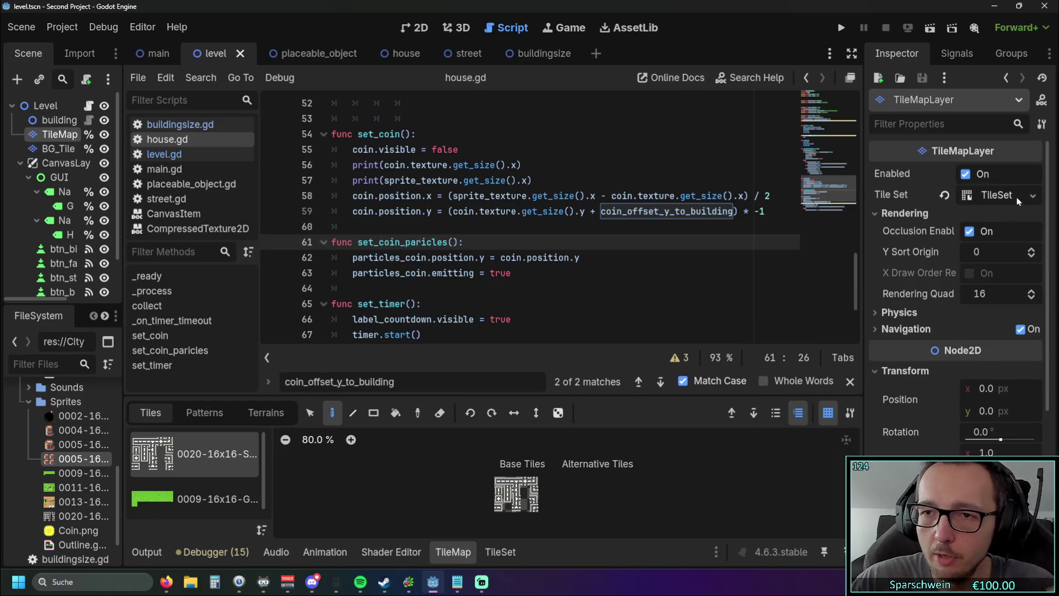
click(1029, 199)
click(1030, 199)
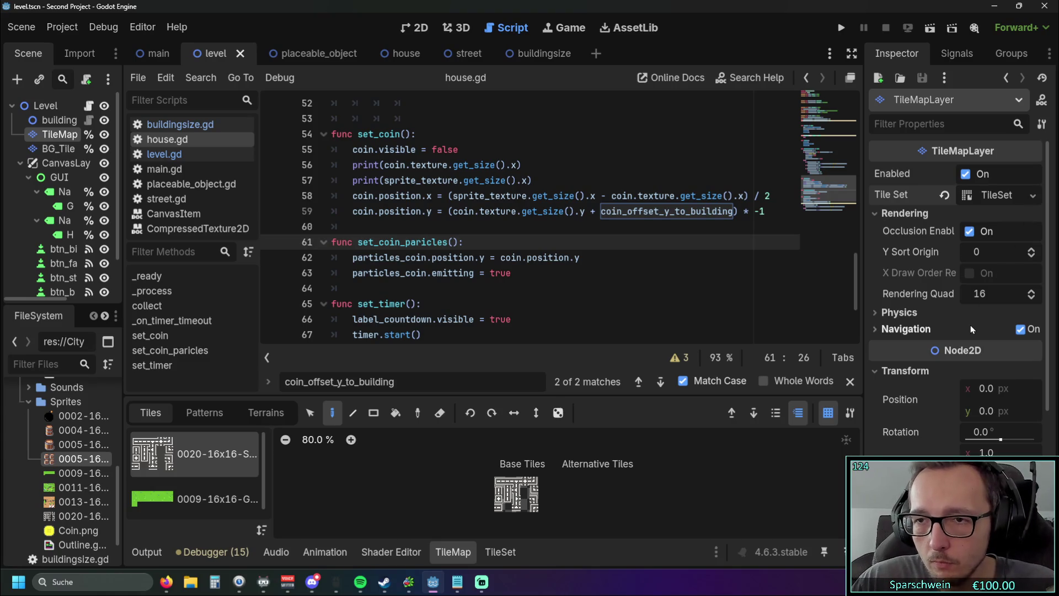
scroll(983, 317, down, 5)
scroll(977, 309, up, 5)
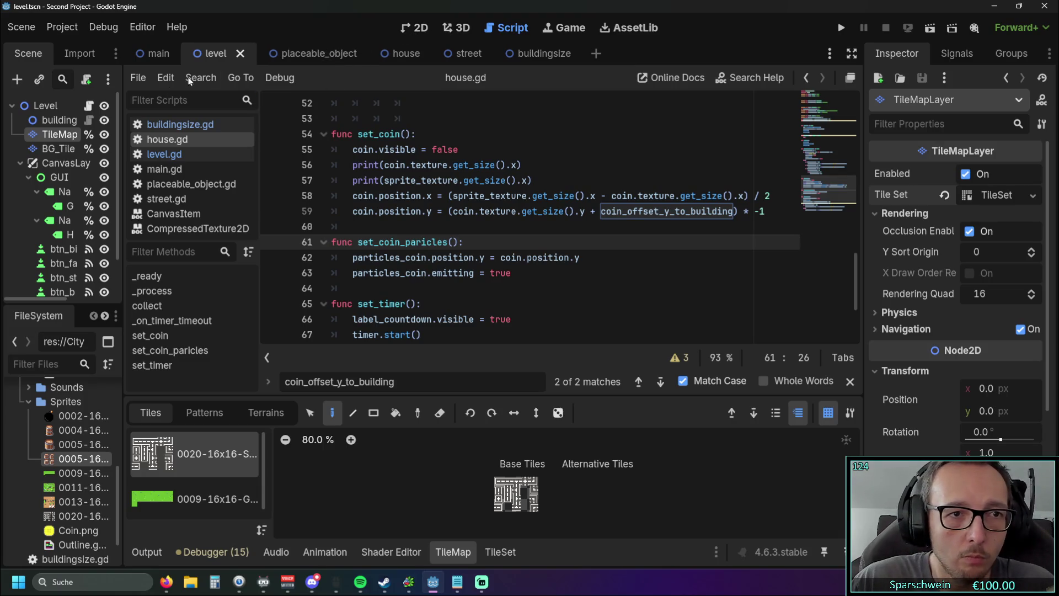
click(166, 155)
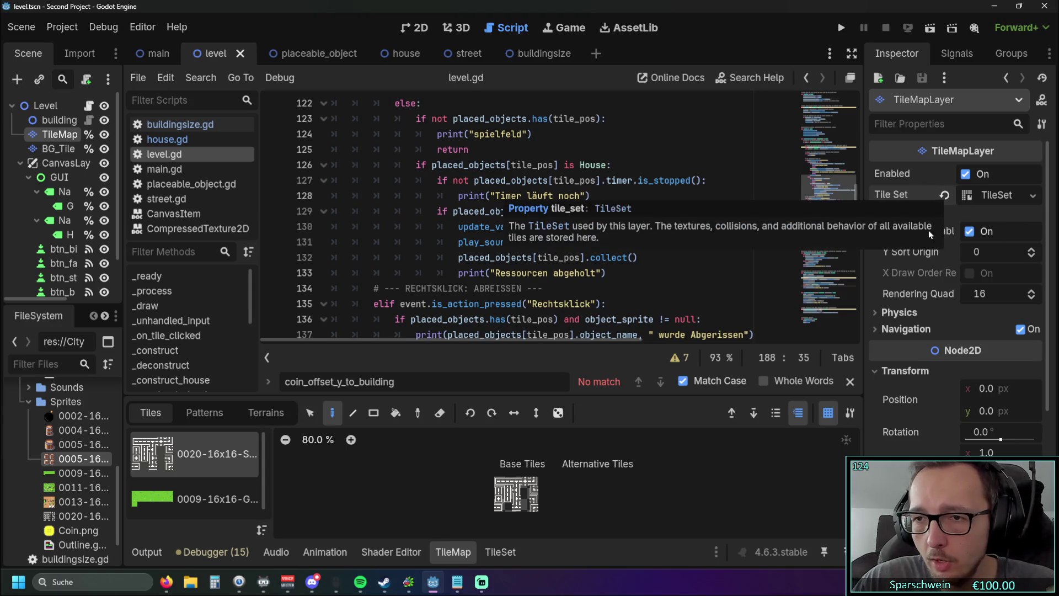
Set the level TileSet's Tile Shape to Isometric and run the project
right_click(961, 197)
key(Escape)
click(961, 197)
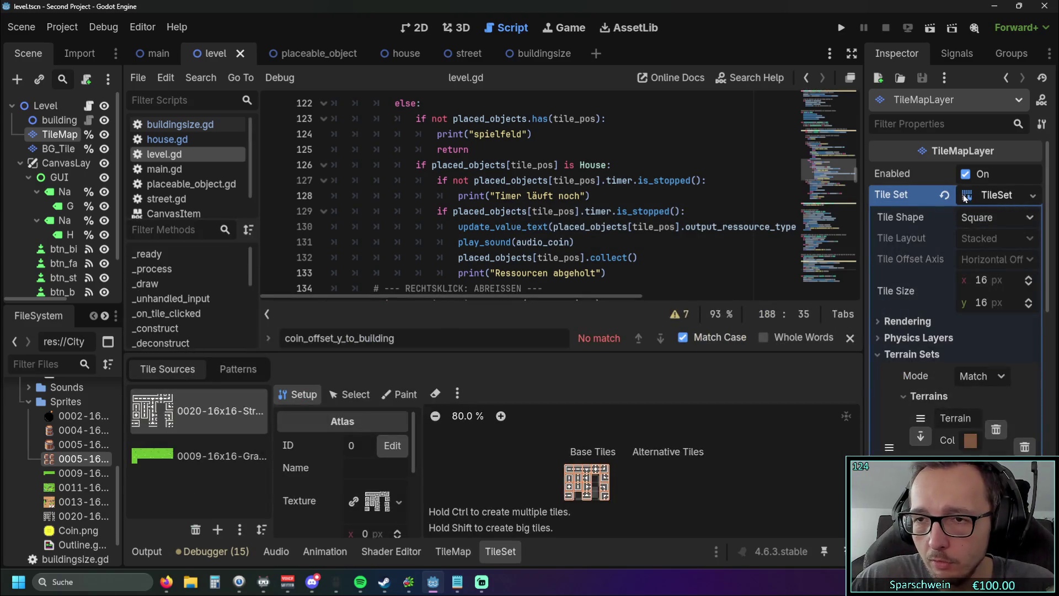
click(993, 217)
click(981, 260)
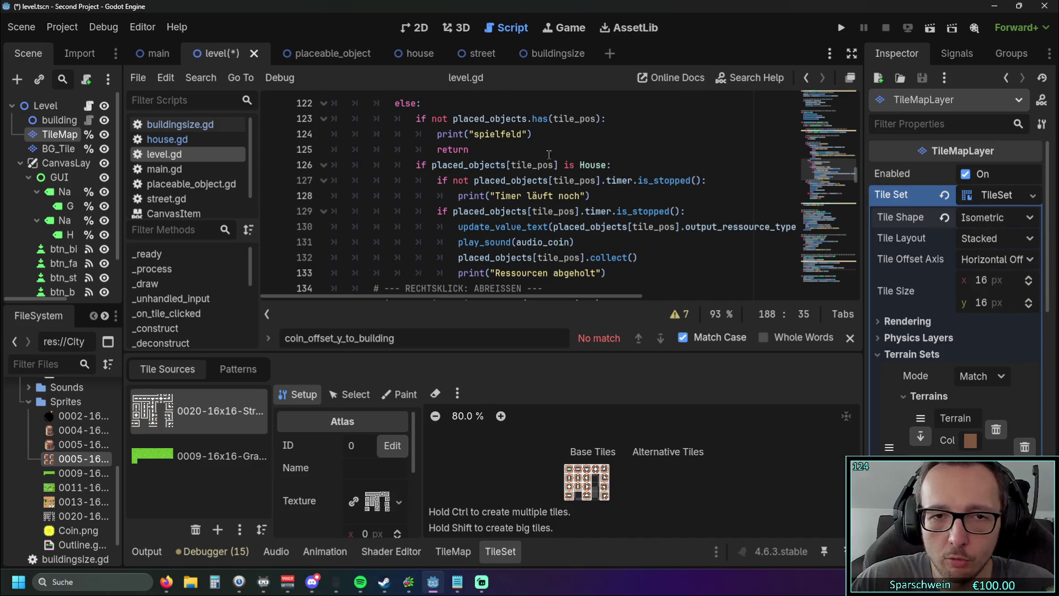
click(835, 34)
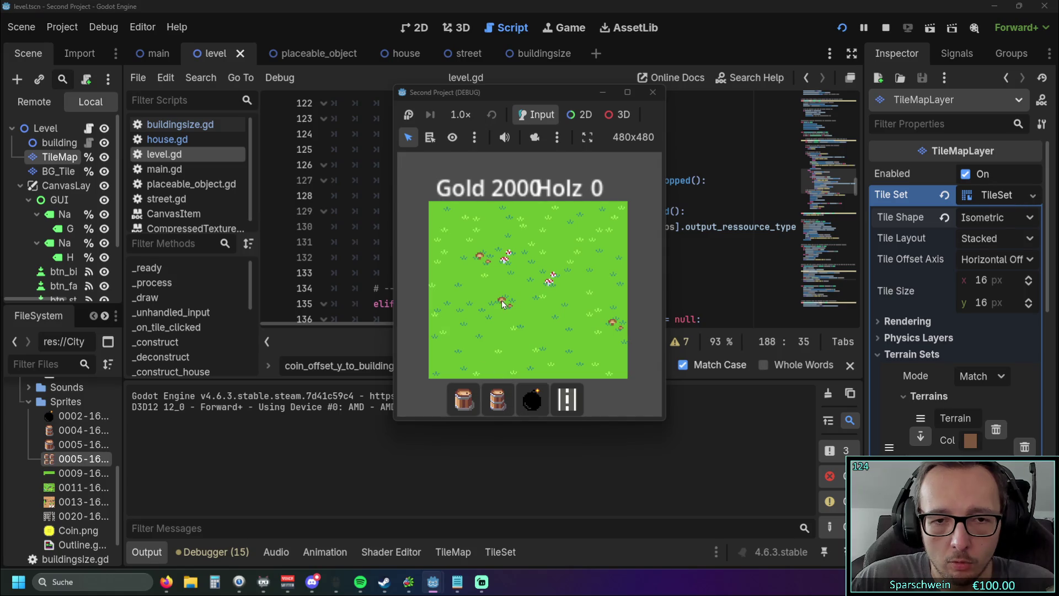
Place two barrel buildings on the isometric grass map, then close the running game
click(463, 398)
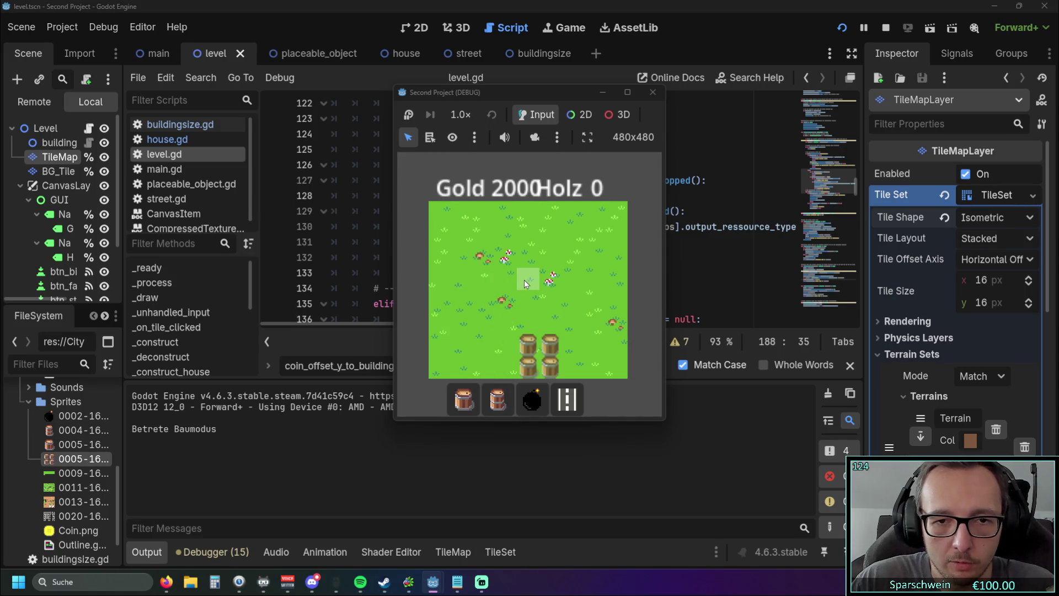
click(517, 237)
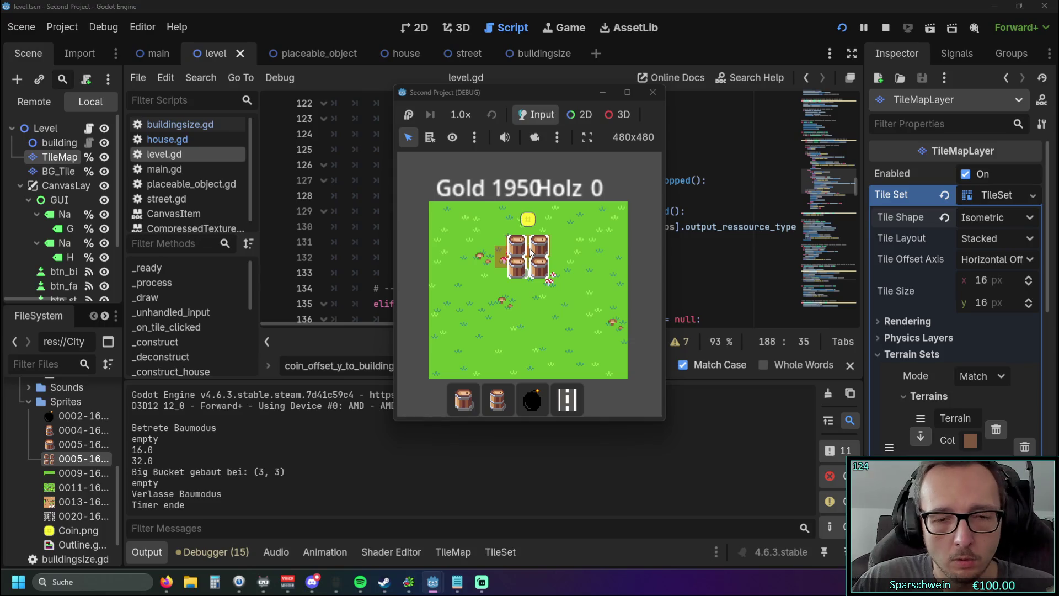
click(498, 398)
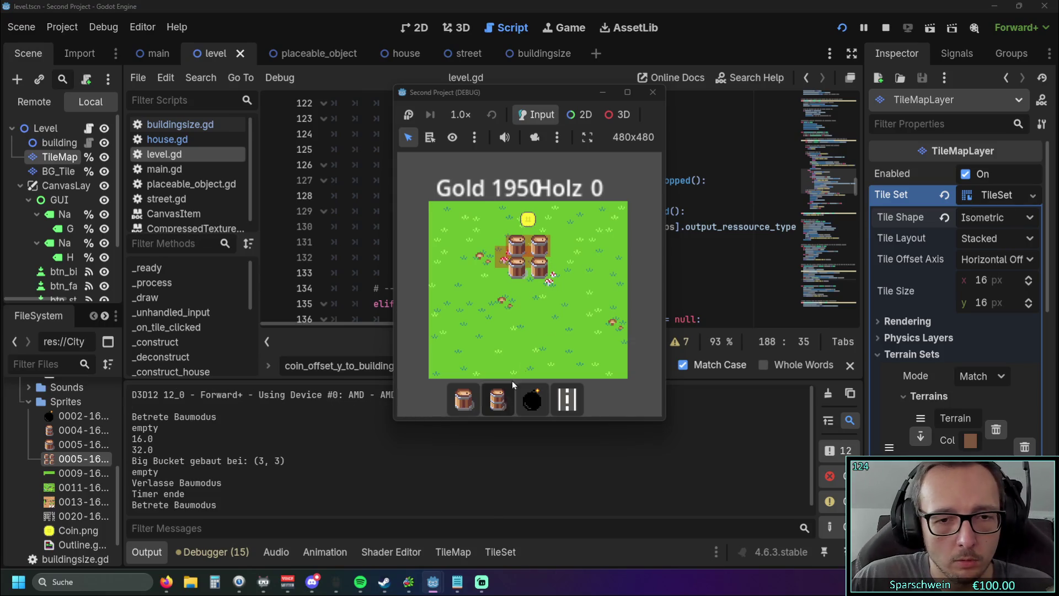
click(574, 248)
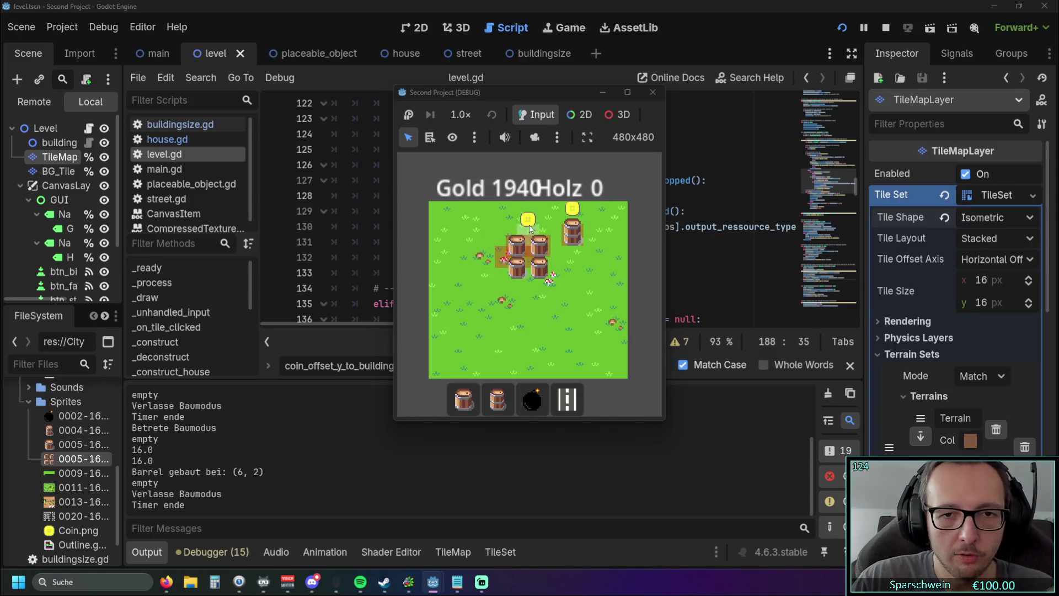
click(652, 92)
click(990, 218)
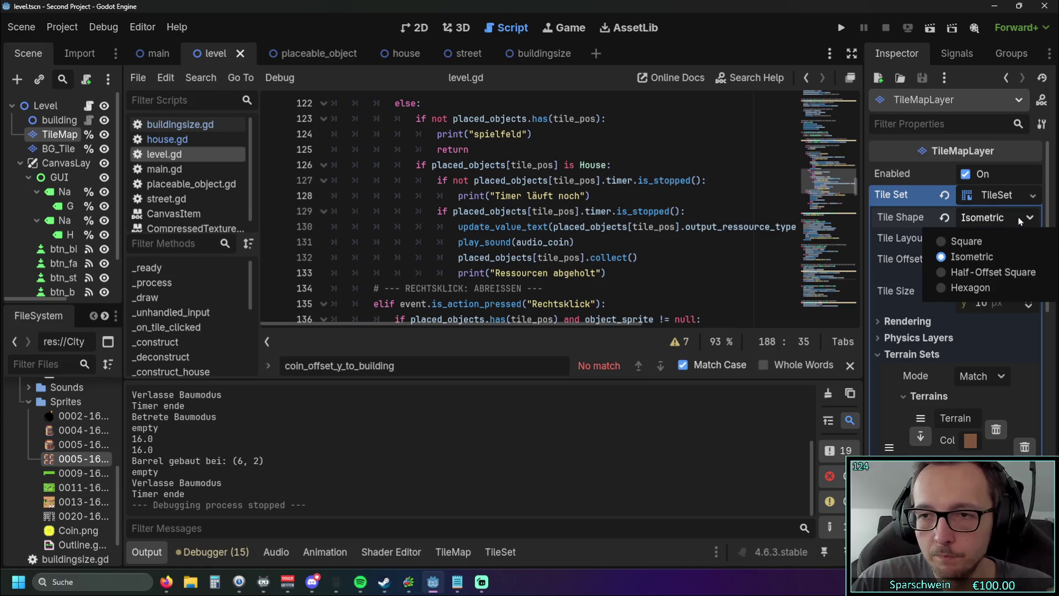
Change the TileSet's Tile Shape back to Square, then return to the browser
click(991, 243)
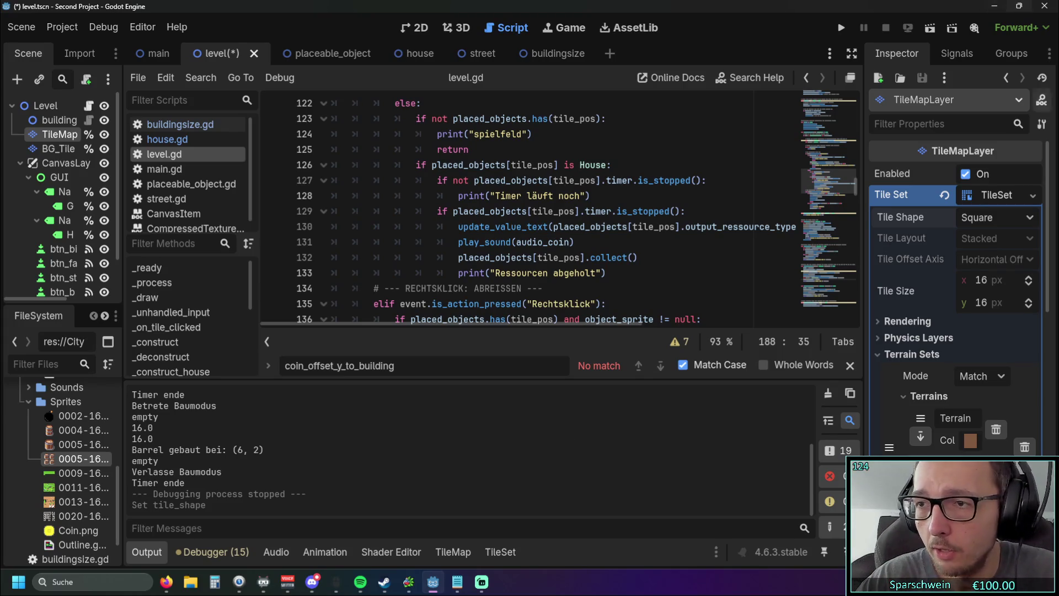
key(alt+Tab)
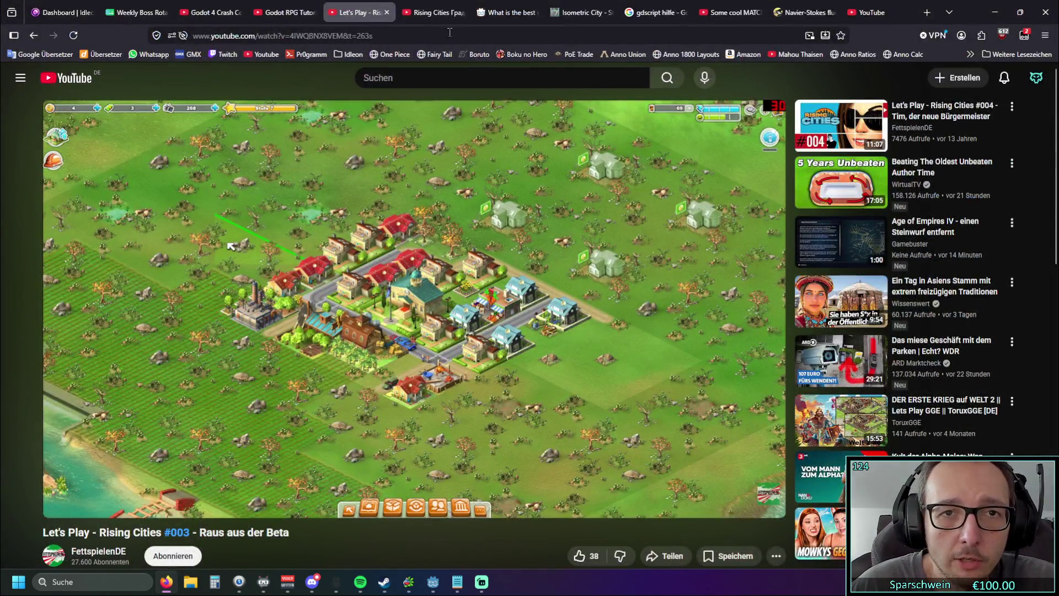
Open the Isometric City asset pack page on itch.io and close the enlarged image
click(507, 12)
click(581, 12)
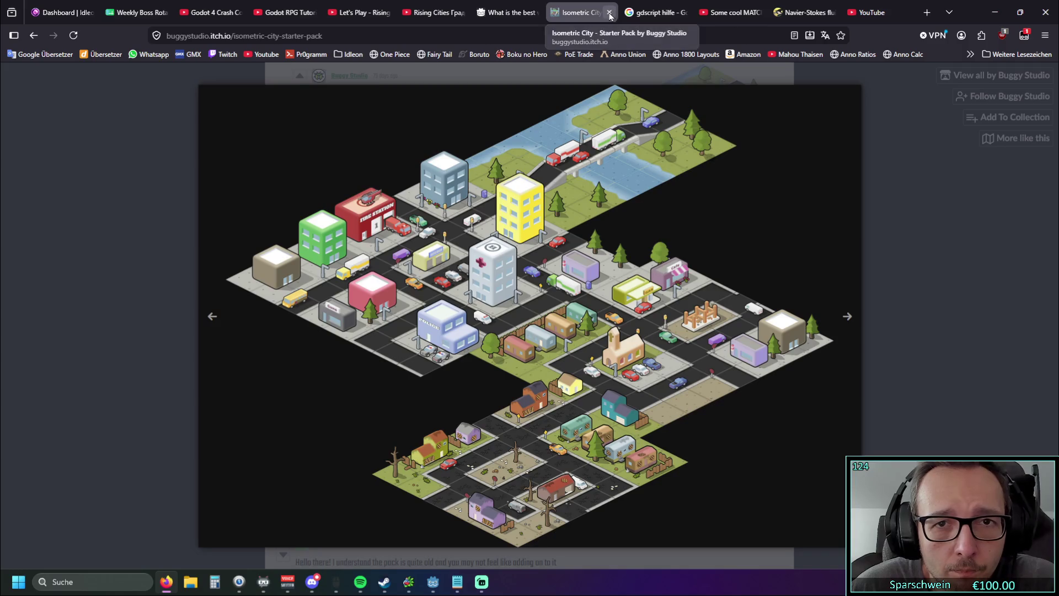
click(915, 264)
scroll(498, 279, up, 8)
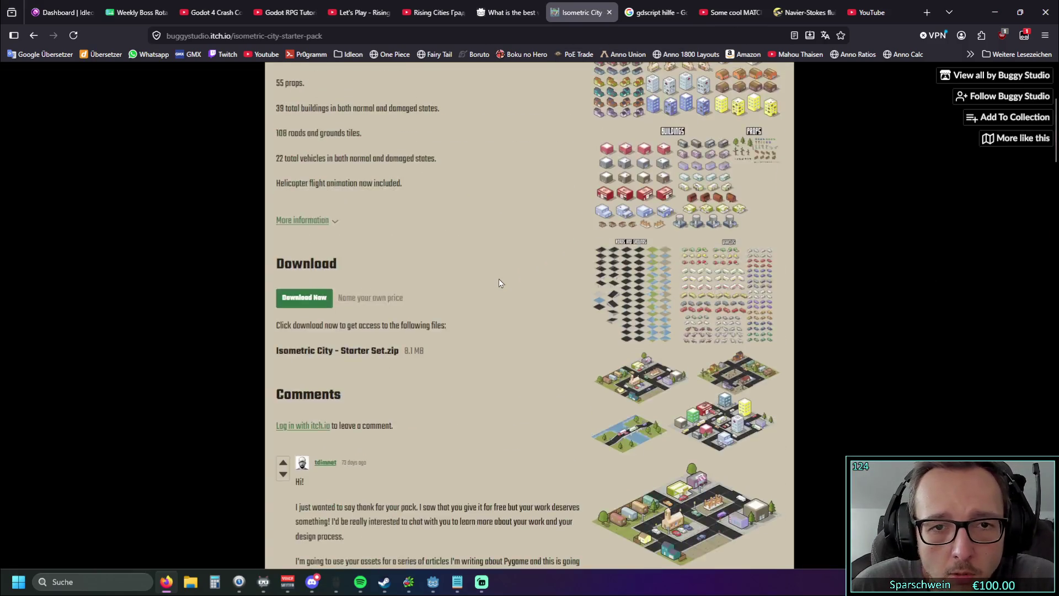
scroll(498, 279, up, 4)
scroll(489, 245, down, 4)
Download 'Isometric City - Starter Set.zip' for free, skipping payment, and open it
click(315, 302)
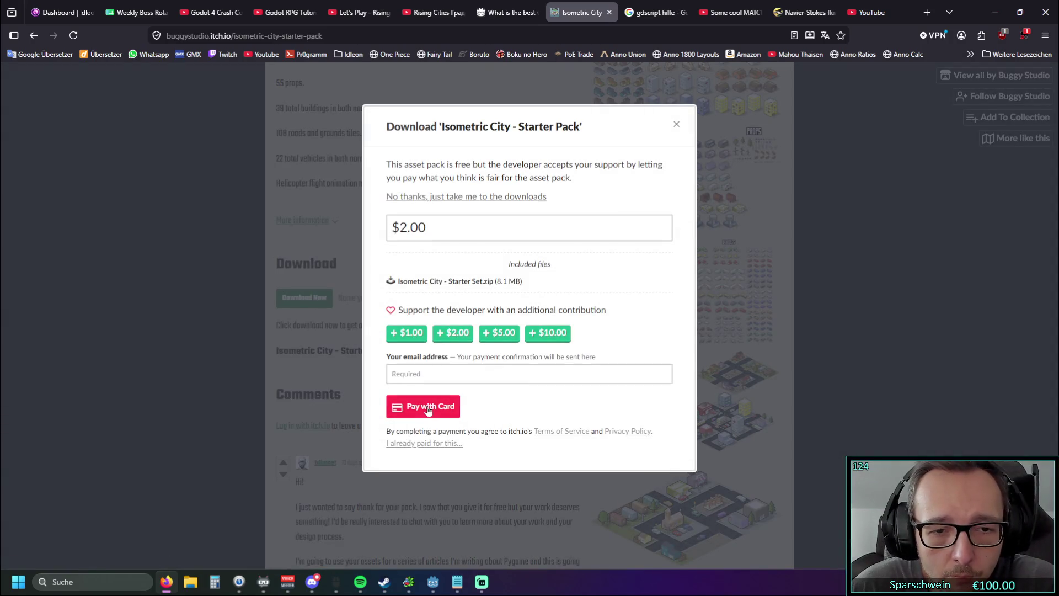
click(489, 204)
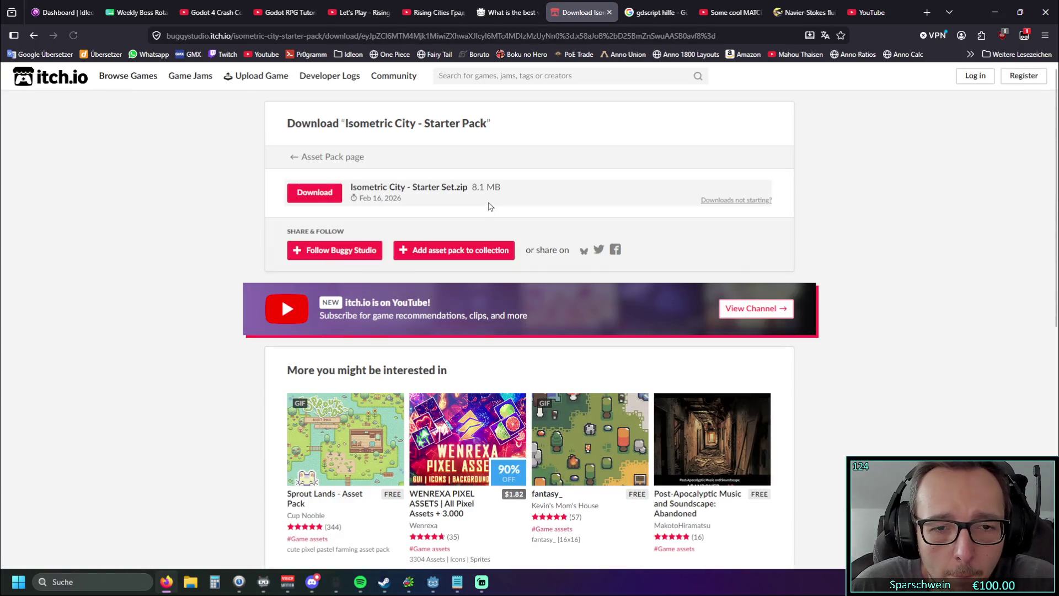
click(306, 201)
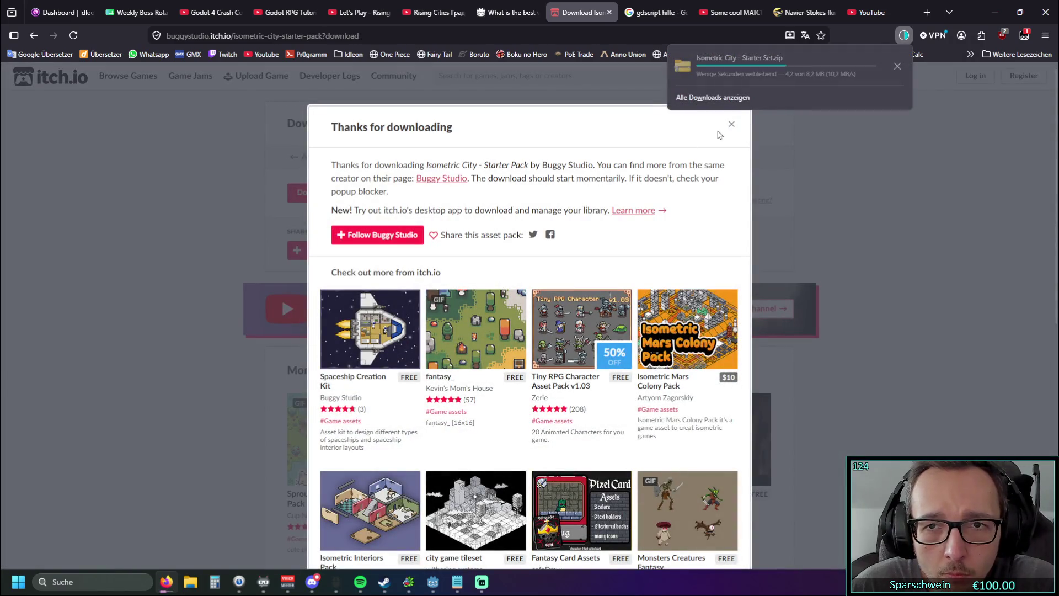
click(862, 64)
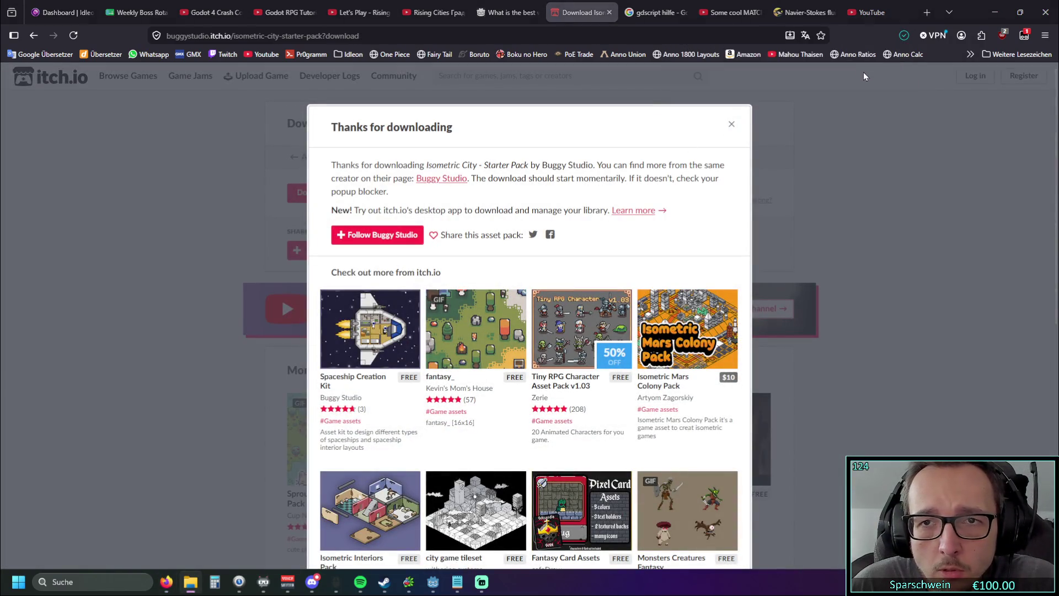
click(732, 124)
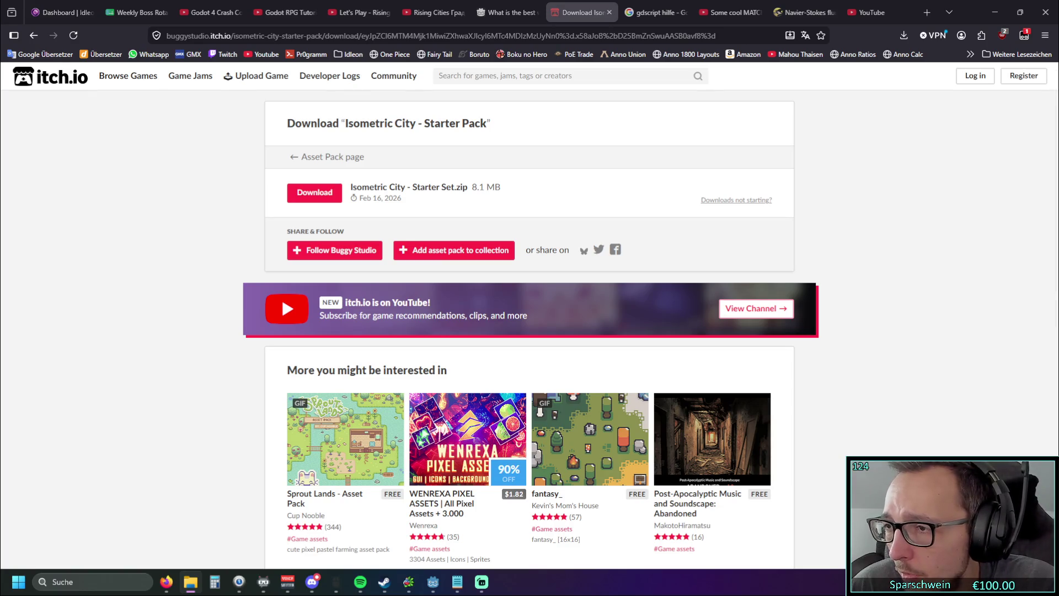
Minimize the browser and briefly bring up the zip's Buildings folder window
click(995, 12)
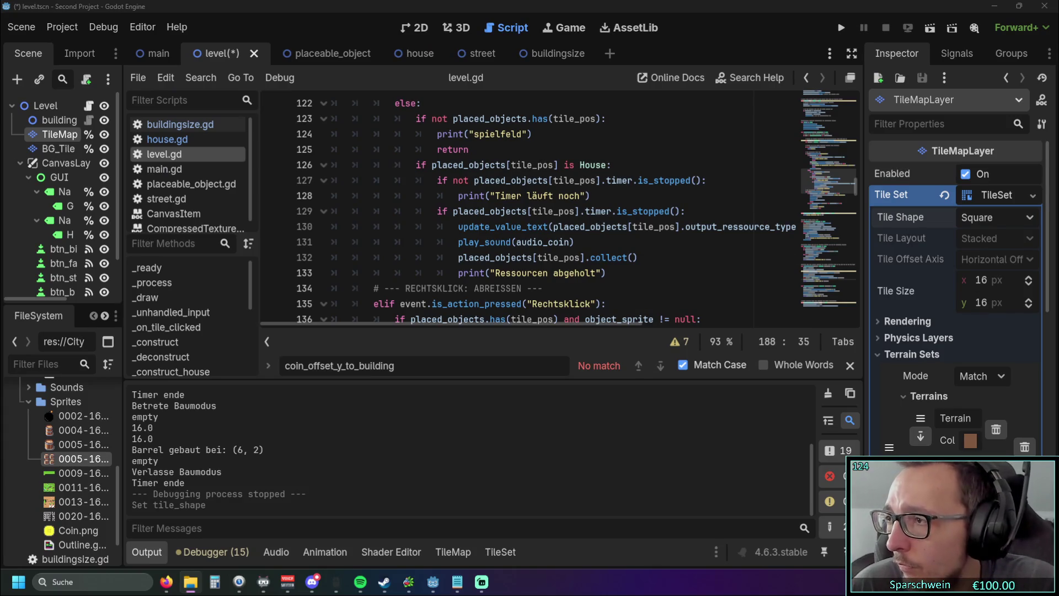
key(alt+Tab)
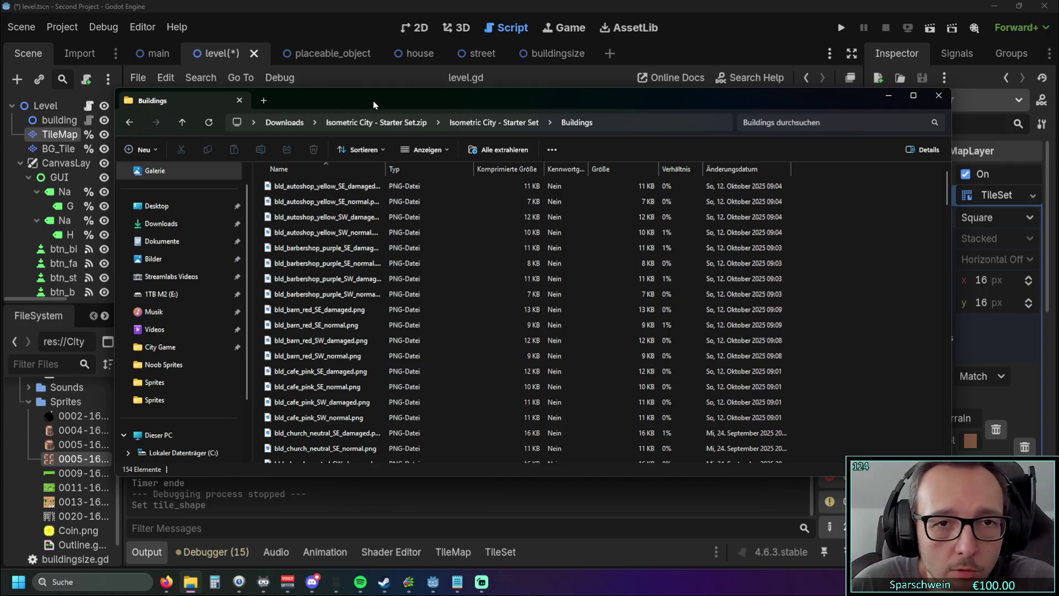
key(alt+Tab)
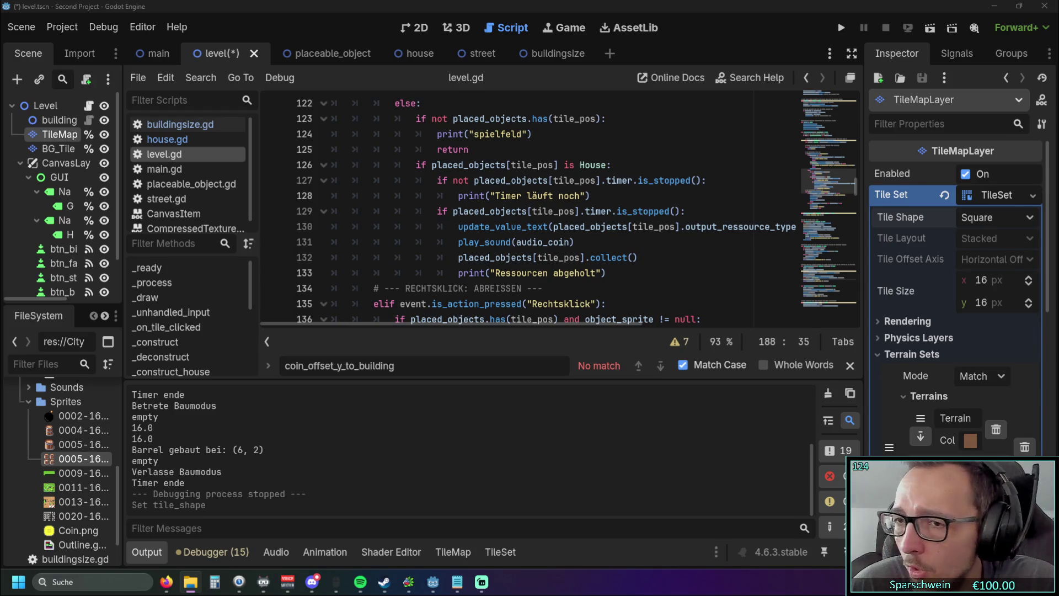
Review and minimize the Notepad to-do notes, then bring up the Isometric City asset folder
click(457, 584)
drag(289, 300, 195, 228)
click(255, 249)
click(946, 63)
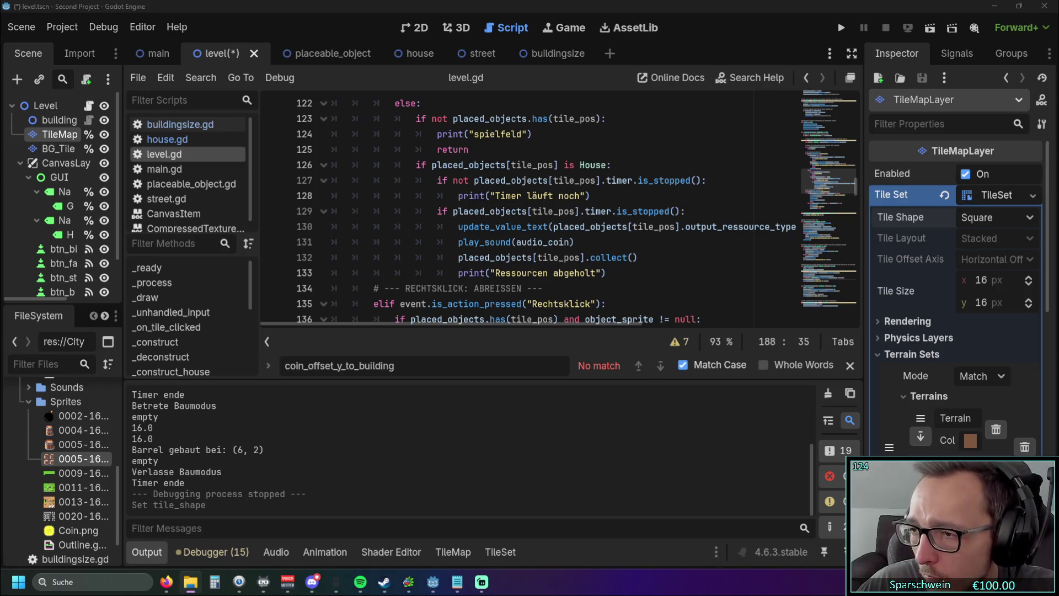
click(190, 581)
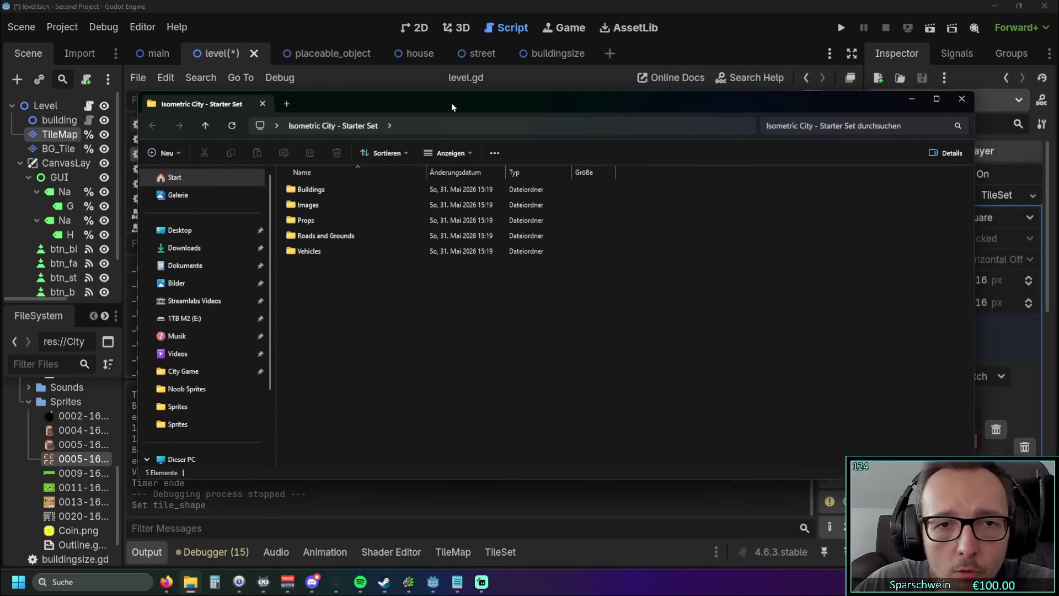
Maximize File Explorer and look through Buildings and Images before opening the Props folder
double_click(451, 101)
double_click(172, 98)
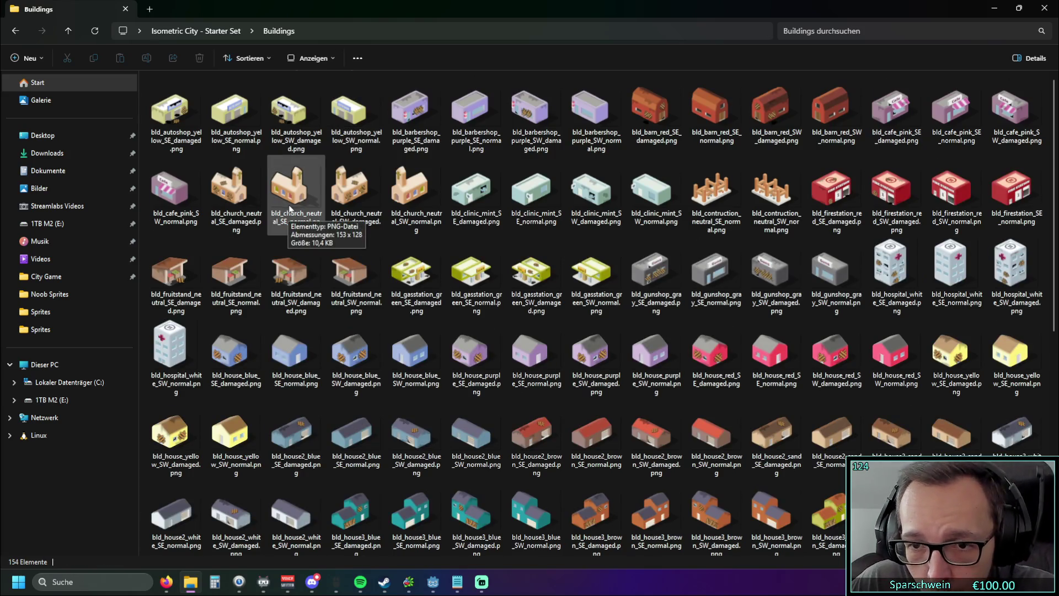
scroll(292, 215, down, 5)
scroll(295, 222, up, 5)
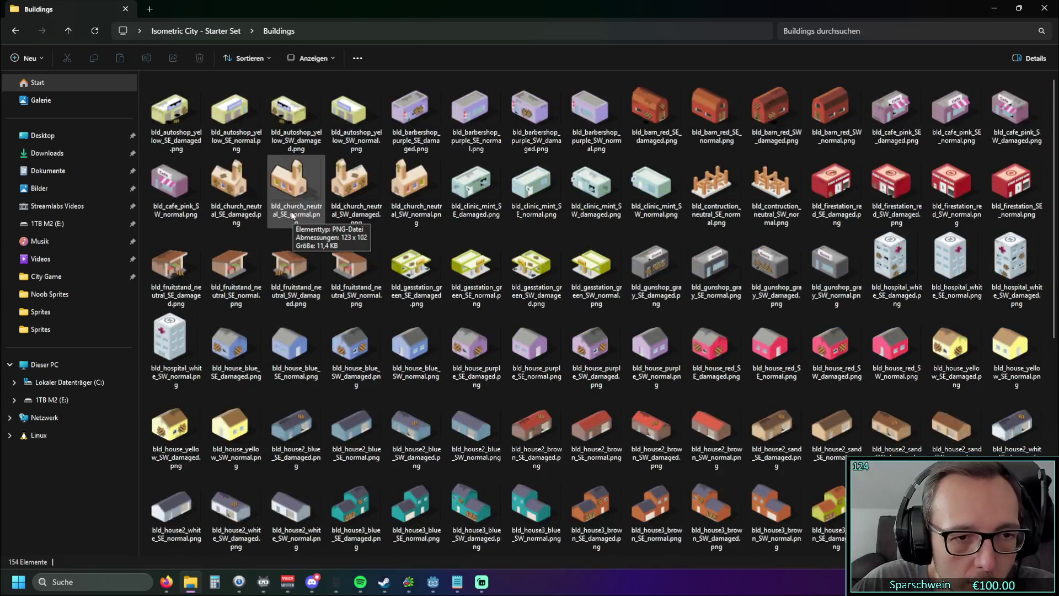
click(16, 30)
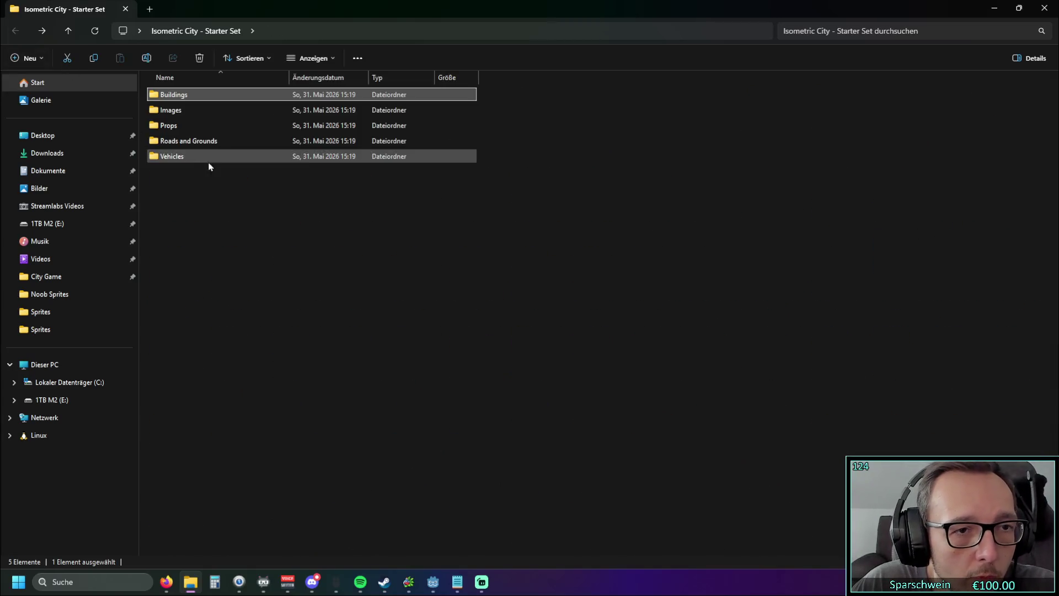
double_click(212, 109)
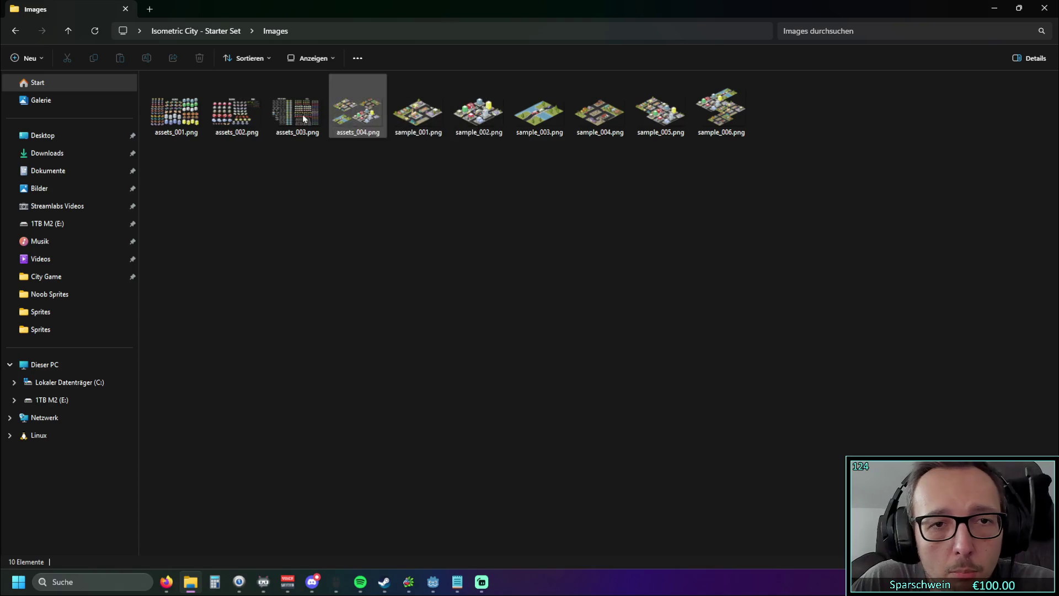
click(15, 33)
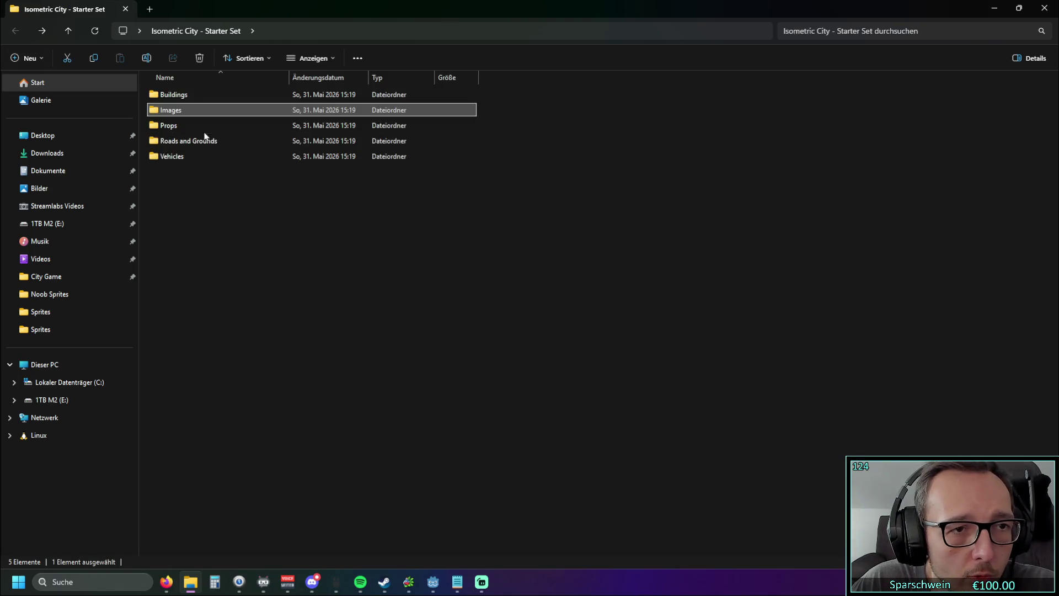
double_click(203, 129)
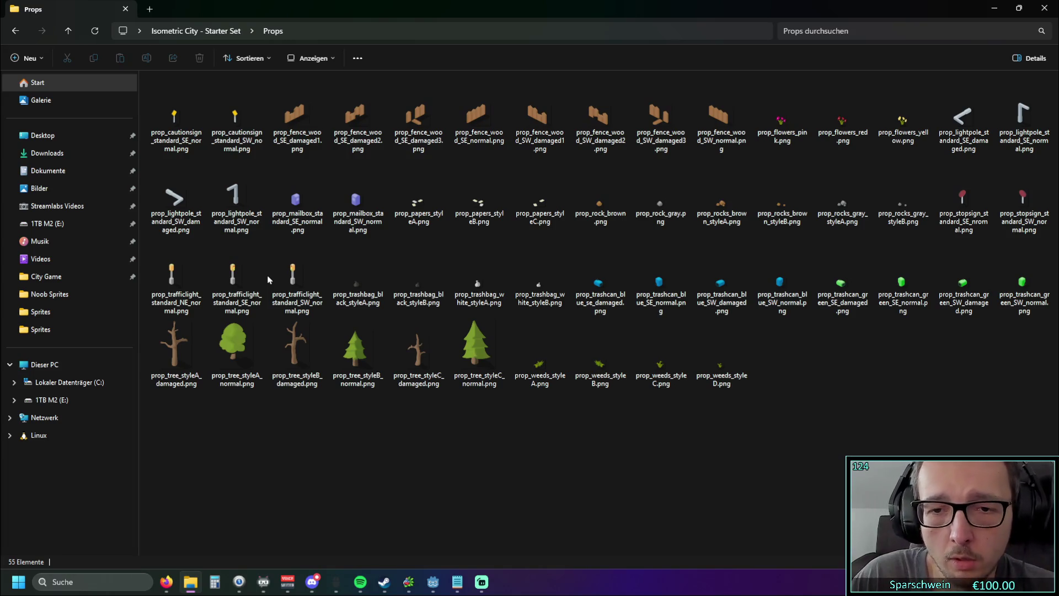
Browse the Roads and Grounds tiles, previewing the tile_road_intersect_SW_damaged image
click(17, 32)
double_click(204, 143)
scroll(366, 248, down, 2)
scroll(375, 249, up, 1)
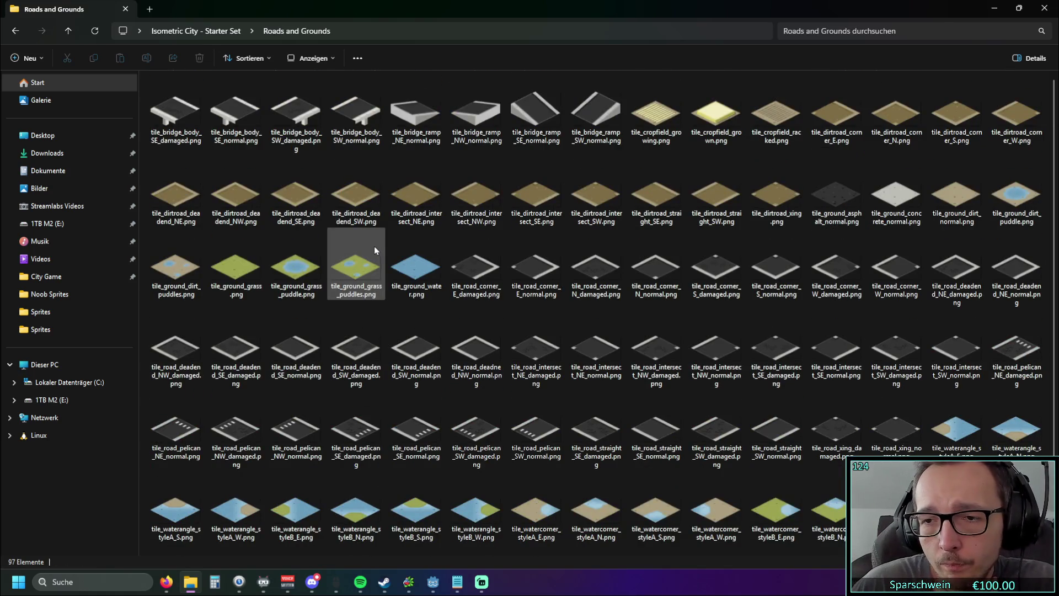
double_click(895, 352)
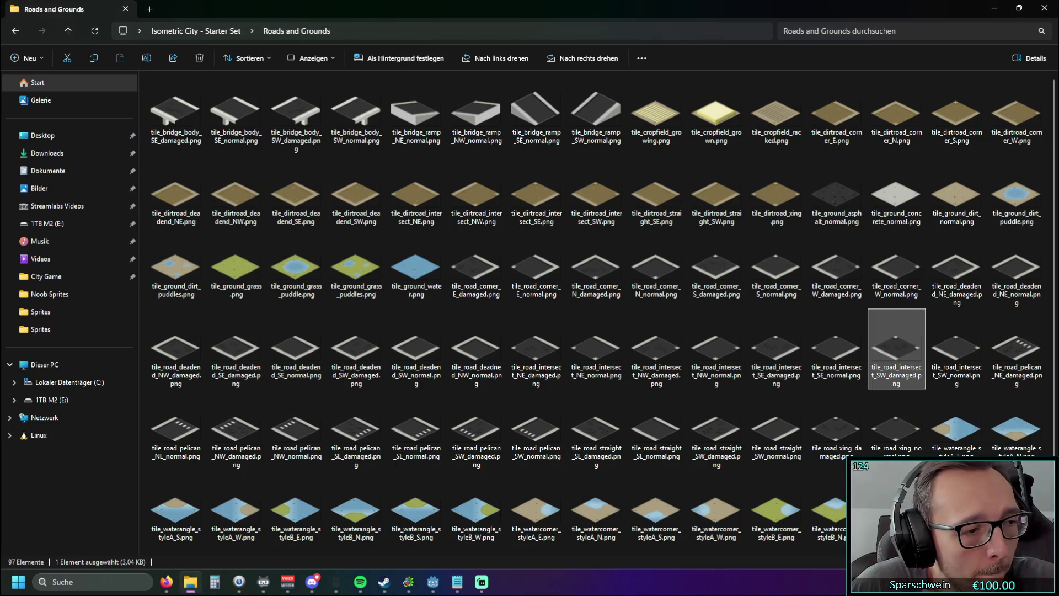
click(466, 291)
scroll(496, 305, down, 1)
scroll(494, 300, up, 1)
Look through the Vehicles images, then return to the starter set's top-level folder
click(16, 31)
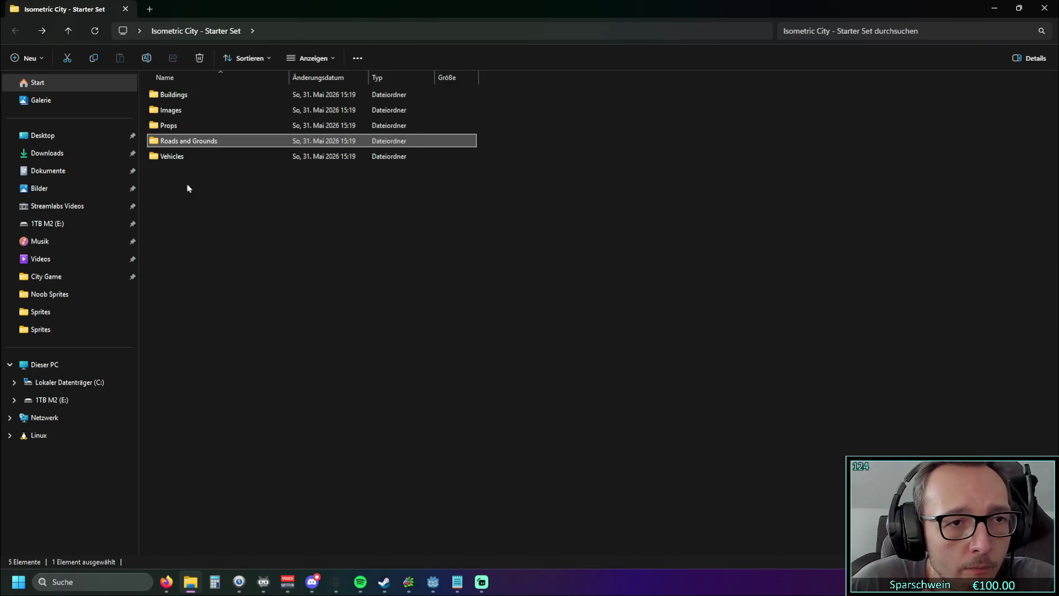
double_click(170, 156)
scroll(441, 215, down, 5)
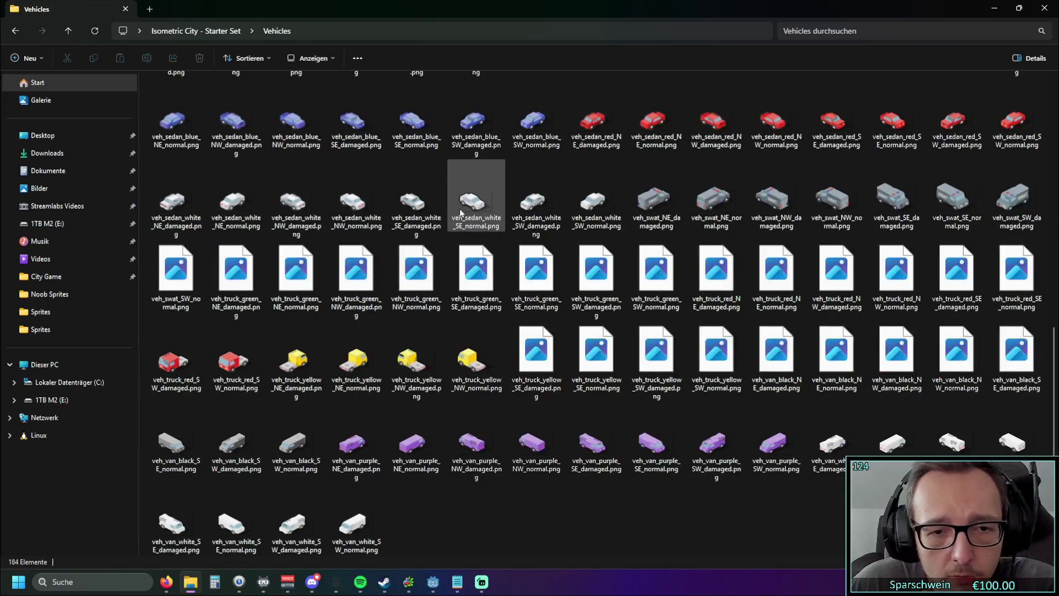
scroll(462, 209, up, 10)
click(15, 31)
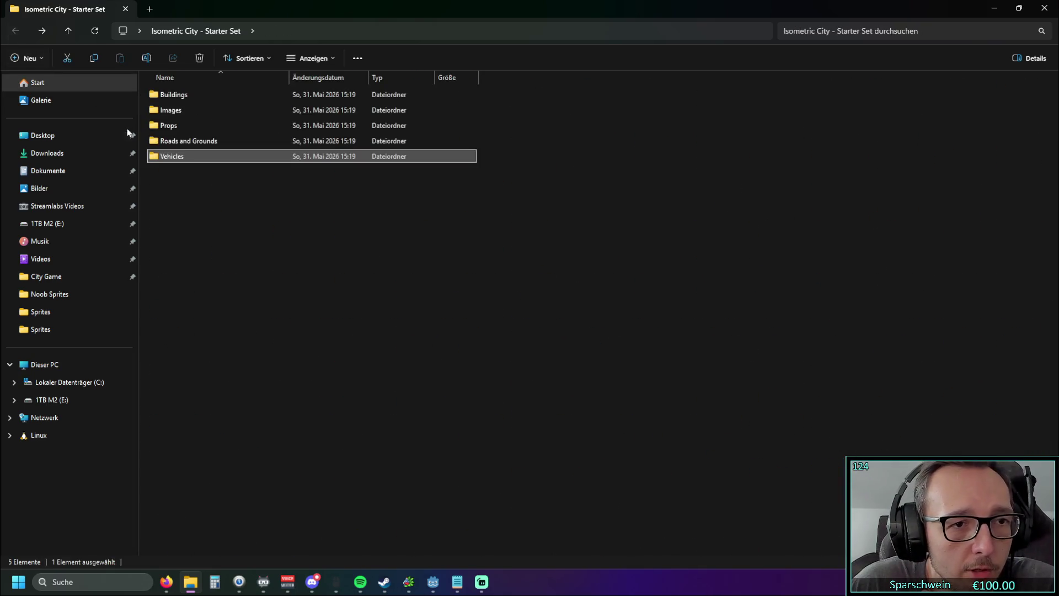
double_click(213, 142)
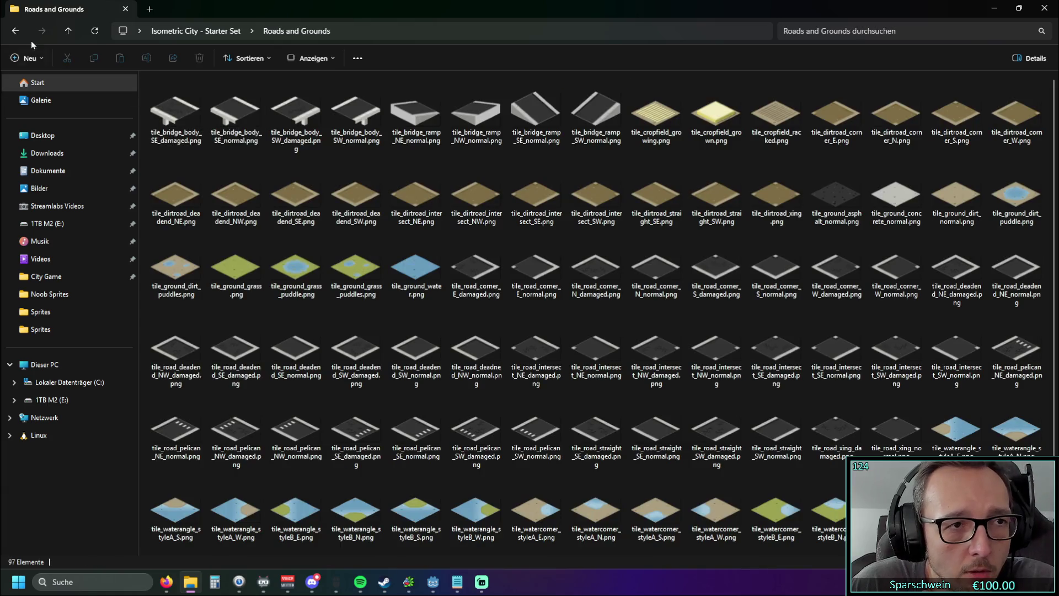
click(15, 31)
double_click(184, 159)
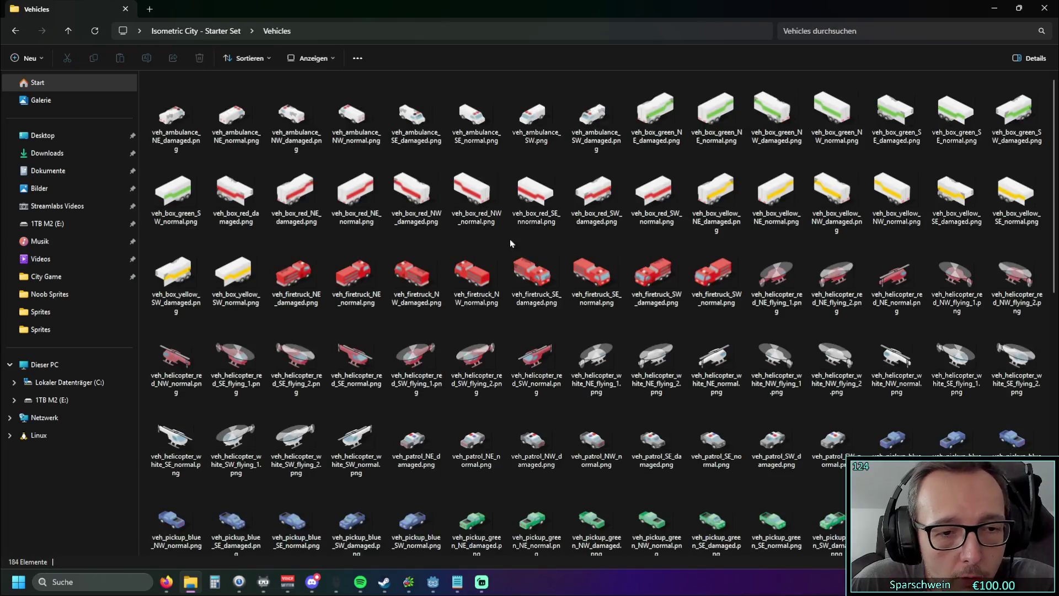
scroll(497, 233, down, 10)
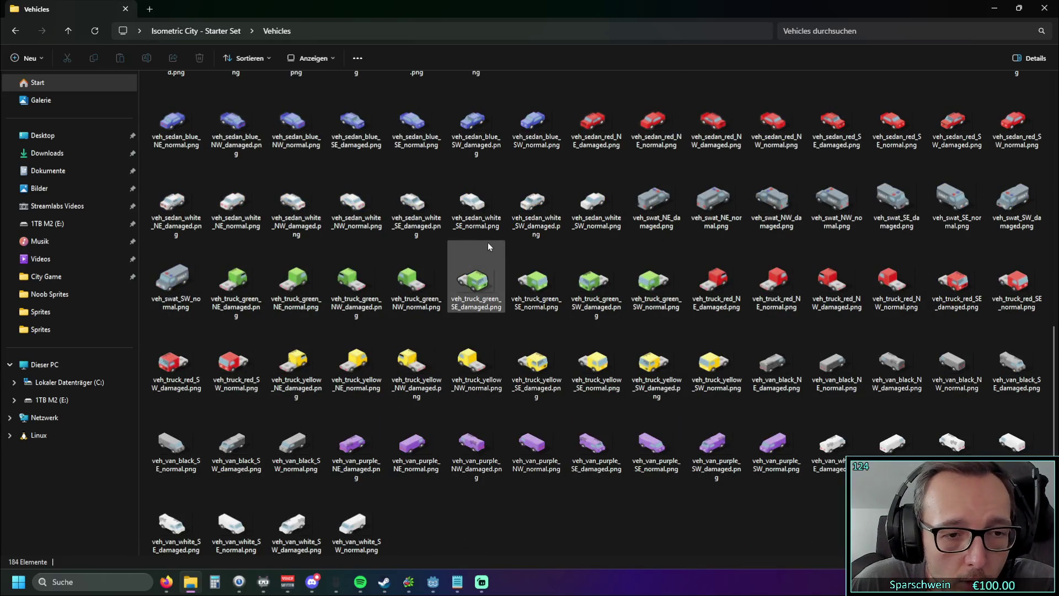
mouse_move(481, 246)
scroll(480, 242, up, 10)
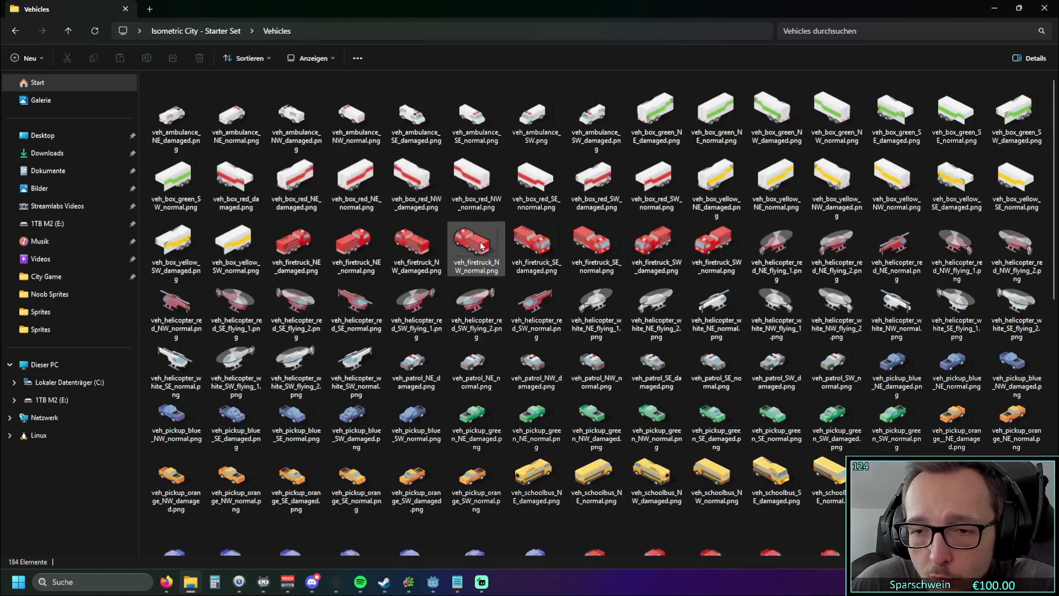
click(17, 32)
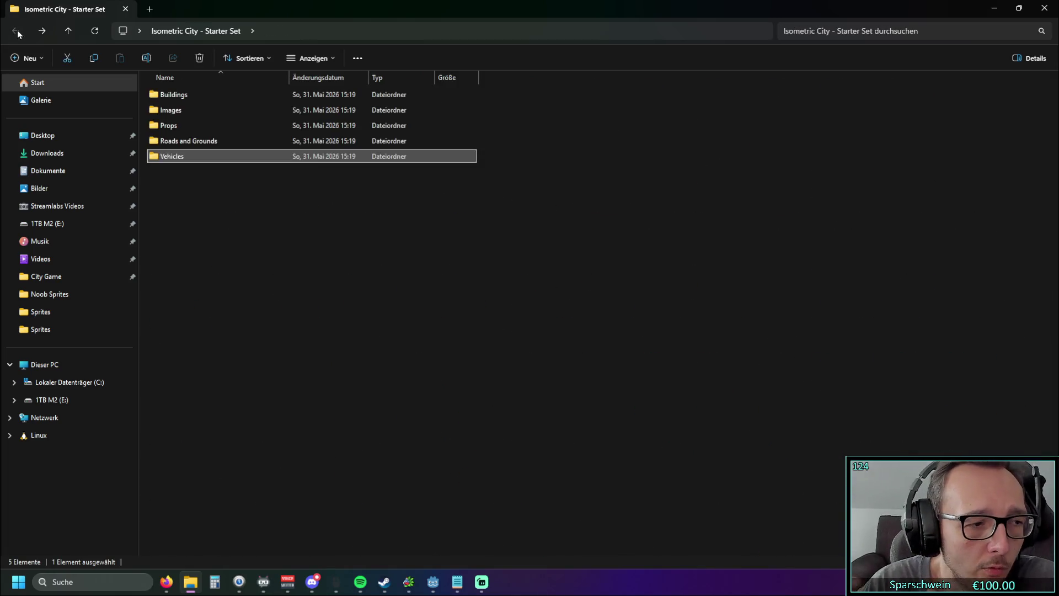
click(205, 145)
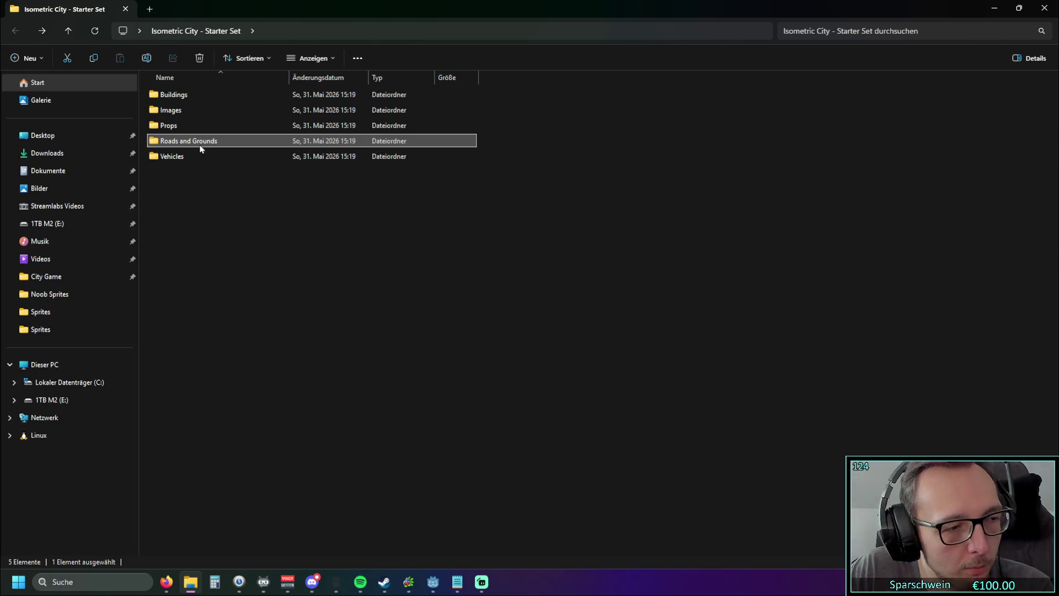
click(187, 170)
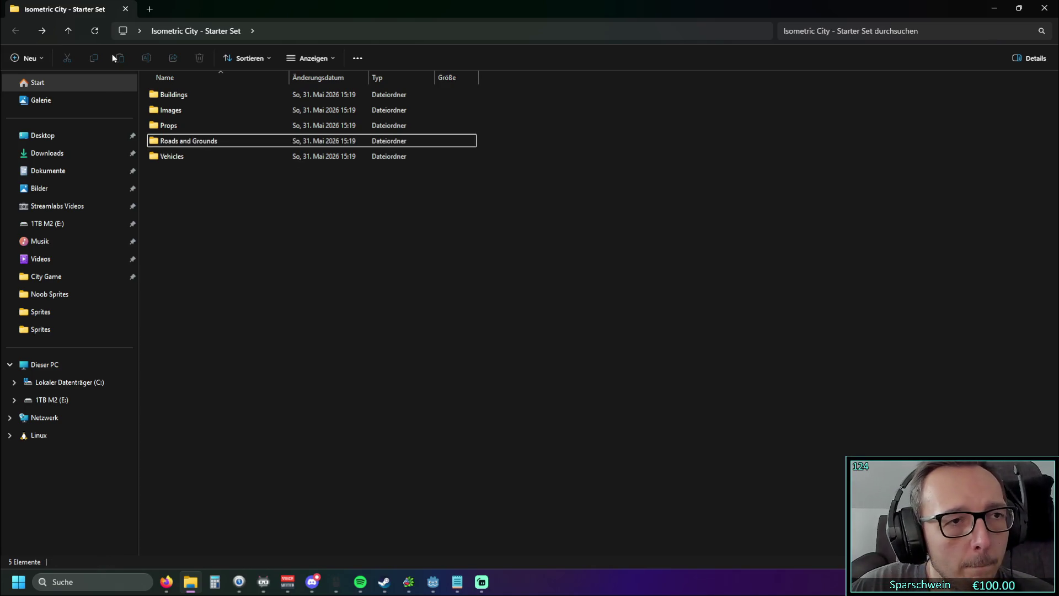
Switch back to the Godot editor showing level.gd, then bring the to-do notes forward
key(alt+Tab)
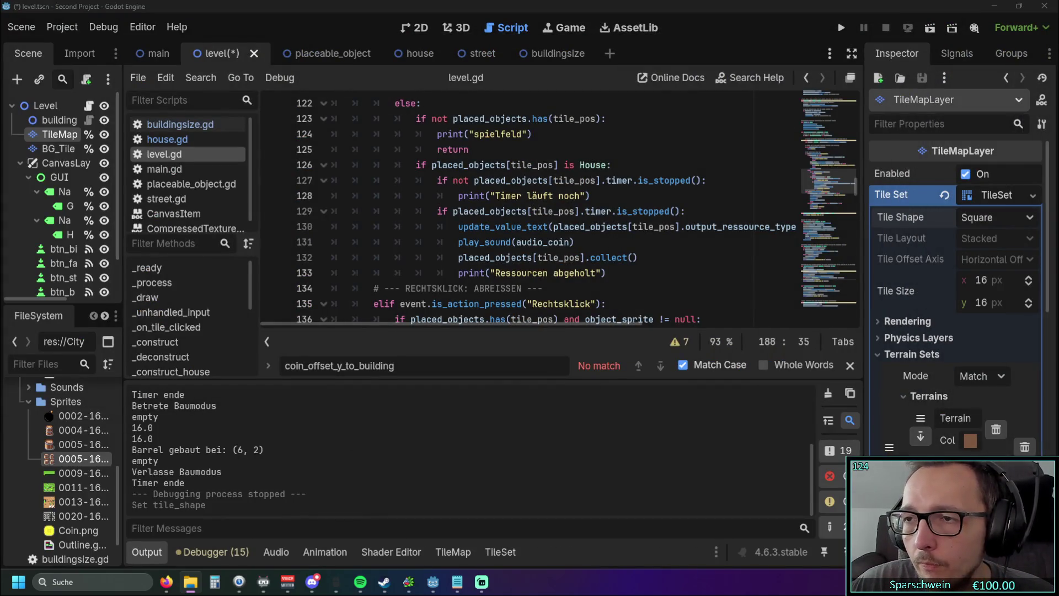
scroll(497, 207, up, 3)
scroll(497, 206, down, 4)
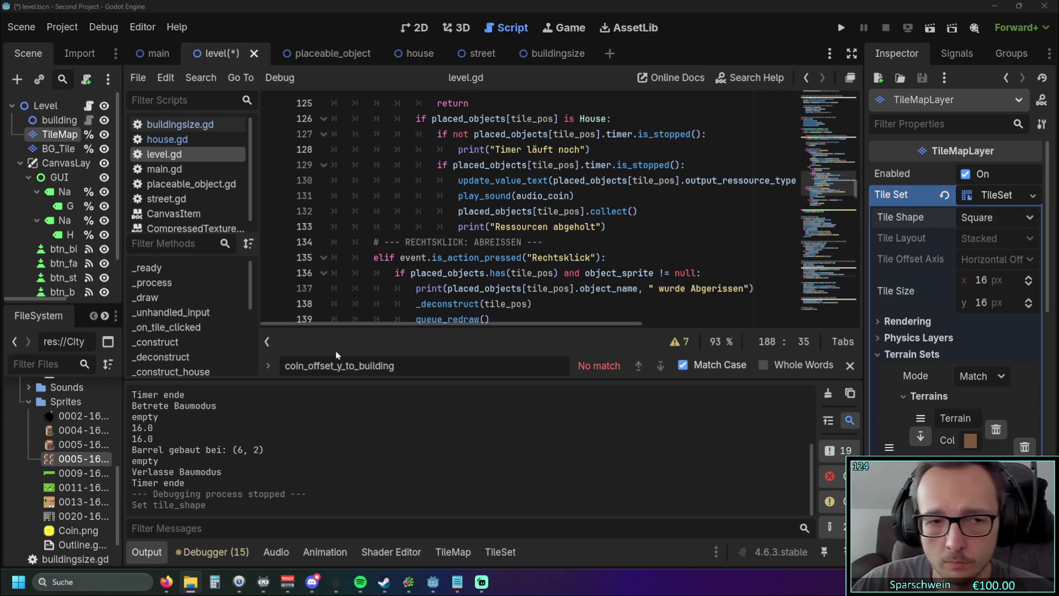
mouse_move(31, 435)
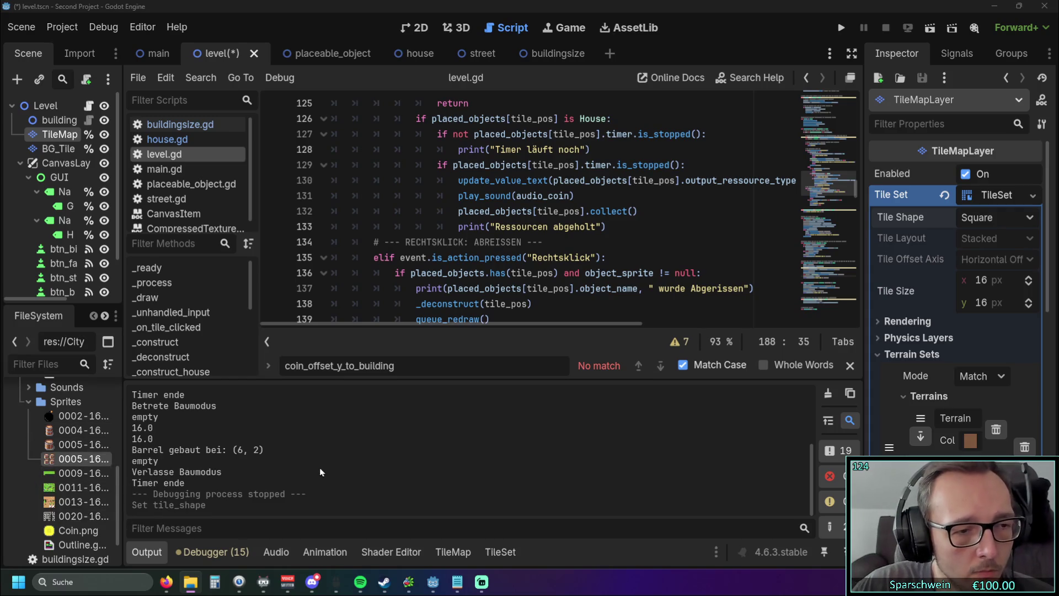
scroll(120, 470, up, 1)
scroll(119, 469, down, 4)
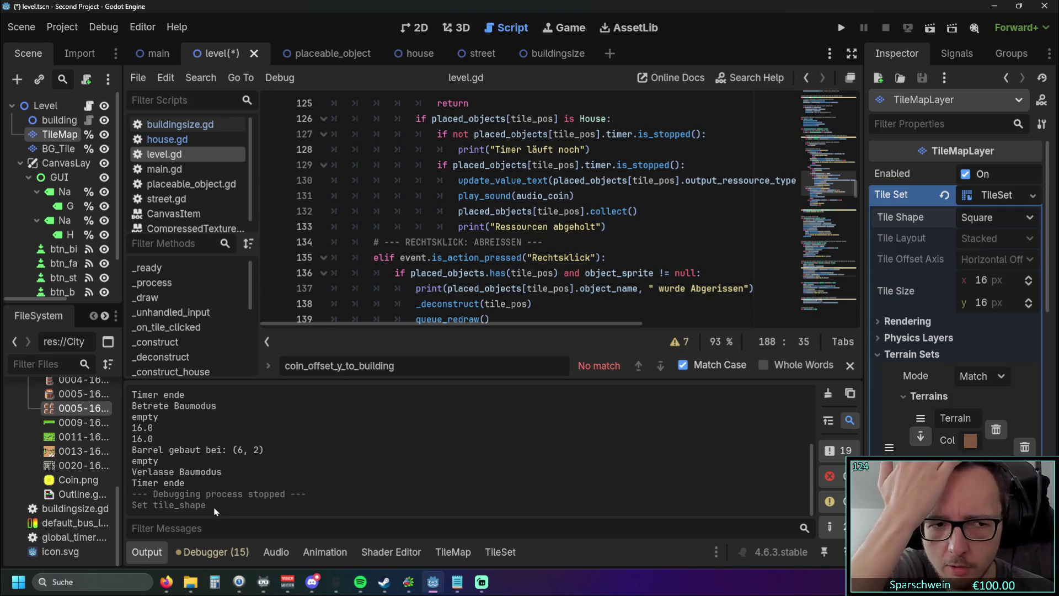
click(457, 582)
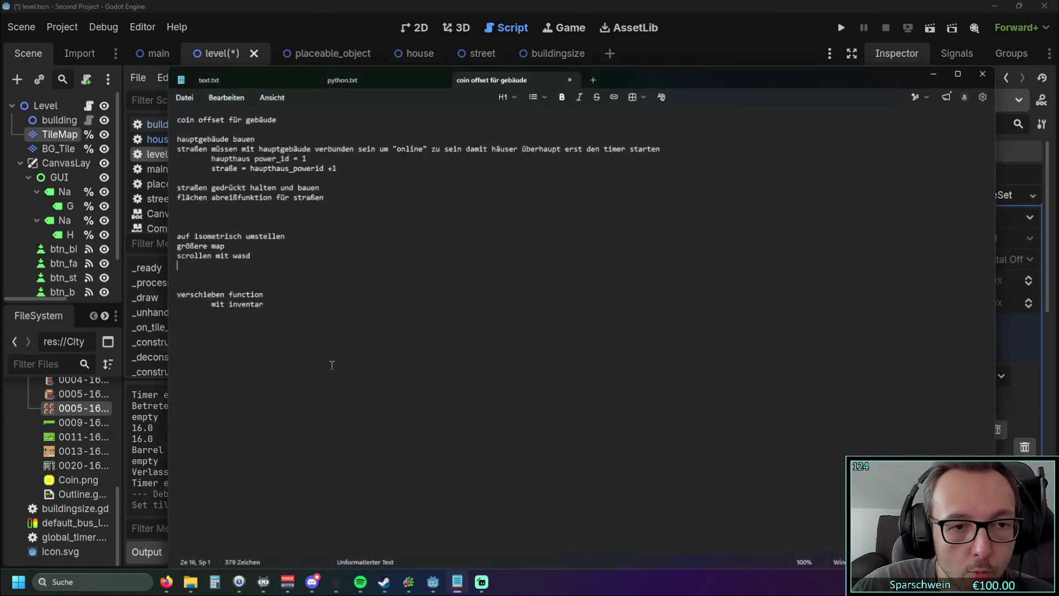
Highlight the 'auf isometrisch umstellen' through 'scrollen mit wasd' lines in the to-do notes
key(shift+Up)
key(shift+Up)
key(shift+Up)
key(shift+Down)
key(shift+Down)
key(shift+Down)
drag(300, 231, 165, 232)
key(Down)
key(shift+End)
key(Down)
key(Home)
key(shift+End)
click(256, 259)
key(shift+Up)
key(shift+Up)
key(shift+Up)
click(327, 268)
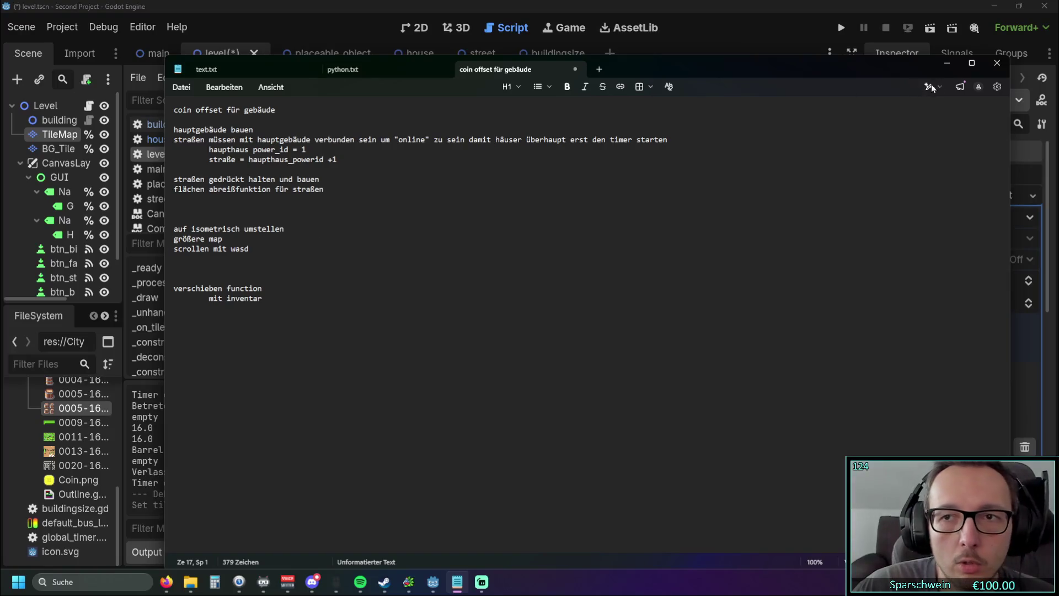
Hide and restore the notes, then highlight the isometric and bigger-map lines
click(938, 63)
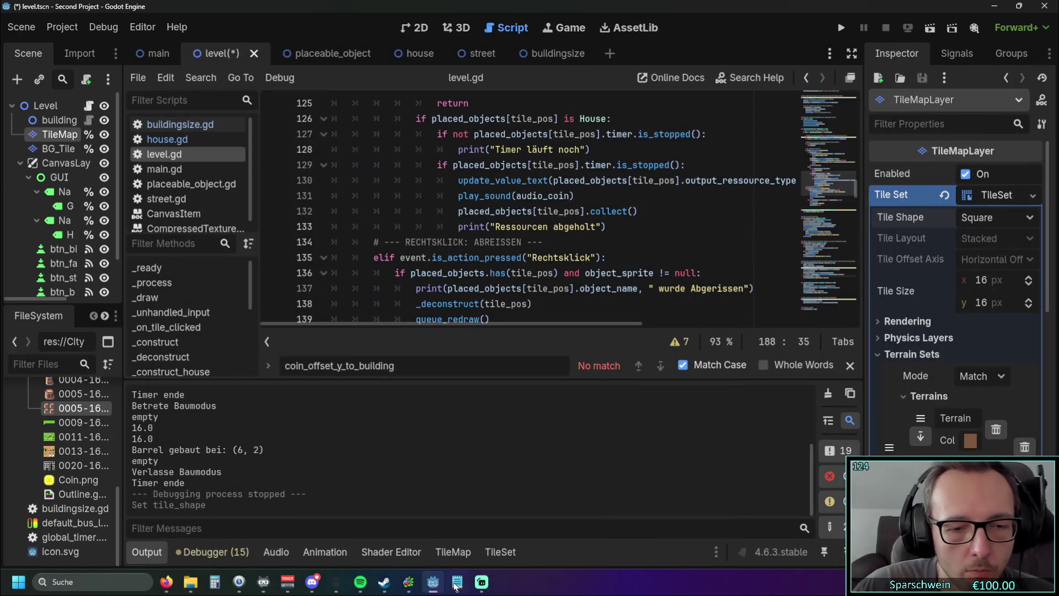
click(452, 582)
triple_click(276, 108)
drag(301, 239, 174, 228)
click(405, 259)
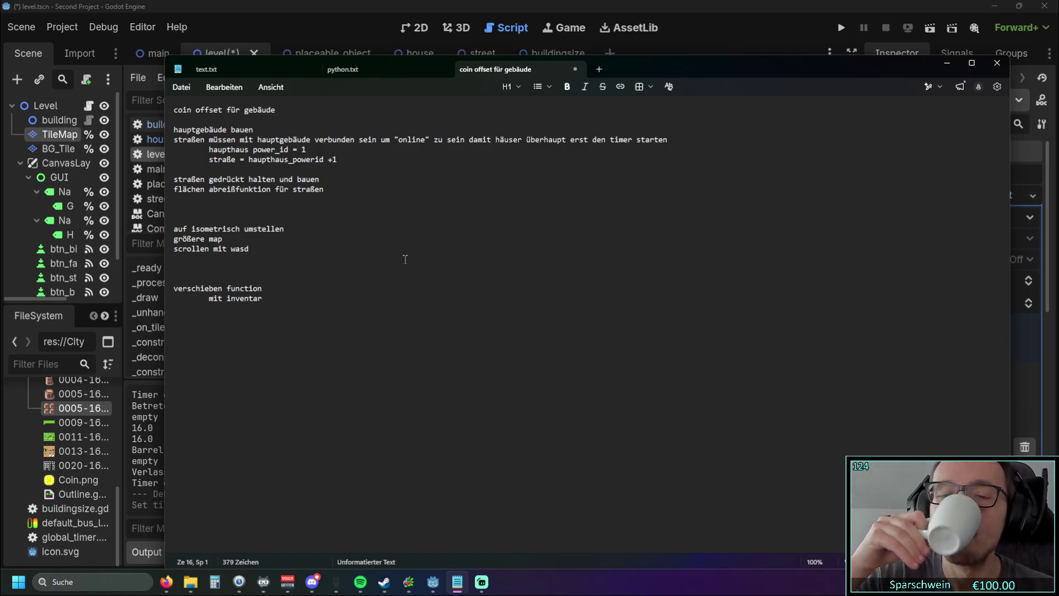
Hide the notes and launch Aseprite from its Steam library page
click(946, 64)
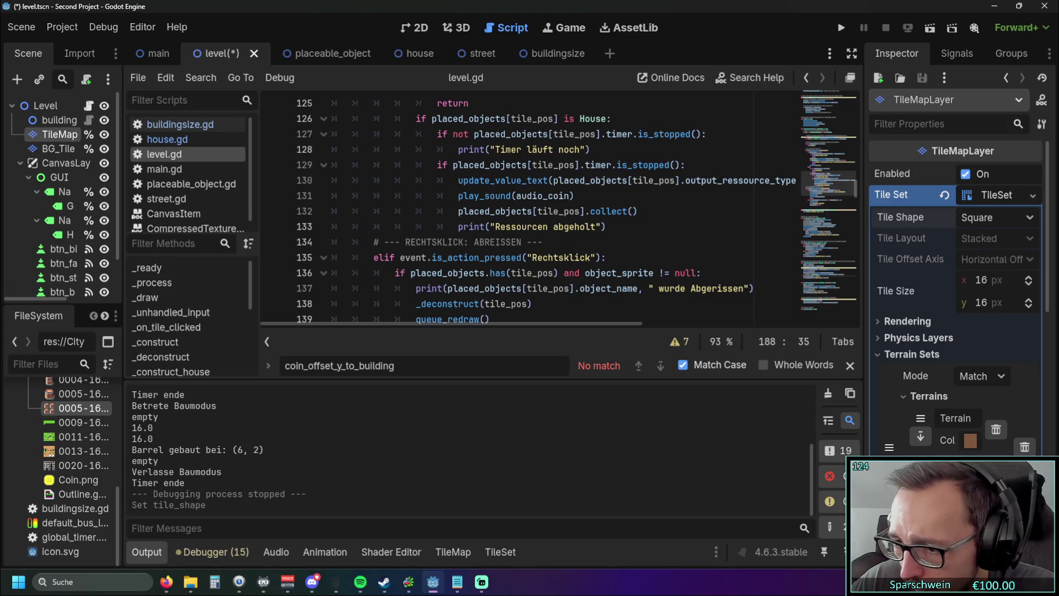
click(384, 581)
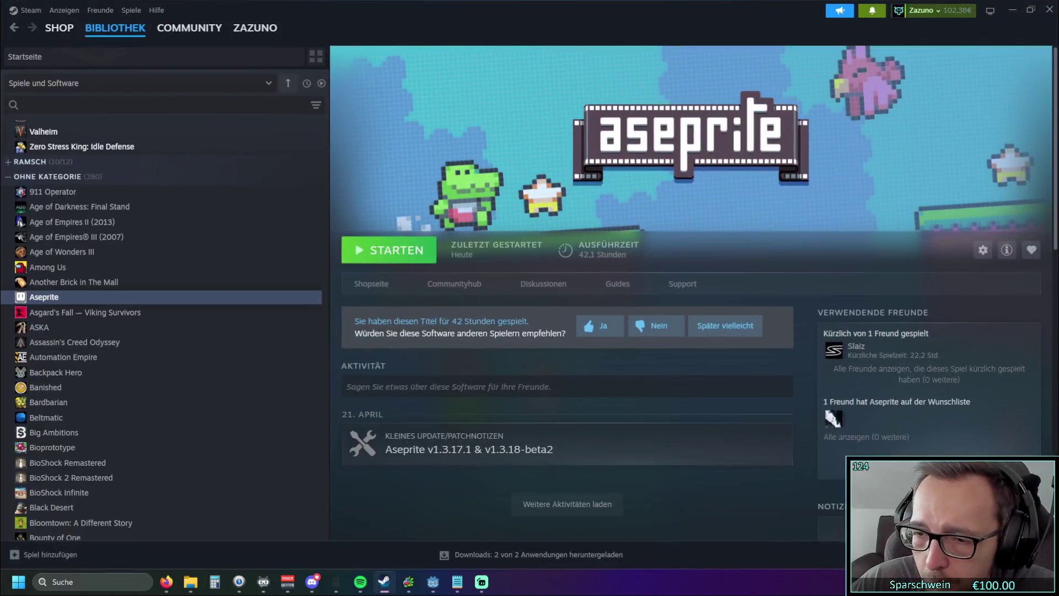
click(383, 255)
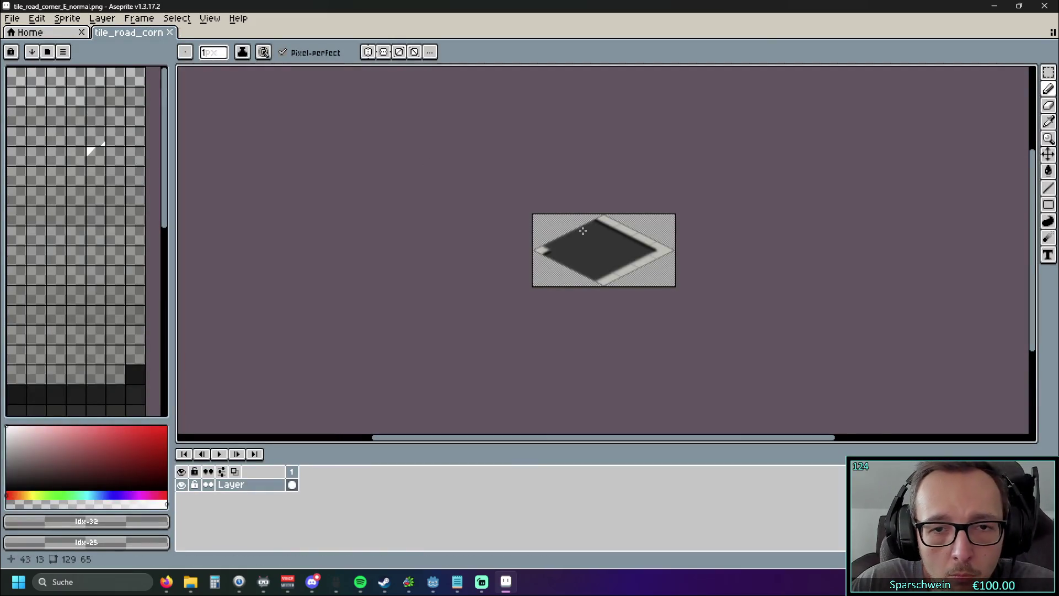
Zoom in on tile_road_corner_E_normal.png to confirm its 129×65 size, then put Aseprite and Steam away
scroll(629, 250, up, 5)
scroll(628, 250, down, 7)
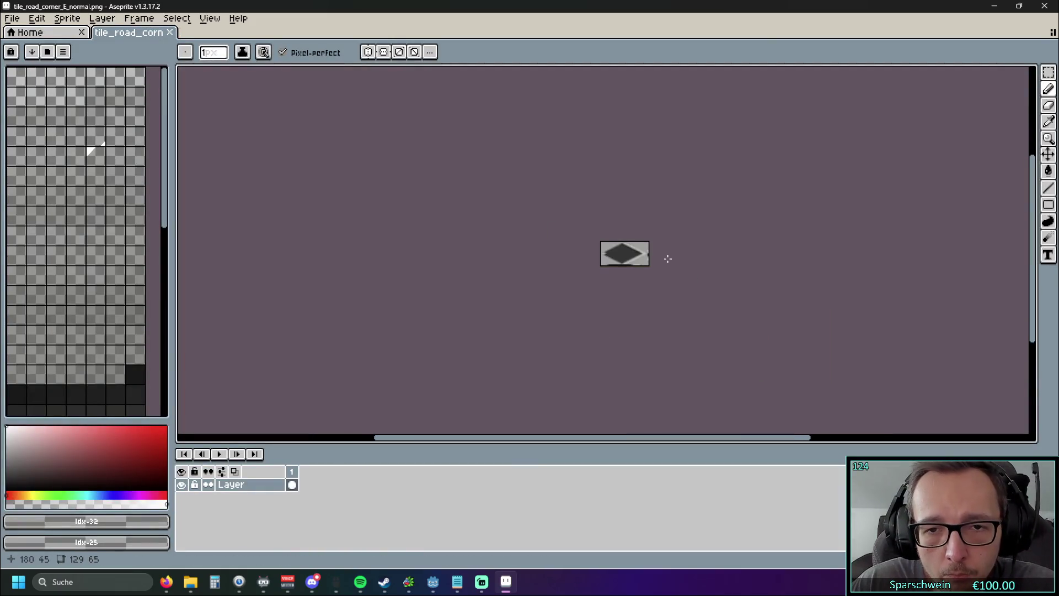
scroll(667, 258, up, 5)
drag(702, 253, 754, 289)
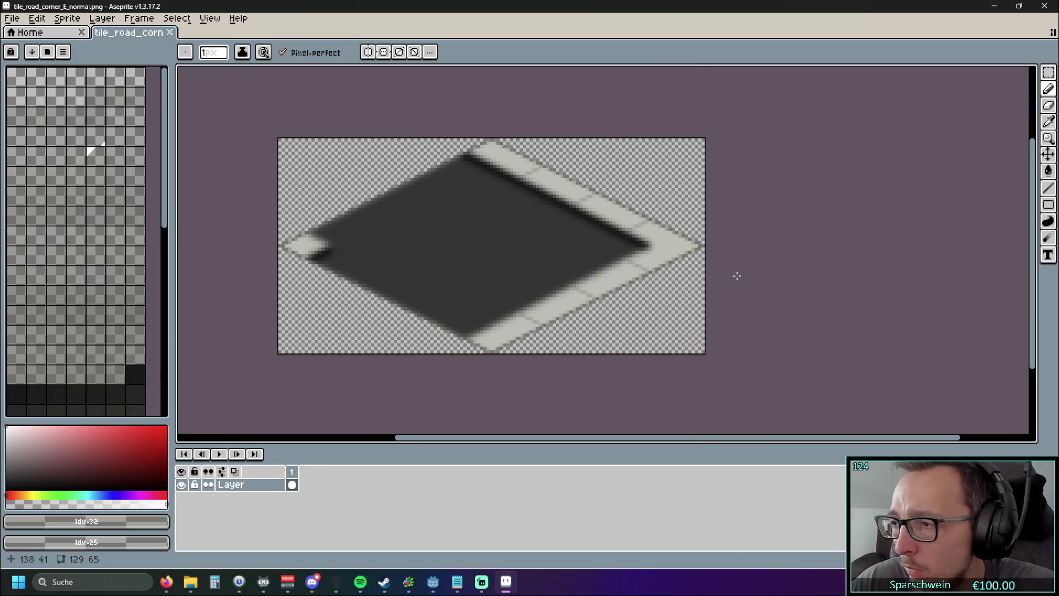
scroll(166, 143, down, 5)
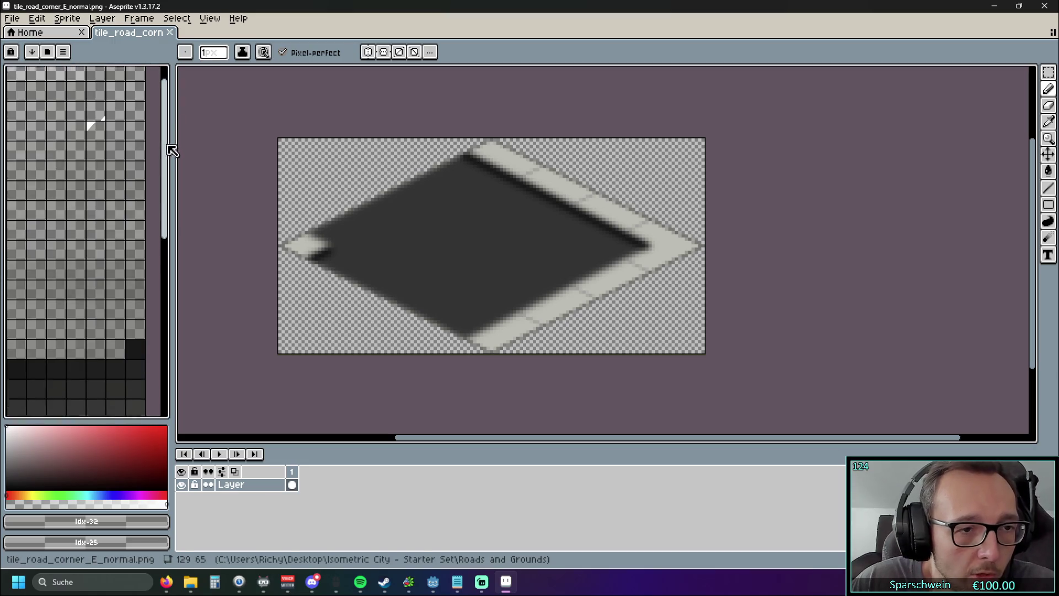
mouse_move(171, 241)
mouse_down()
mouse_move(156, 364)
mouse_move(170, 66)
mouse_up()
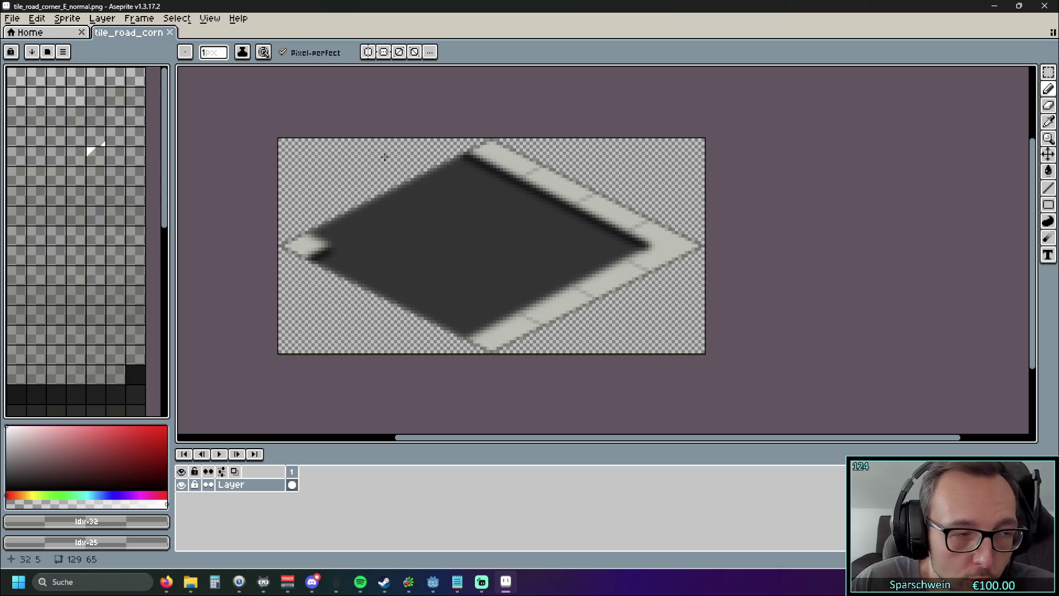
click(995, 11)
click(1012, 10)
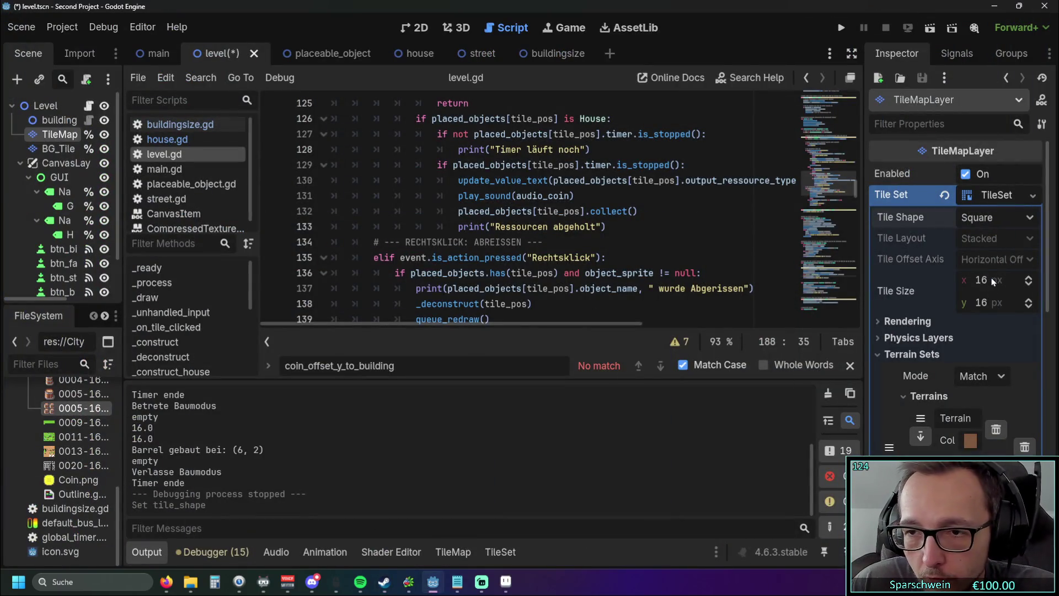
Set BG_TileMapLayer's TileSet tile size to 64 wide by 128 high
click(55, 148)
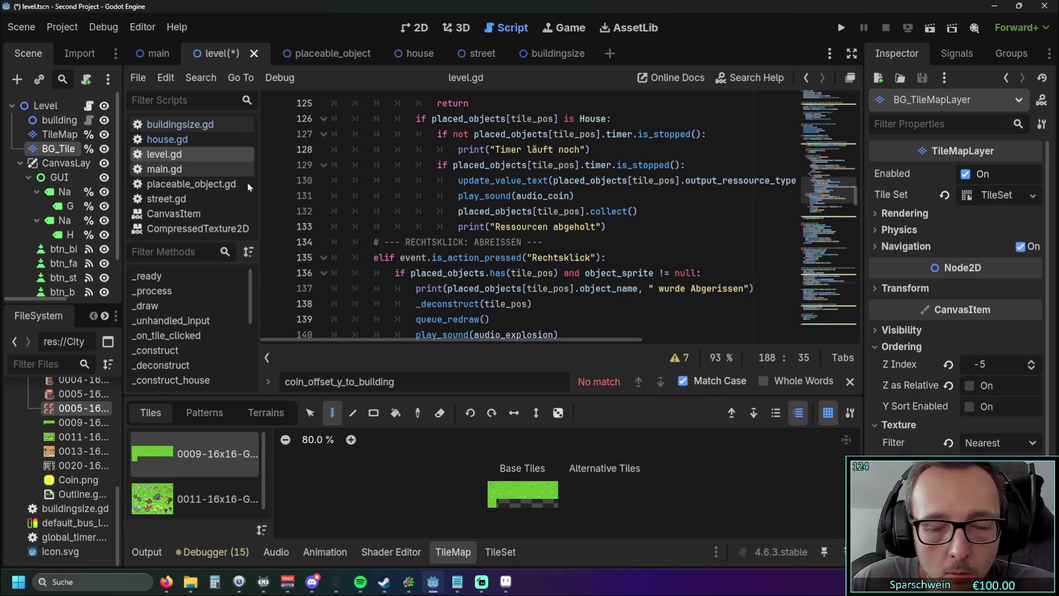
click(993, 195)
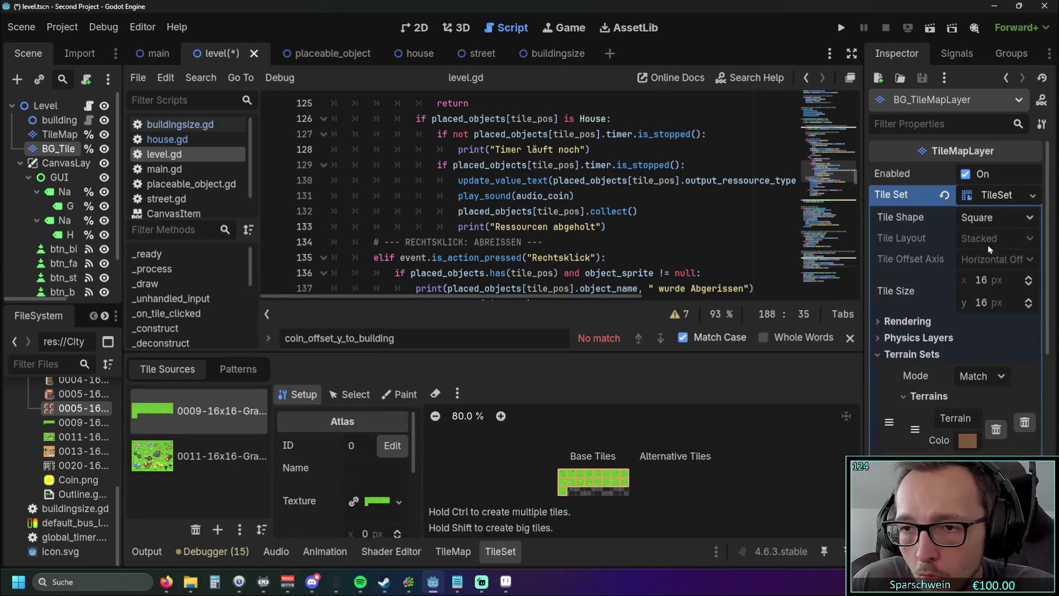
click(992, 280)
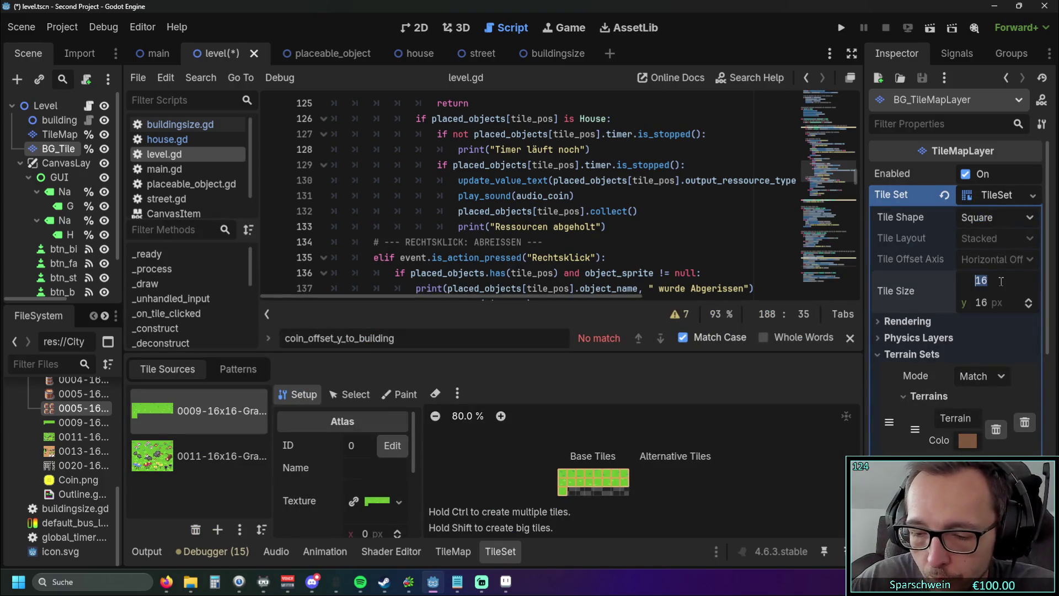
text(64)
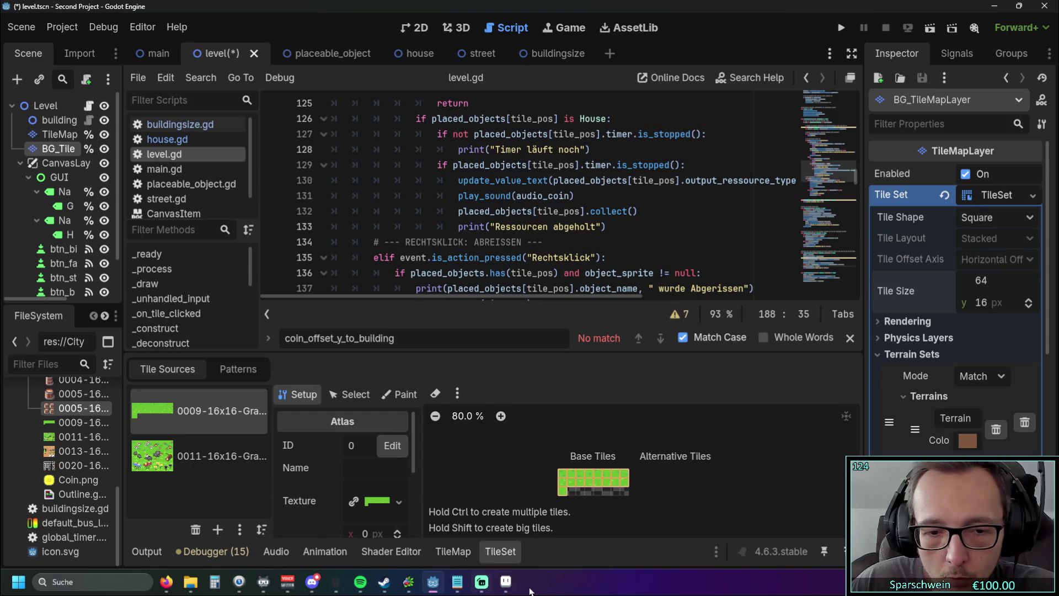
click(506, 583)
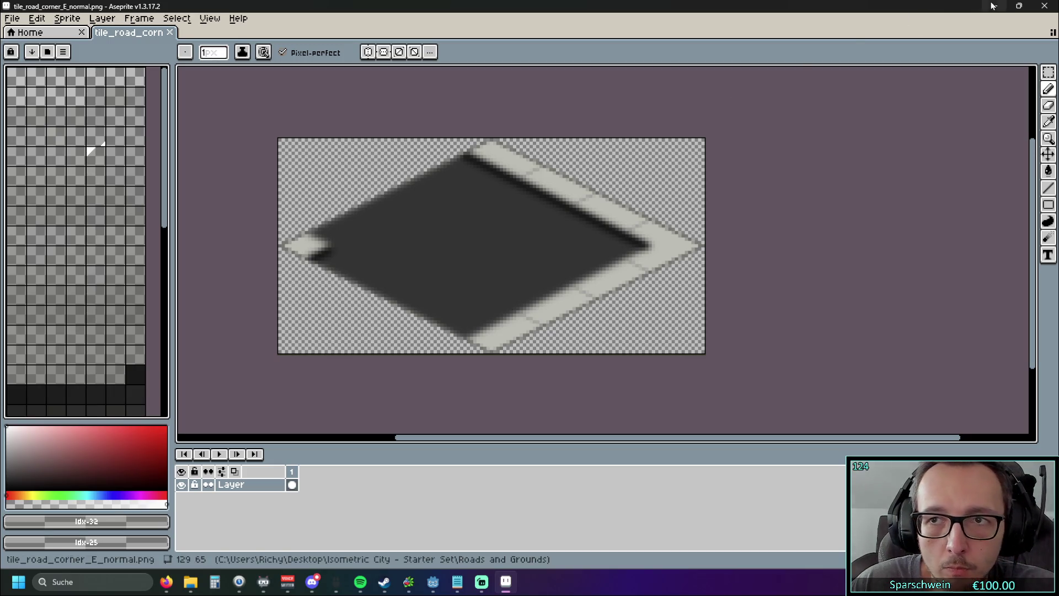
click(433, 581)
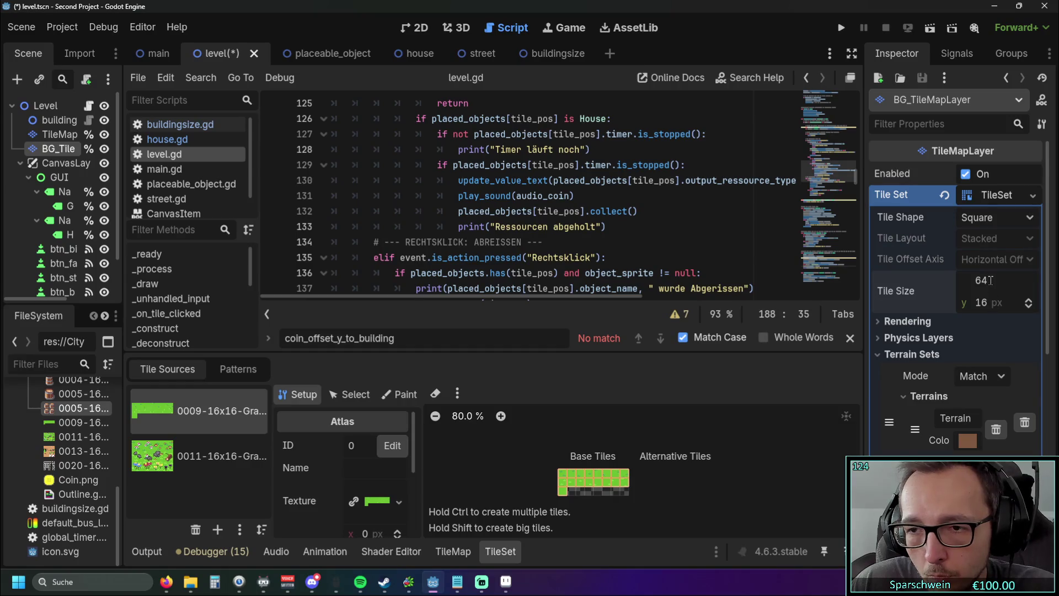
click(983, 303)
text(128)
click(915, 320)
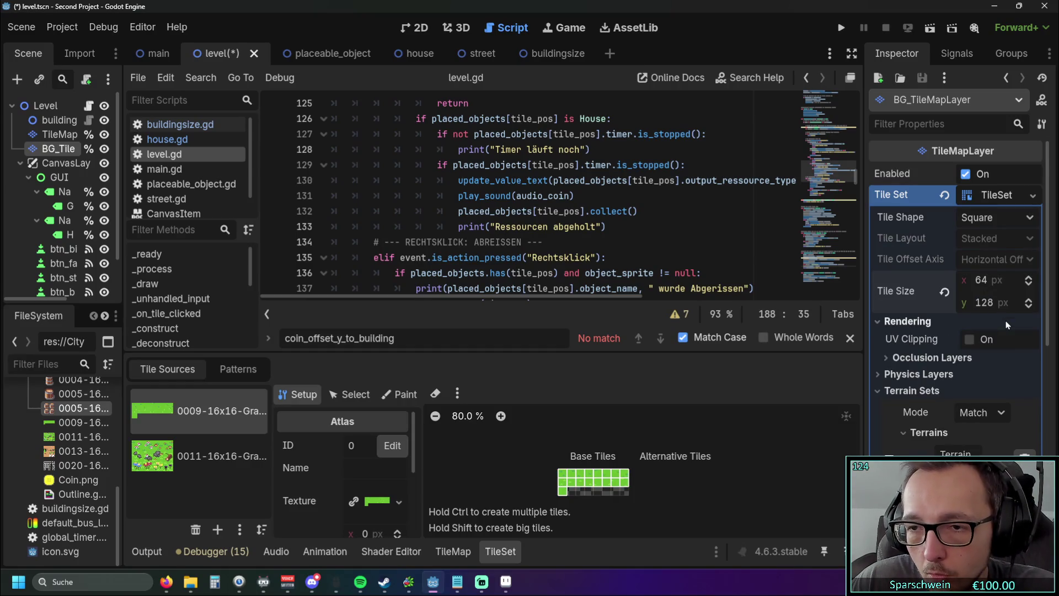
click(916, 321)
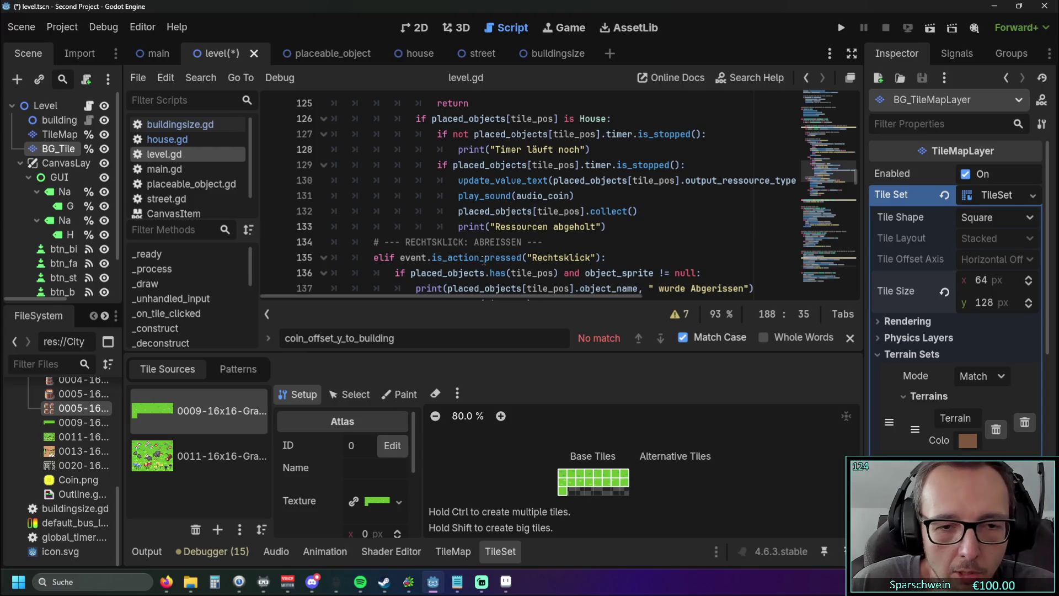
scroll(69, 456, up, 3)
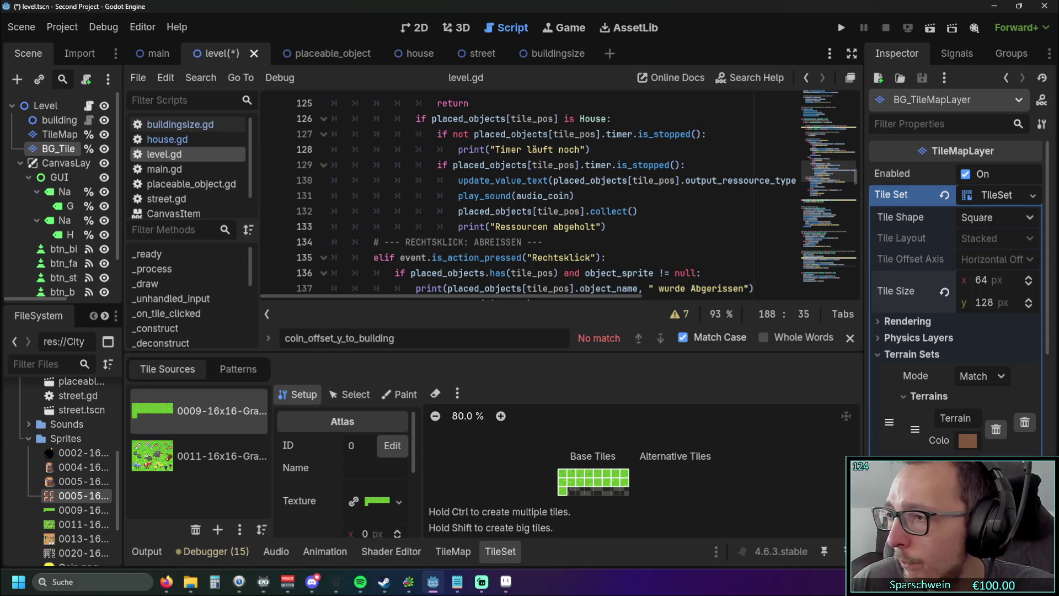
Copy the isometric asset pack into Sprites and expand the imported folder in Godot
key(super+e)
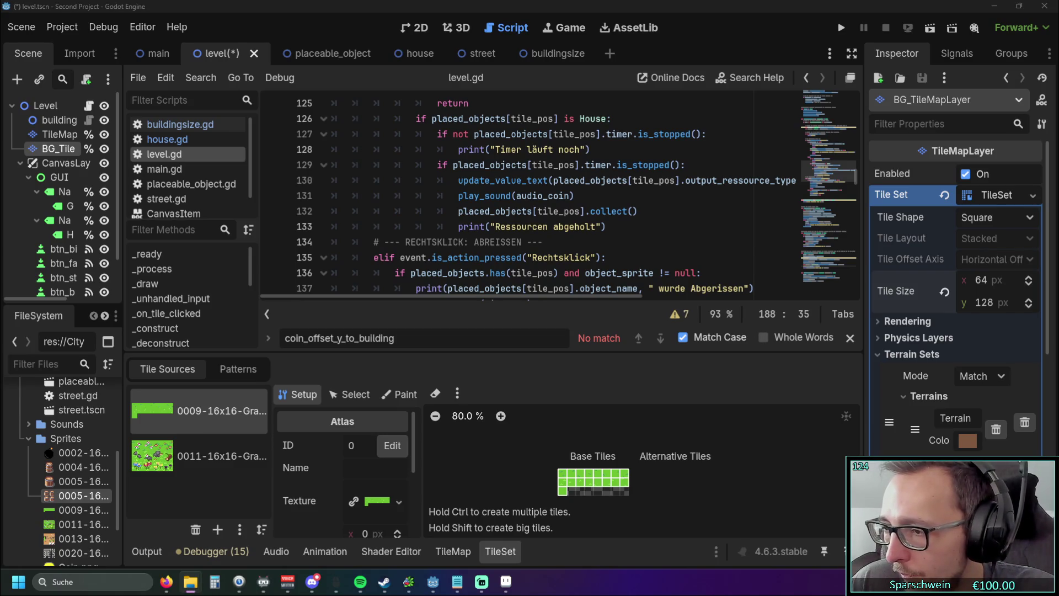
key(alt+Tab)
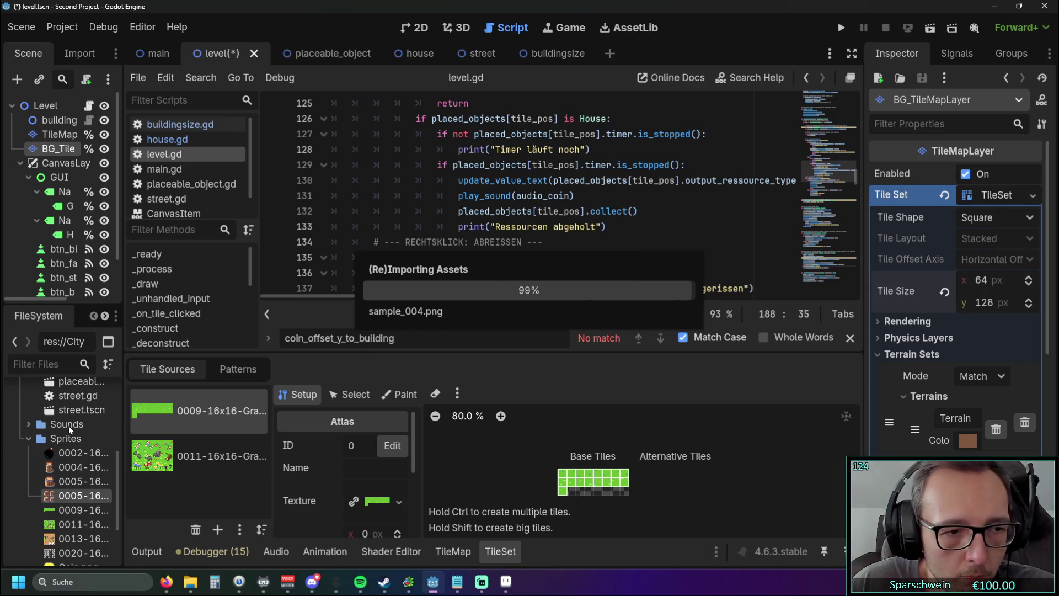
scroll(70, 438, down, 3)
scroll(69, 439, up, 3)
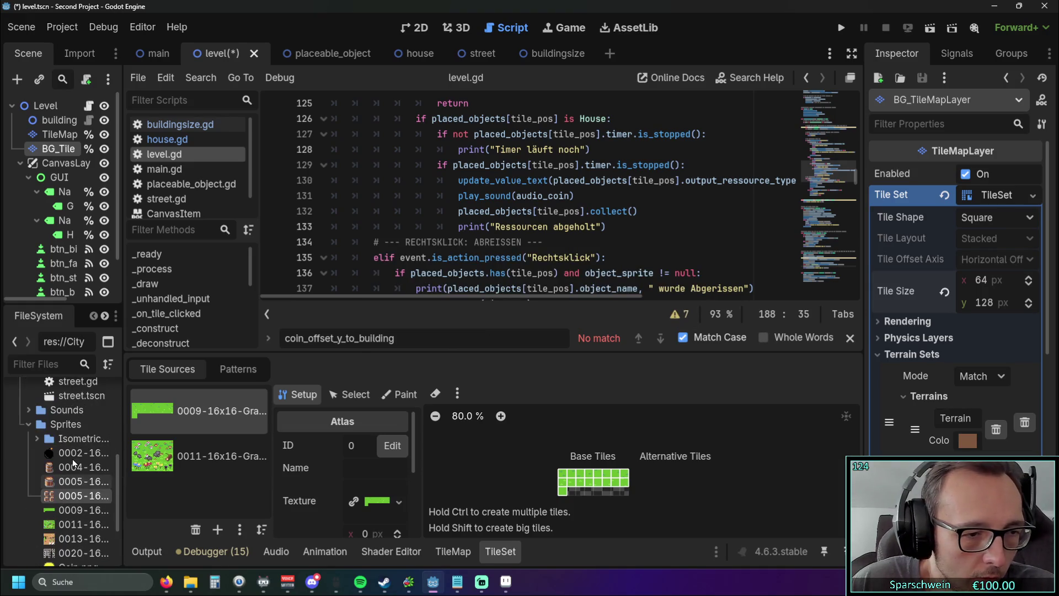
double_click(77, 439)
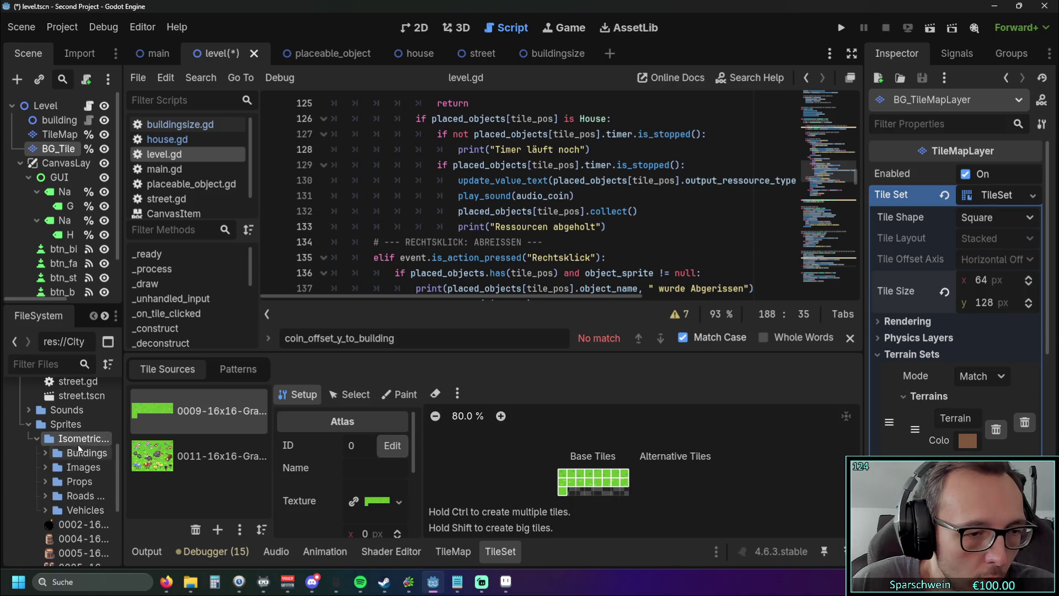
scroll(83, 458, down, 2)
scroll(74, 439, down, 3)
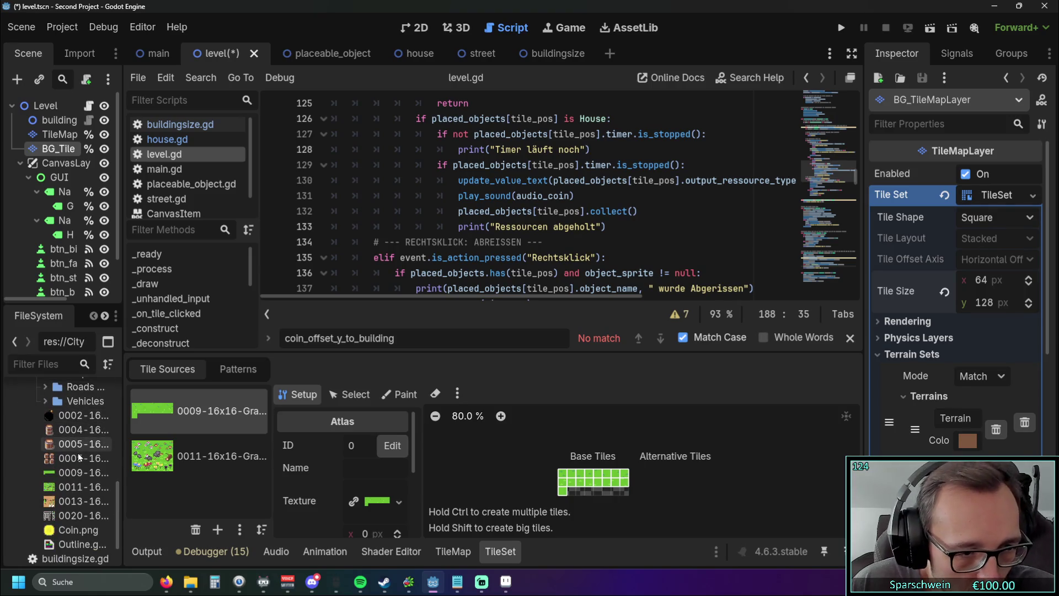
scroll(51, 431, up, 5)
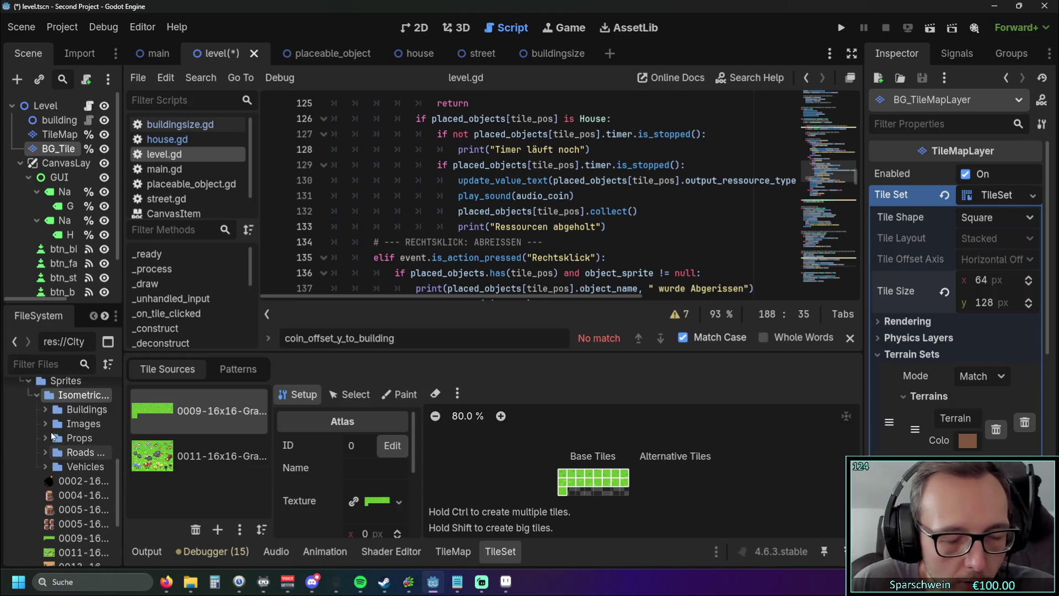
Delete the pack's Images folder from the project
key(alt+Tab)
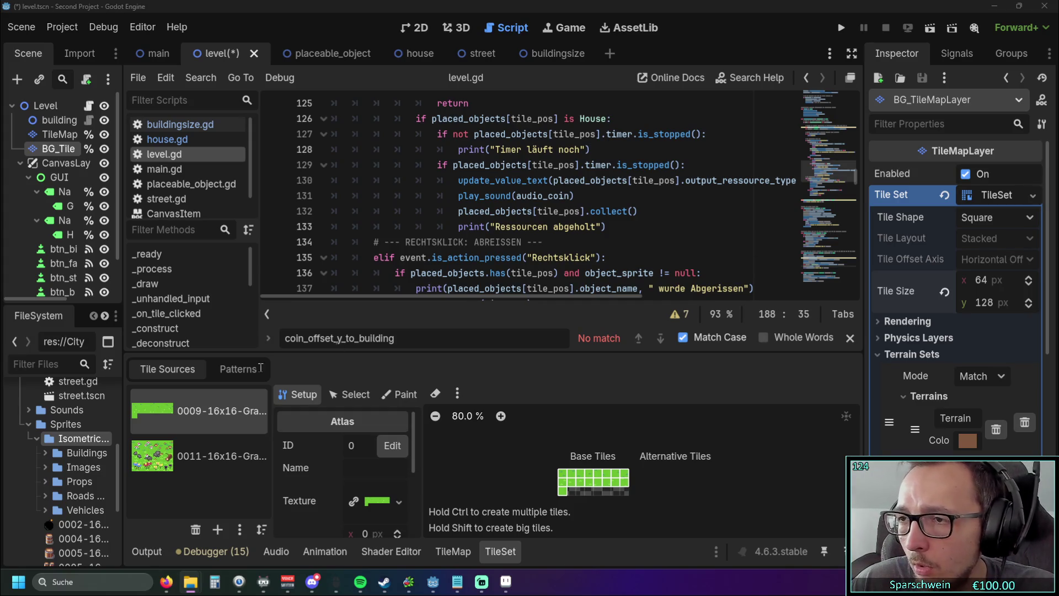
click(77, 468)
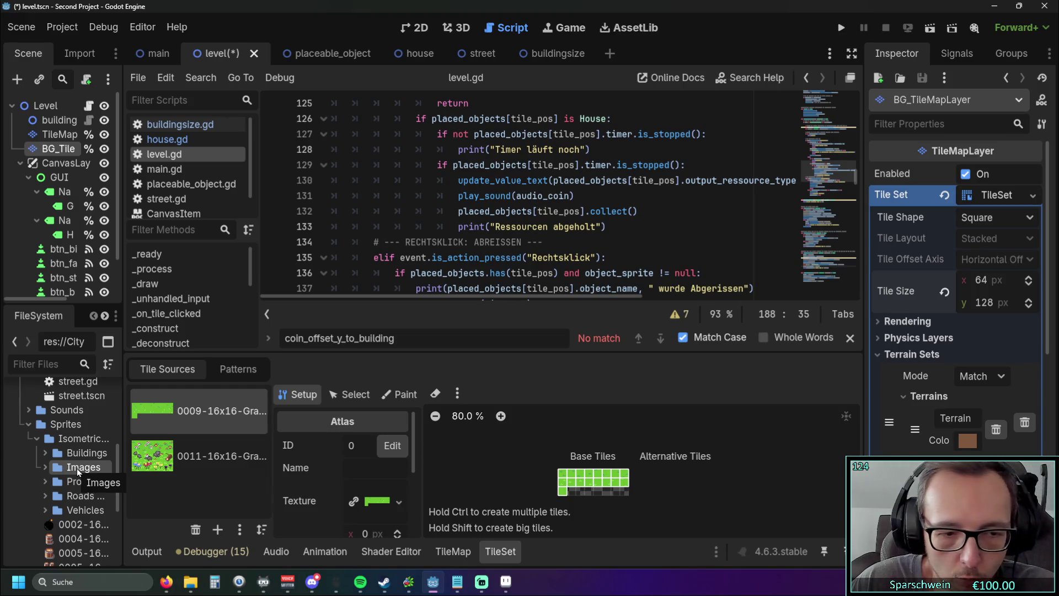
key(Delete)
click(433, 360)
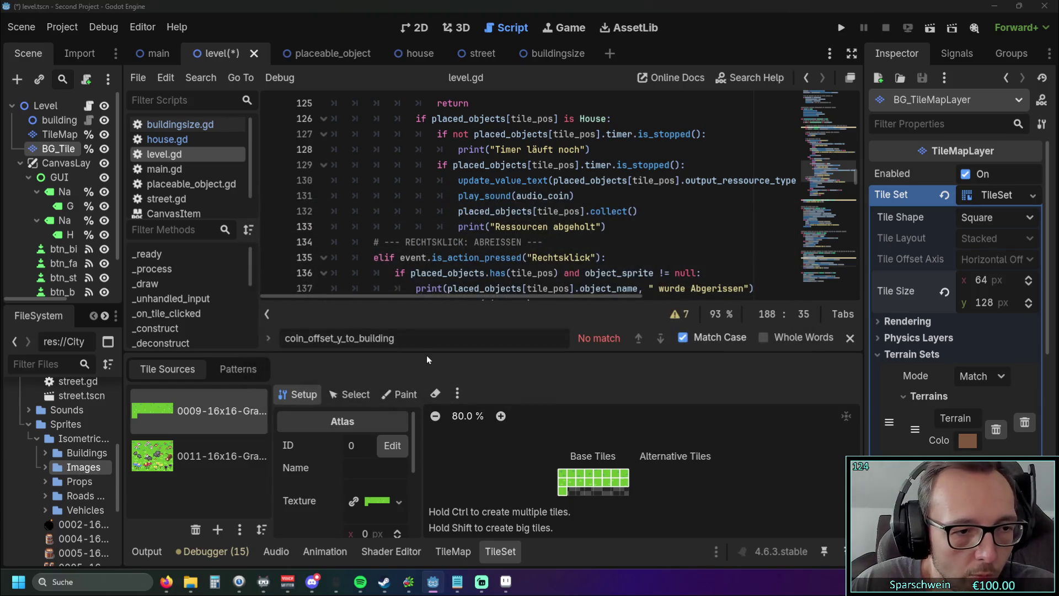
key(alt+Tab)
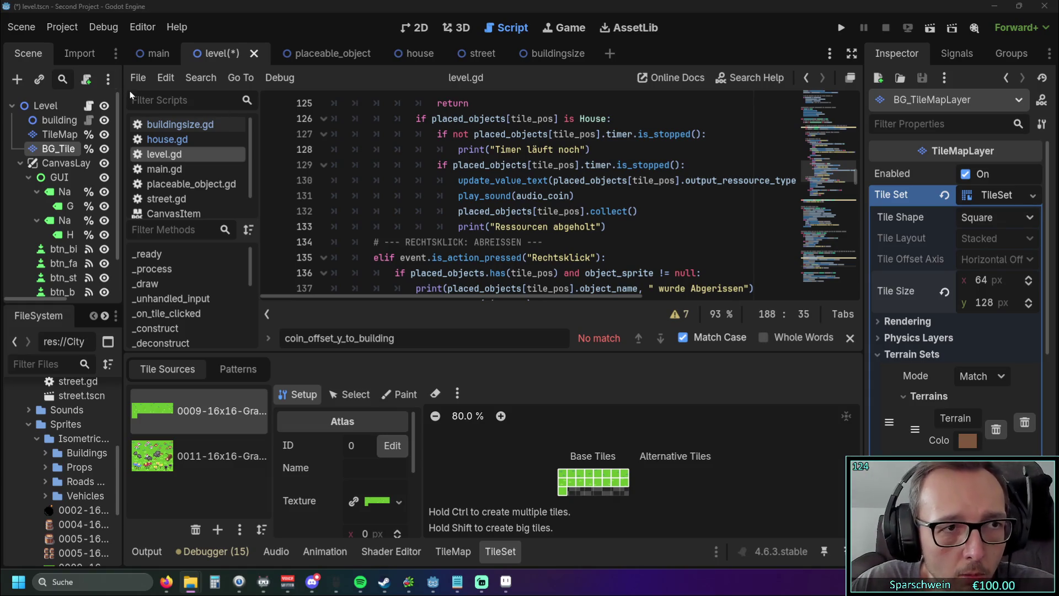
scroll(68, 409, up, 5)
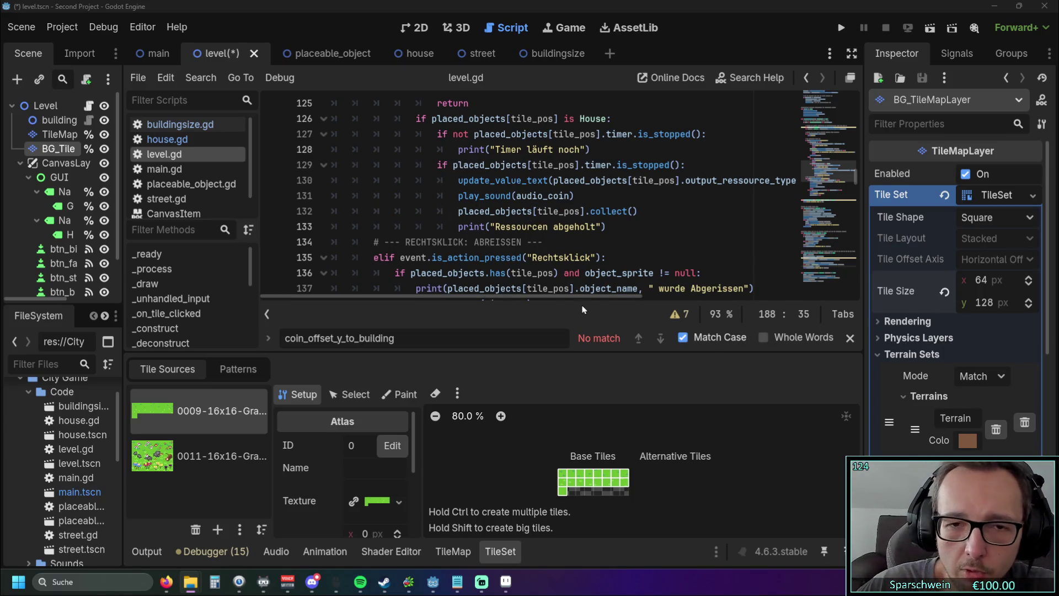
Expand the Isometric City sprite folder and inspect the 0011 tile source
scroll(77, 455, down, 5)
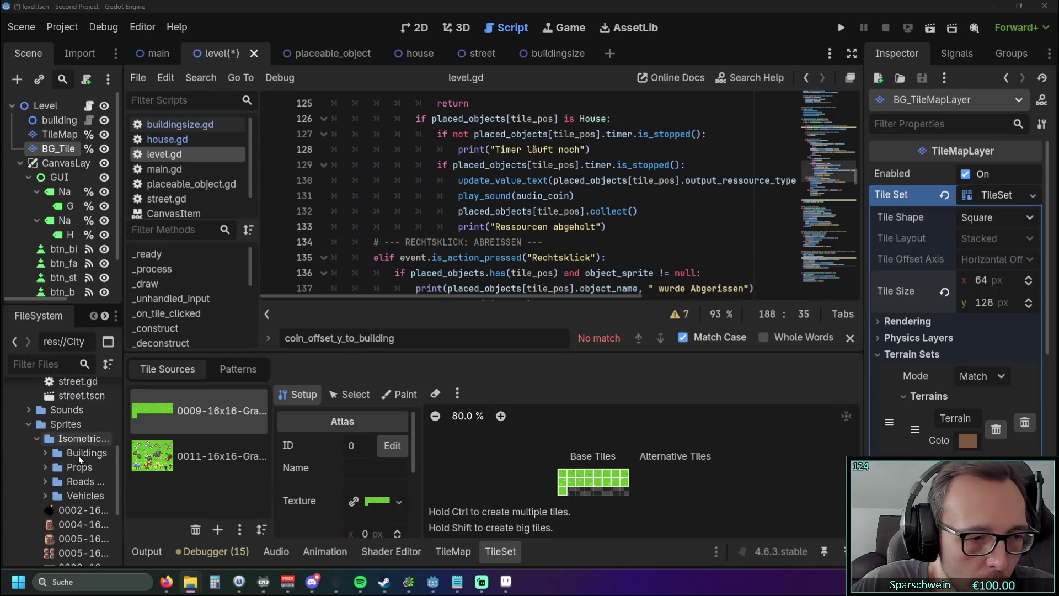
scroll(82, 455, up, 3)
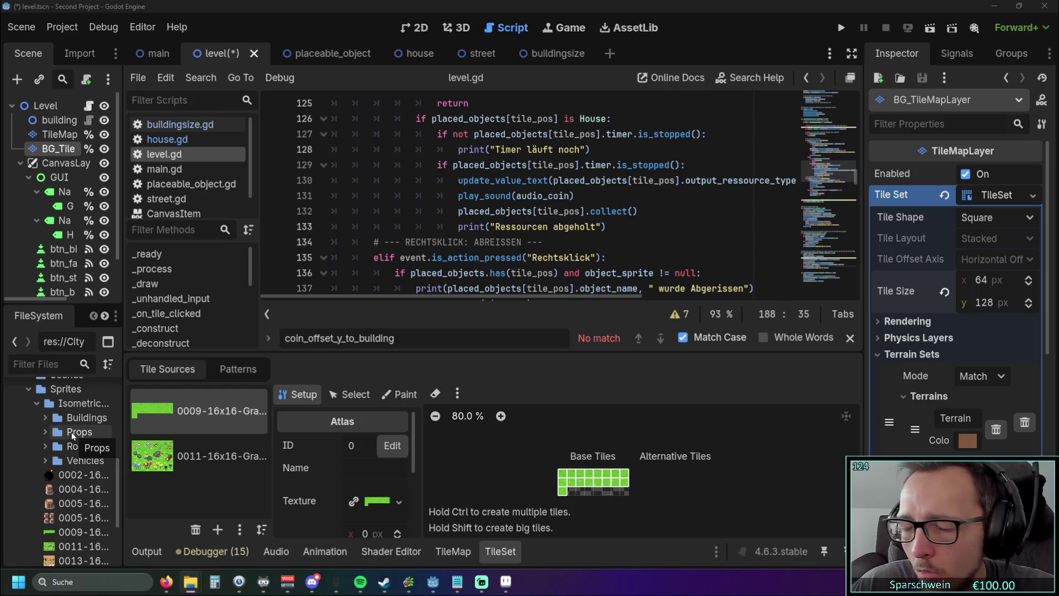
click(71, 432)
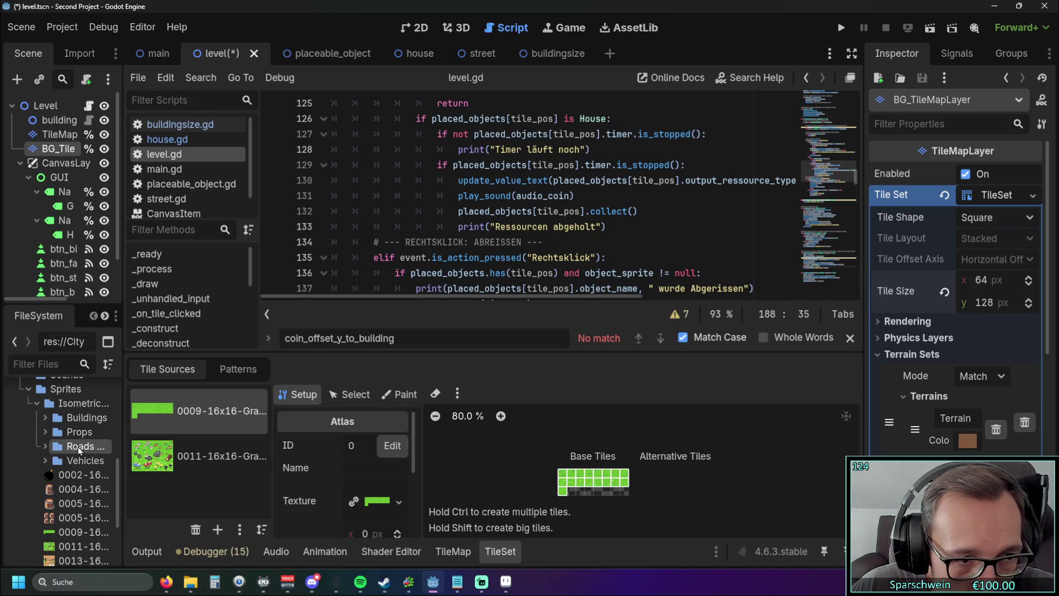
click(45, 434)
Delete both existing tile sources, including the 0011 source
click(198, 456)
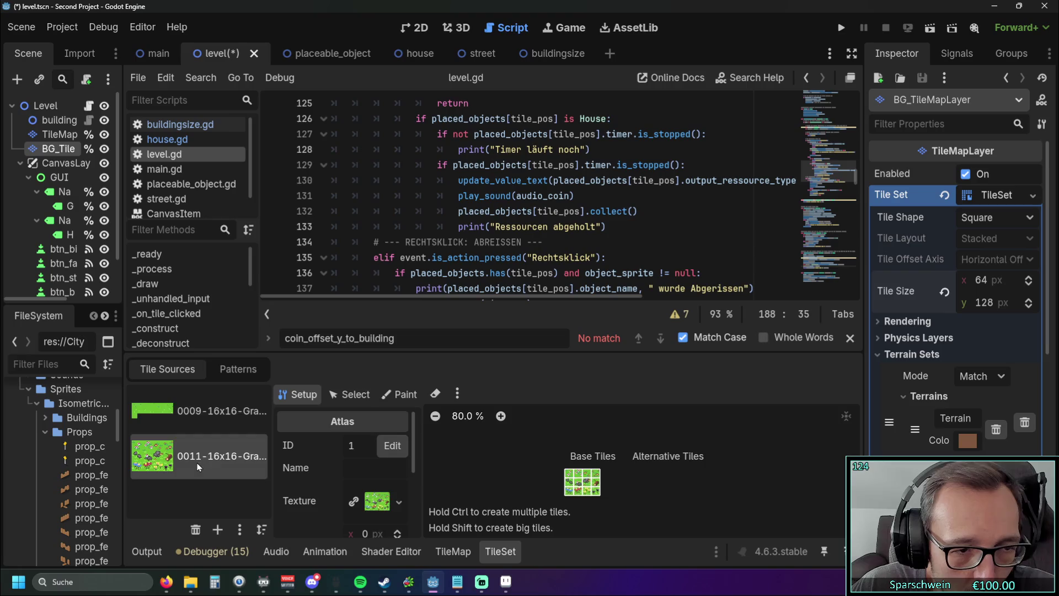
click(196, 530)
click(196, 530)
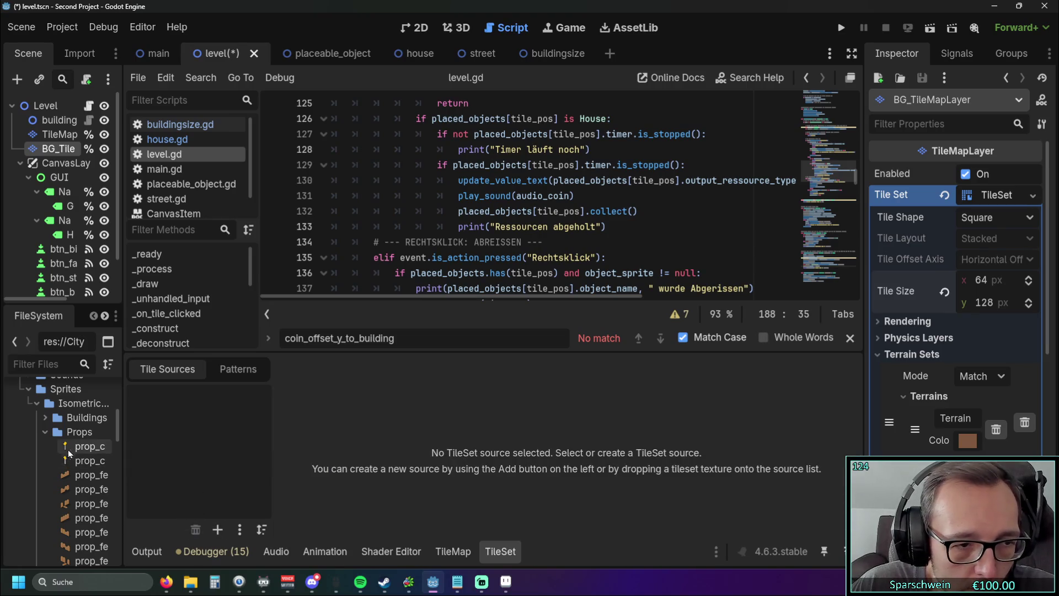
scroll(69, 446, down, 3)
scroll(70, 440, up, 5)
Check the Buildings, Props and Vehicles sprite folders, then open the Roads folder
click(45, 440)
scroll(89, 441, up, 2)
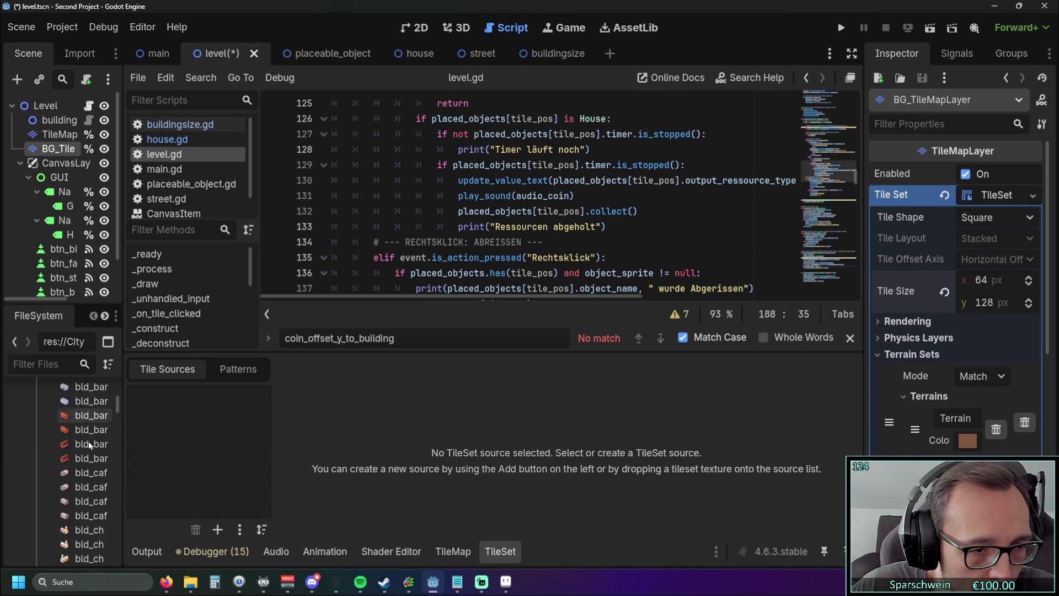
click(45, 483)
click(44, 497)
click(45, 497)
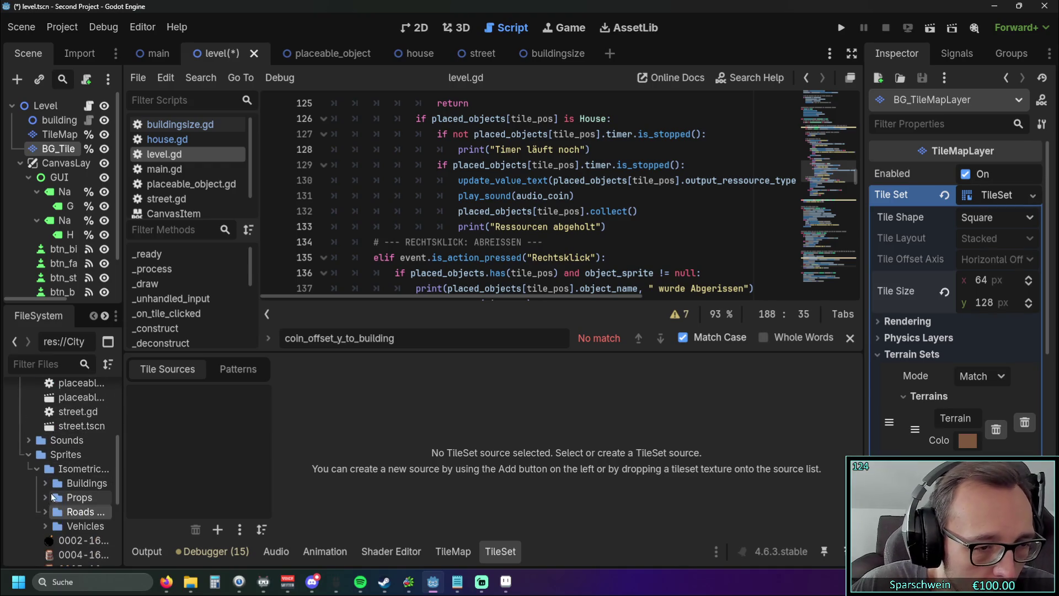
scroll(50, 469, down, 2)
click(44, 435)
click(44, 435)
click(43, 425)
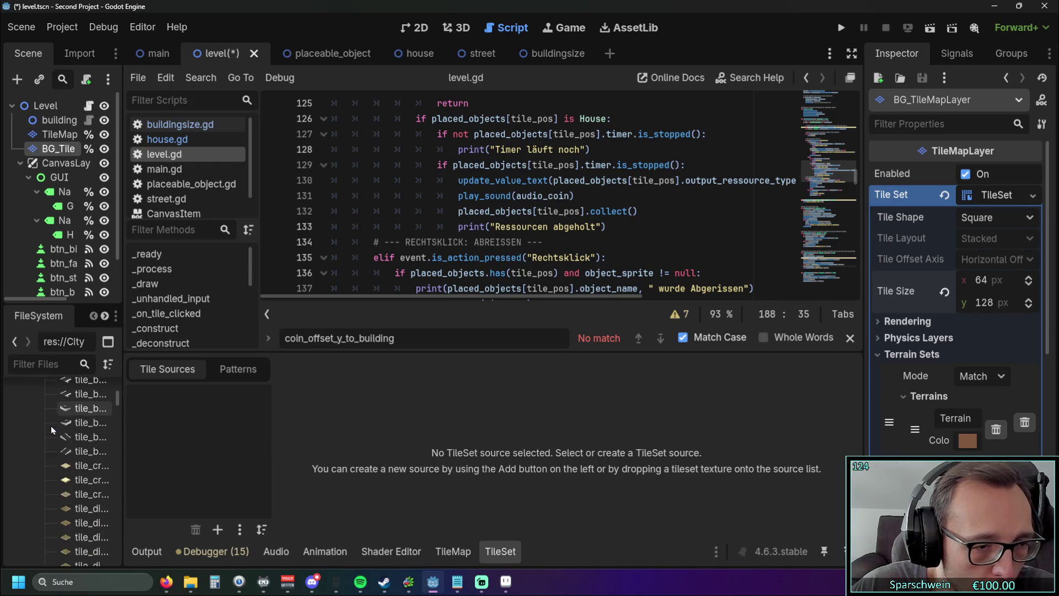
scroll(45, 420, up, 1)
scroll(88, 441, down, 8)
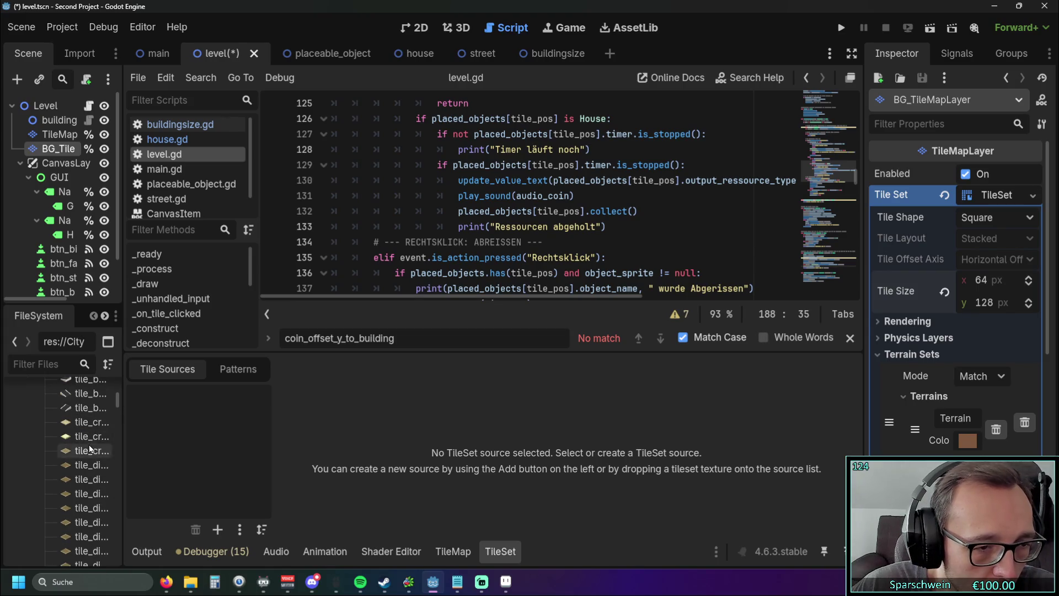
scroll(84, 432, down, 5)
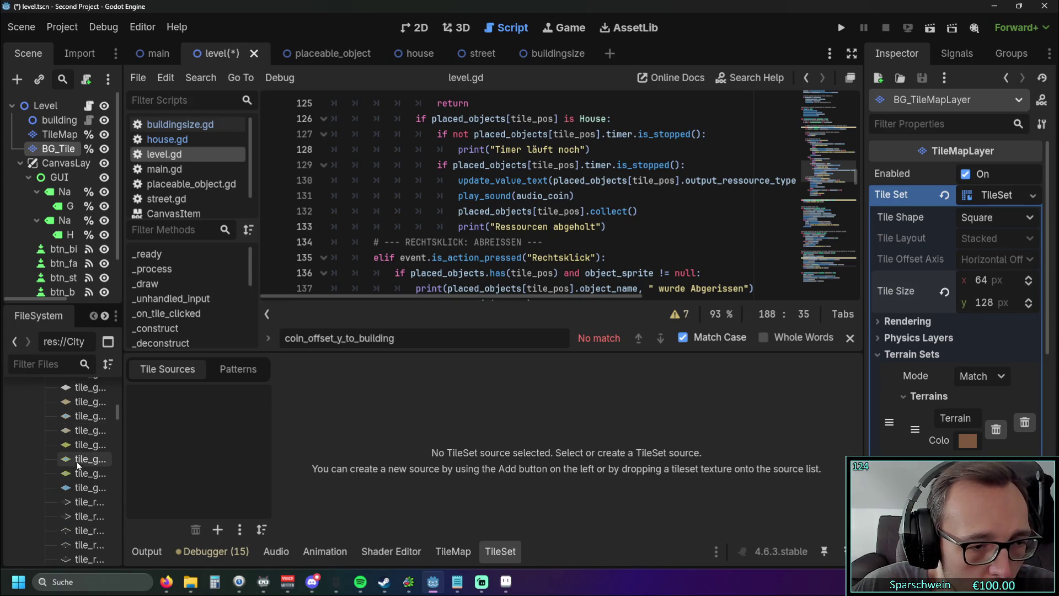
Add tile_ground_grass.png as a tile source with its tiles created automatically
mouse_move(80, 446)
mouse_down()
mouse_move(132, 411)
mouse_move(182, 414)
mouse_up()
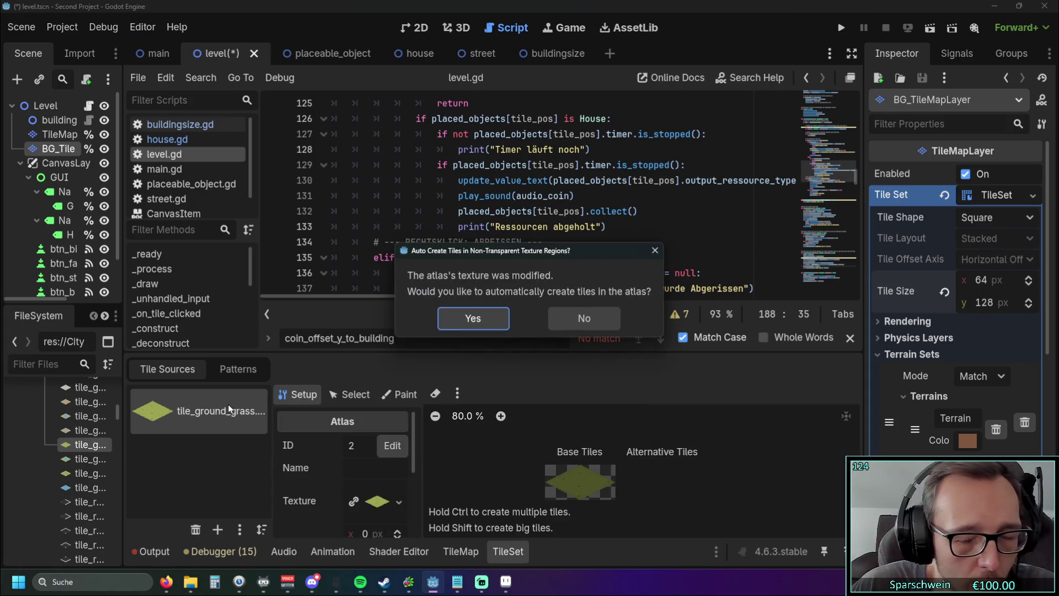
click(459, 322)
scroll(501, 450, up, 2)
scroll(499, 451, down, 2)
scroll(517, 445, up, 3)
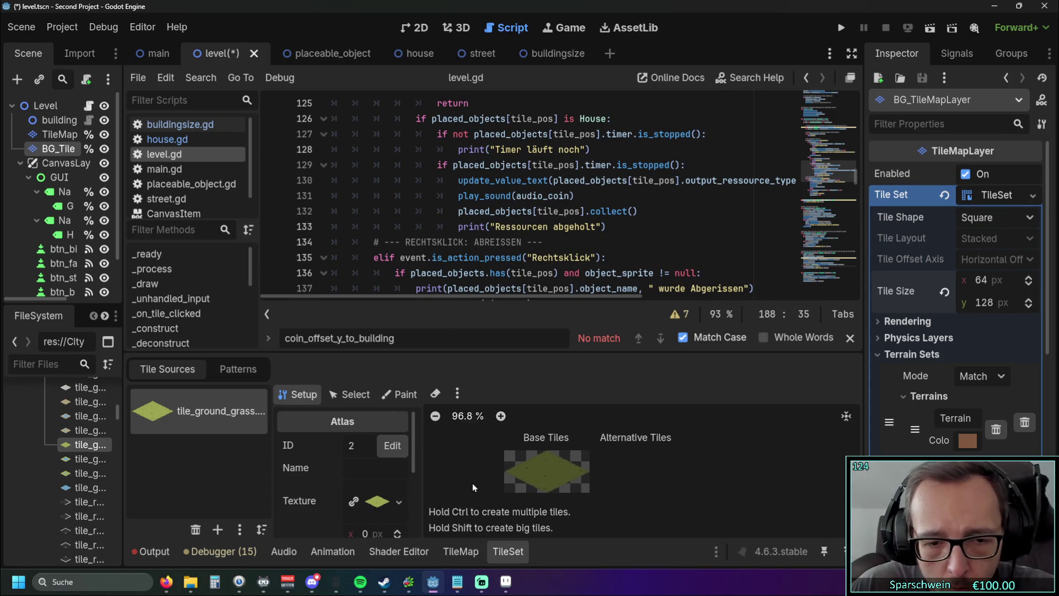
scroll(387, 457, down, 3)
scroll(386, 458, up, 3)
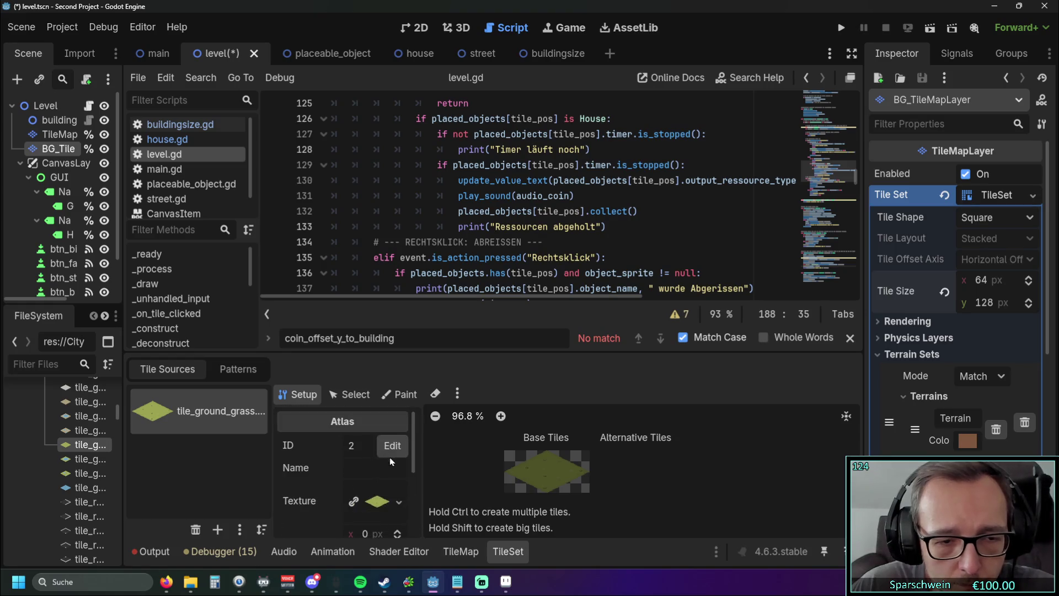
Set Paint mode to Terrains with Terrain Set 0 and its brown Terrain
click(393, 398)
click(379, 445)
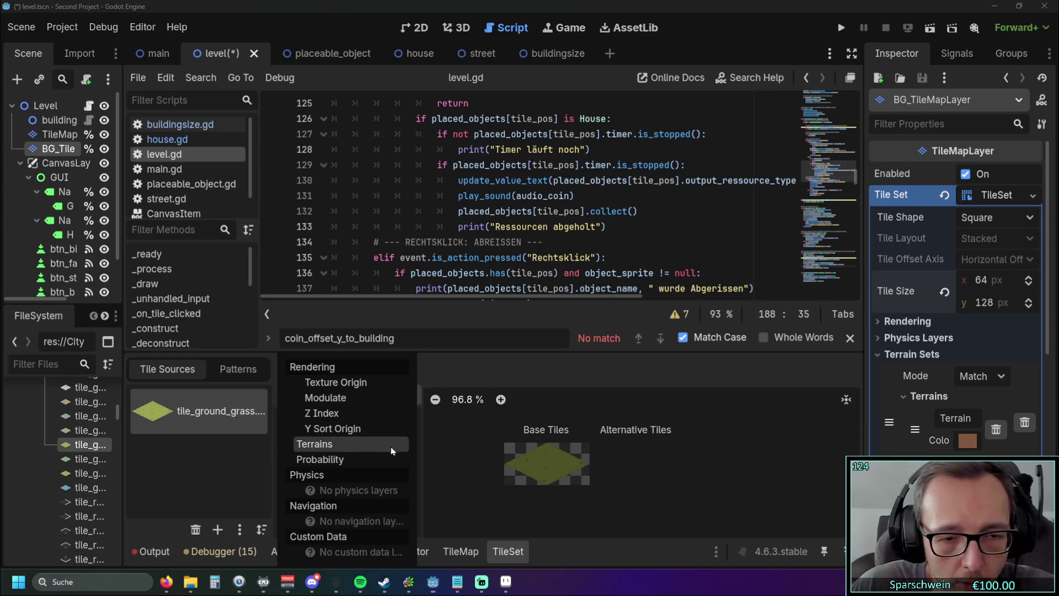
click(342, 443)
click(375, 490)
click(387, 529)
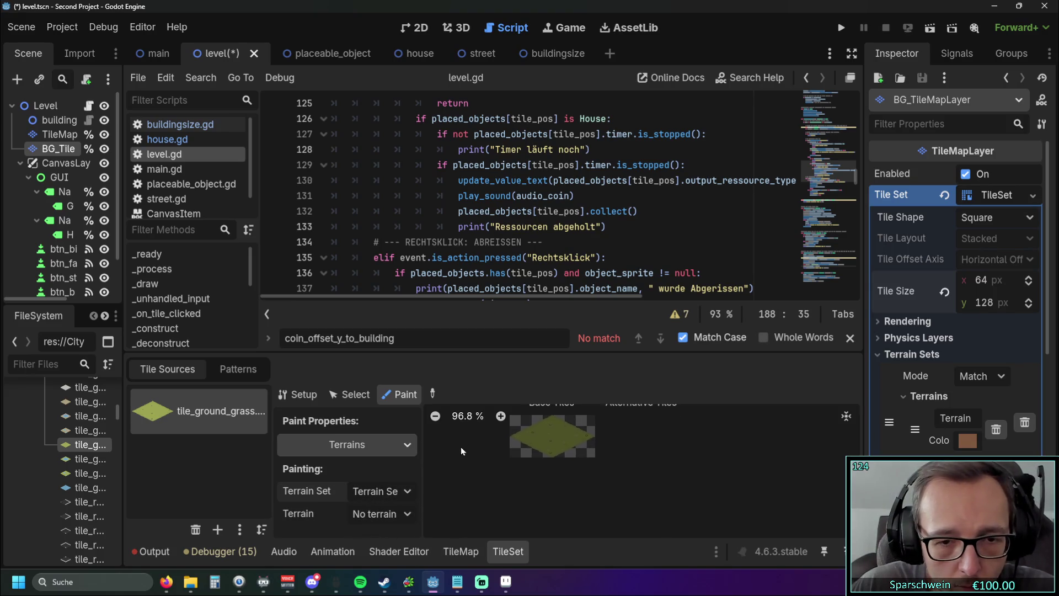
click(405, 513)
click(389, 553)
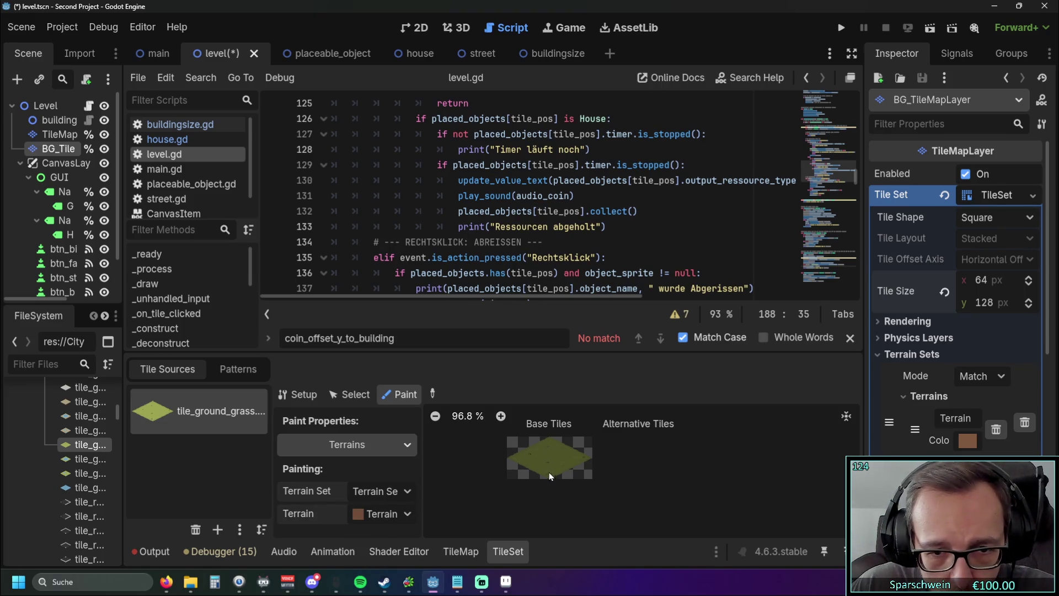
Enlarge the TileSet panel, review the atlas Setup properties, then return to terrain painting
drag(538, 352, 518, 273)
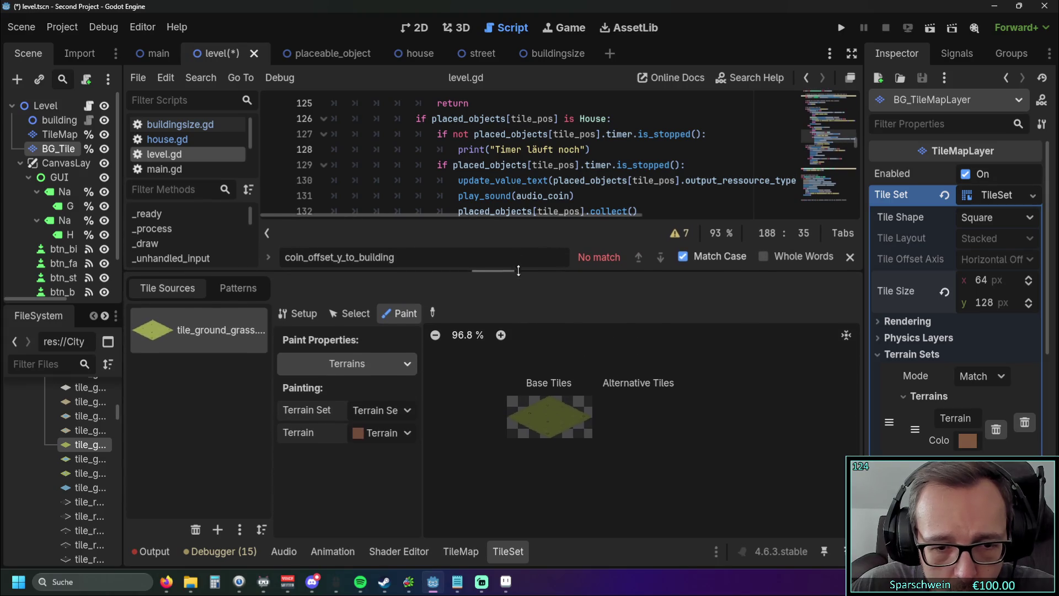
click(298, 312)
scroll(459, 426, down, 5)
scroll(455, 426, up, 7)
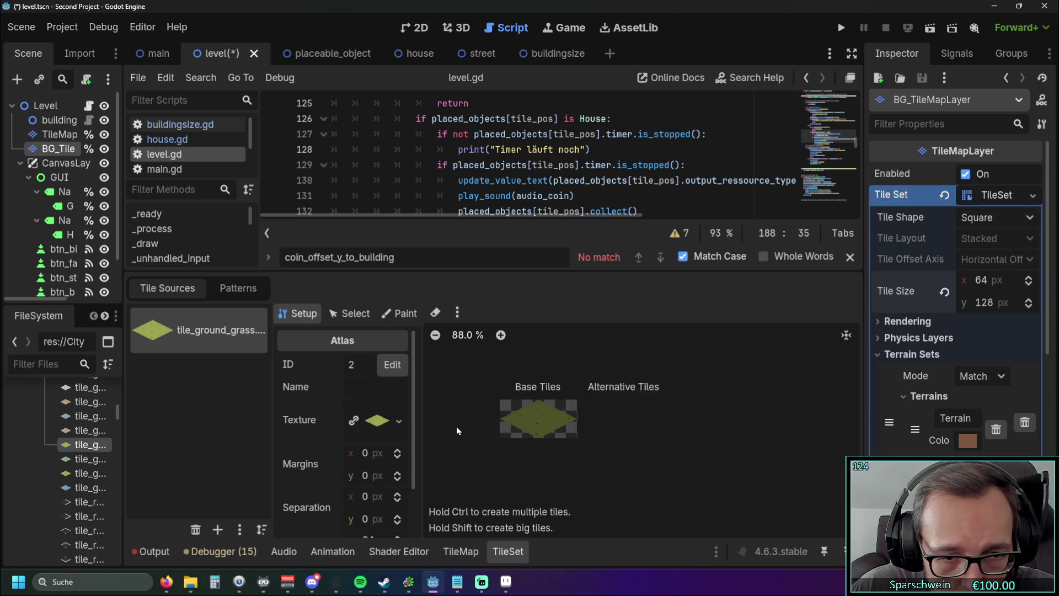
mouse_move(411, 388)
mouse_down()
mouse_move(416, 432)
mouse_move(590, 429)
mouse_up()
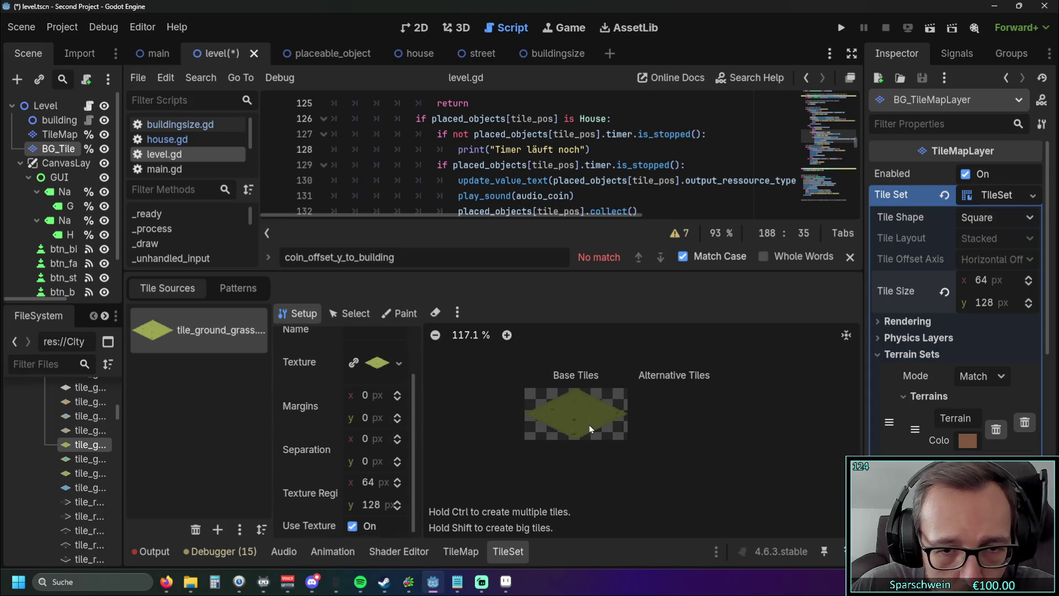
scroll(415, 455, down, 1)
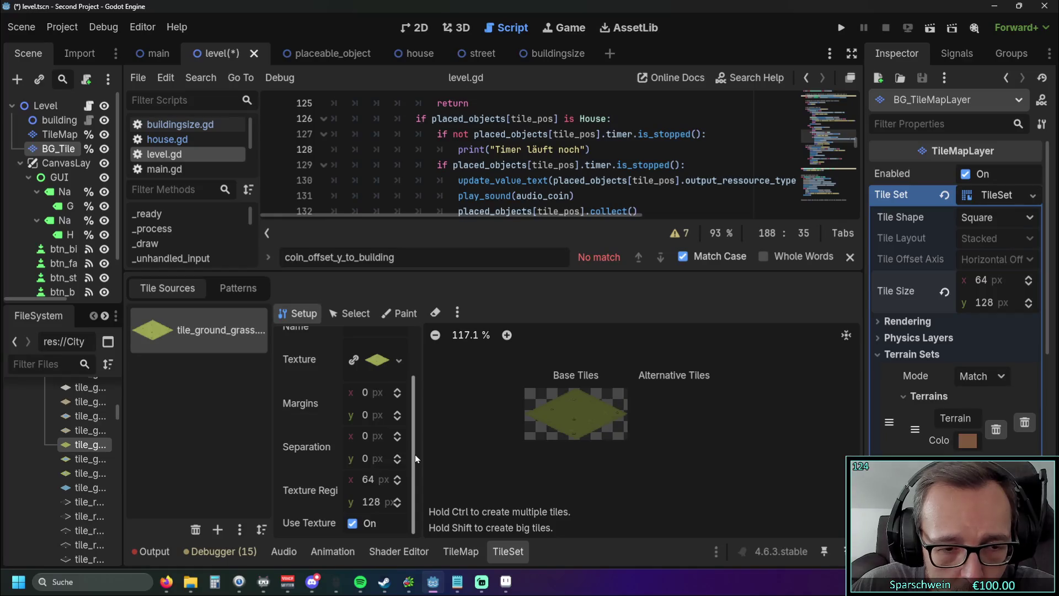
drag(416, 455, 416, 348)
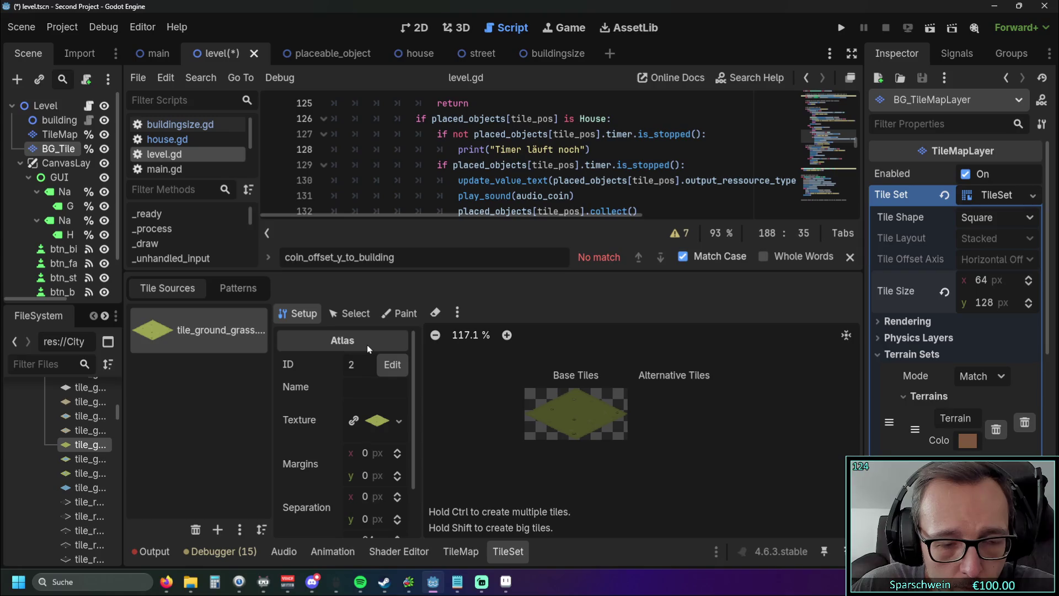
click(402, 320)
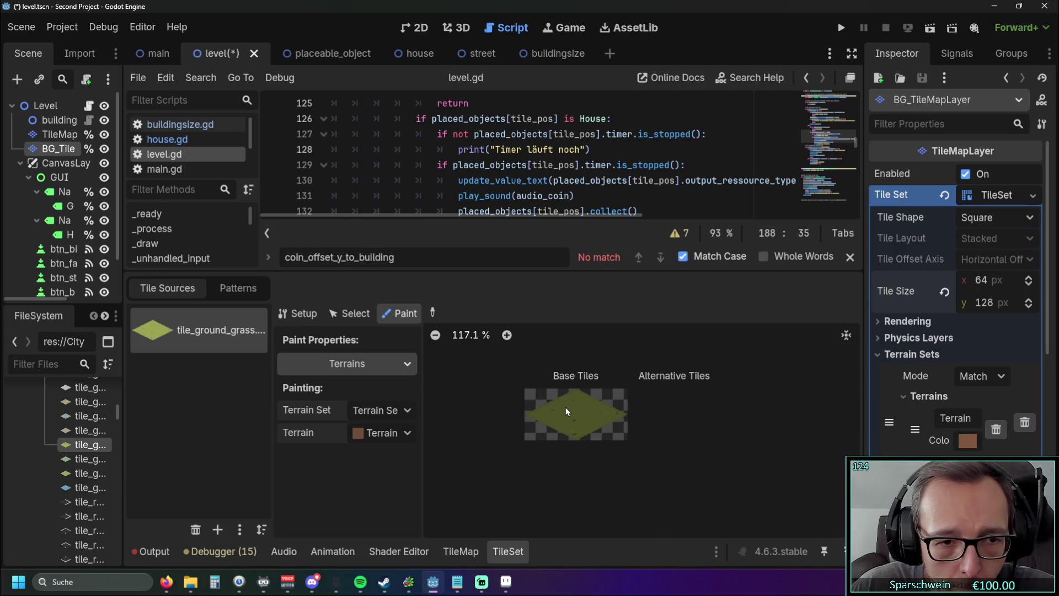
click(238, 288)
click(177, 288)
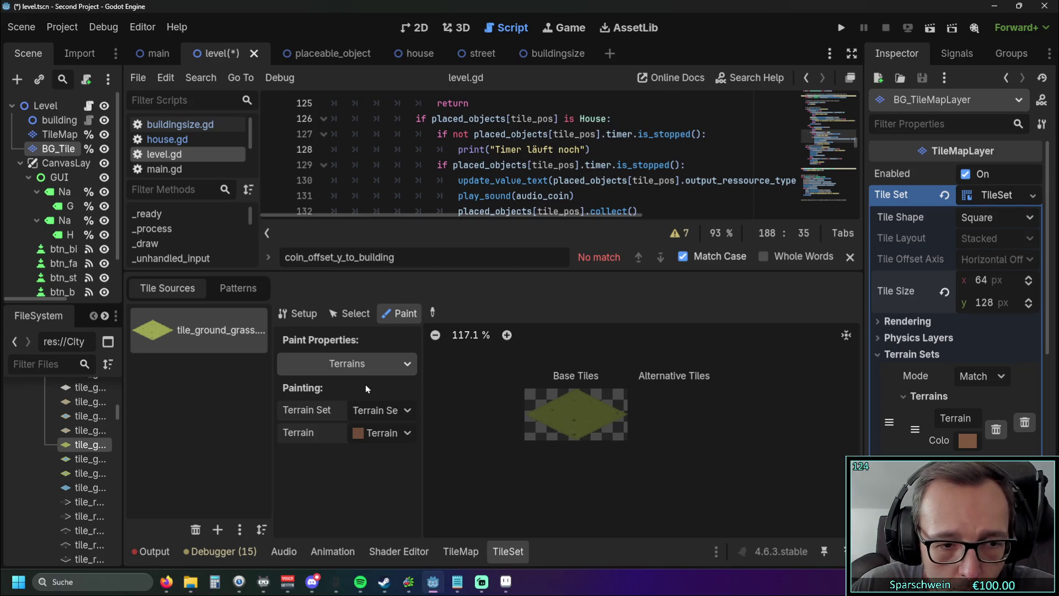
Widen the left dock so full node and file names show in the Scene and FileSystem docks
drag(123, 416, 250, 416)
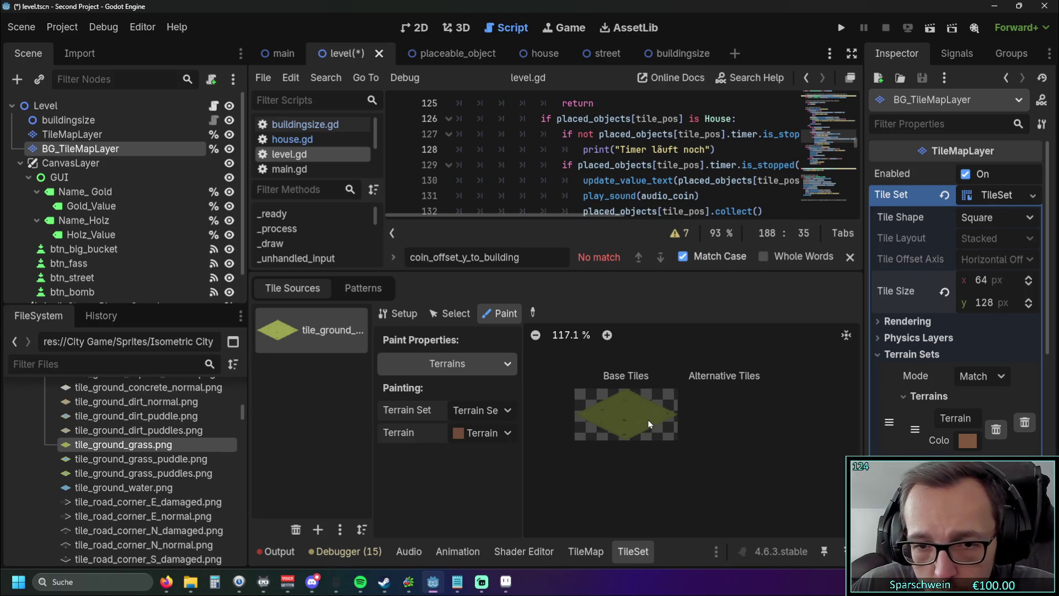
Give the script editor more room, then switch to the 2D level view
scroll(655, 423, up, 5)
scroll(695, 414, down, 3)
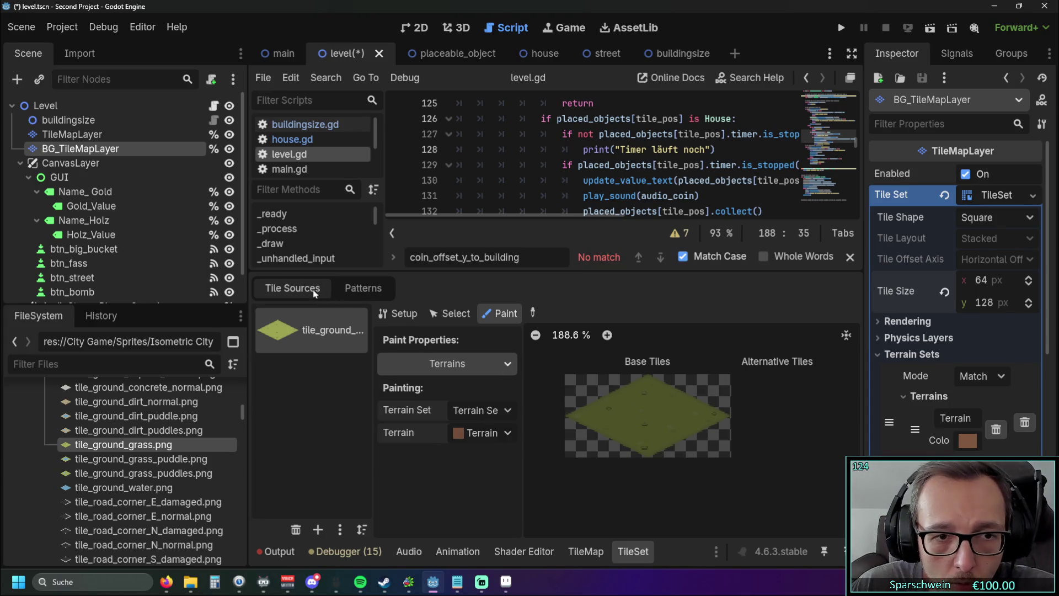
drag(571, 268, 561, 398)
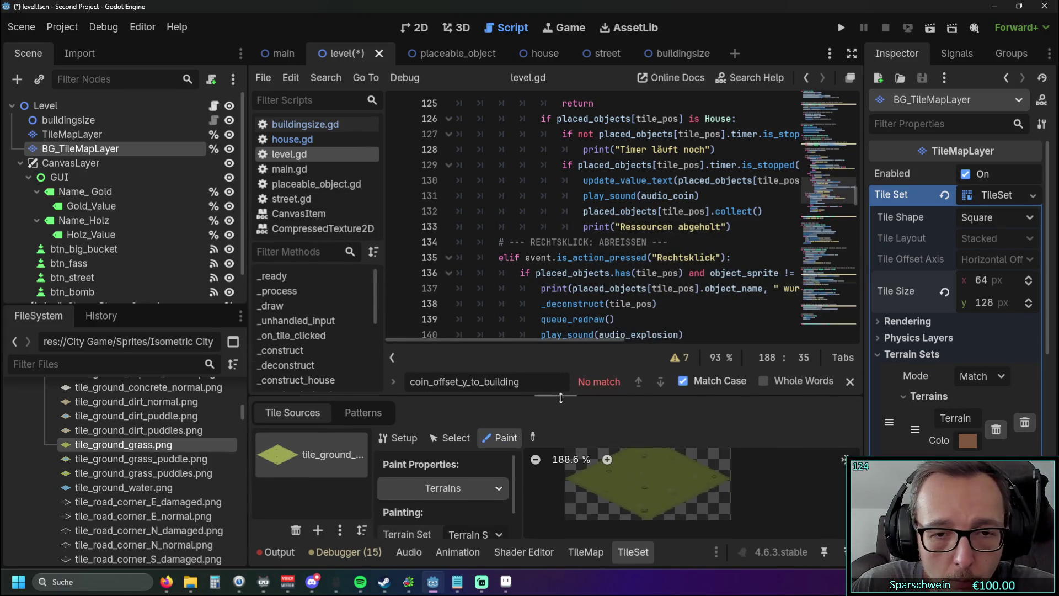
click(429, 26)
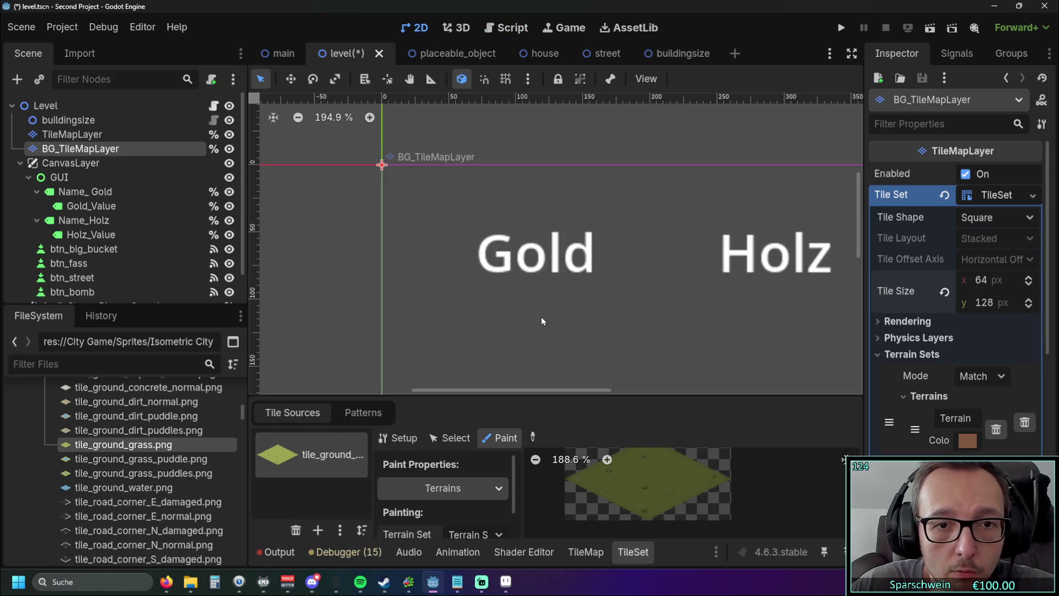
Look through the TileSet panel's Patterns, then return to its tile sources
scroll(611, 361, down, 2)
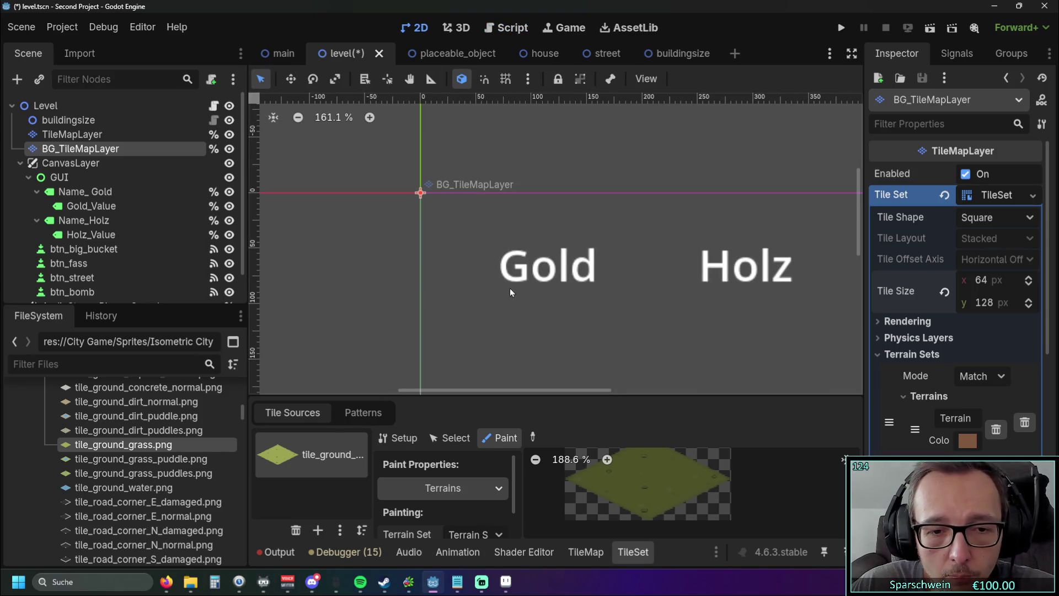
click(353, 413)
scroll(478, 338, down, 1)
click(309, 413)
scroll(446, 357, down, 1)
scroll(446, 356, up, 2)
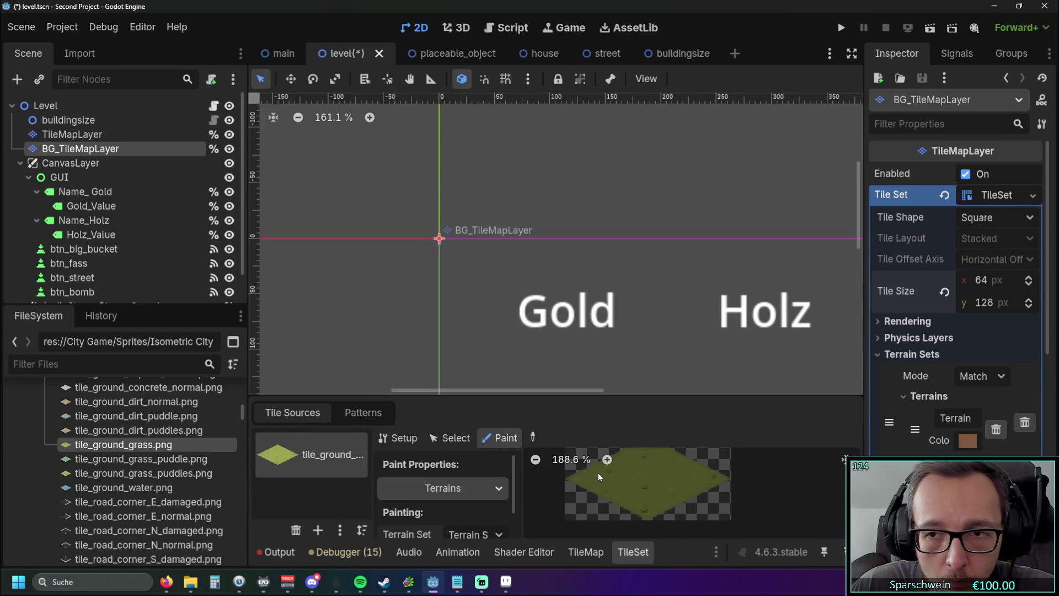
Enlarge the bottom TileSet panel and bring up the TileMap painting editor
mouse_move(551, 398)
mouse_down()
mouse_move(497, 322)
mouse_move(391, 287)
mouse_up()
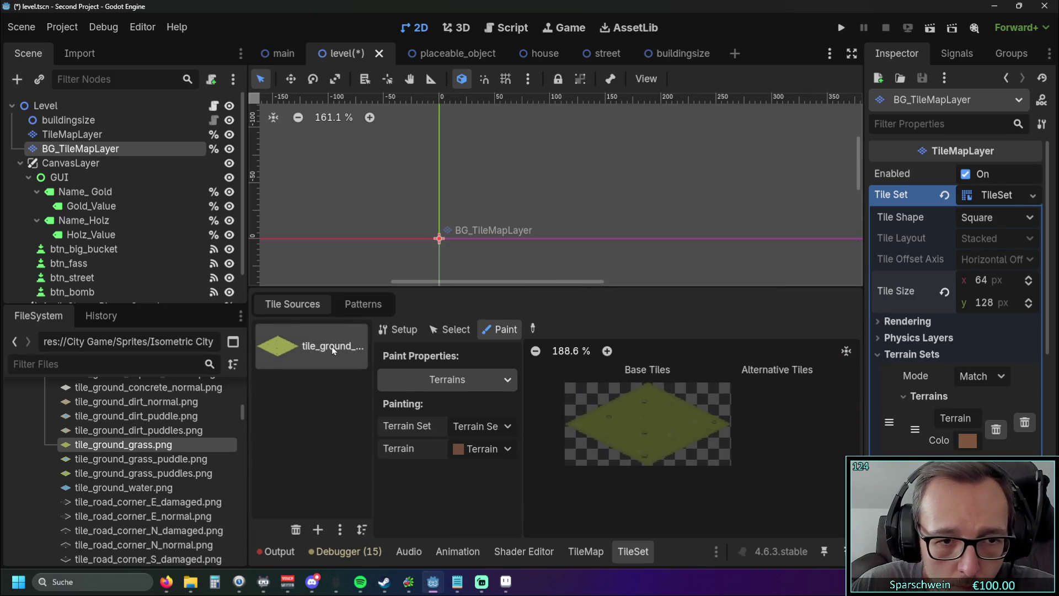
click(364, 304)
click(292, 304)
click(585, 551)
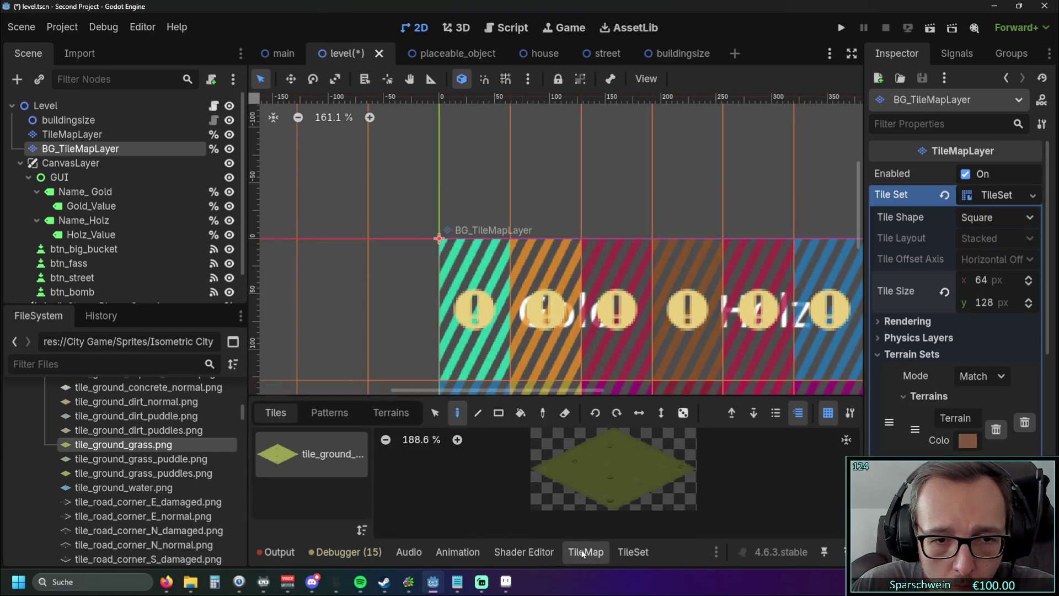
Set the TileSet tile size to 128 x 64 px in the Inspector
scroll(418, 338, down, 3)
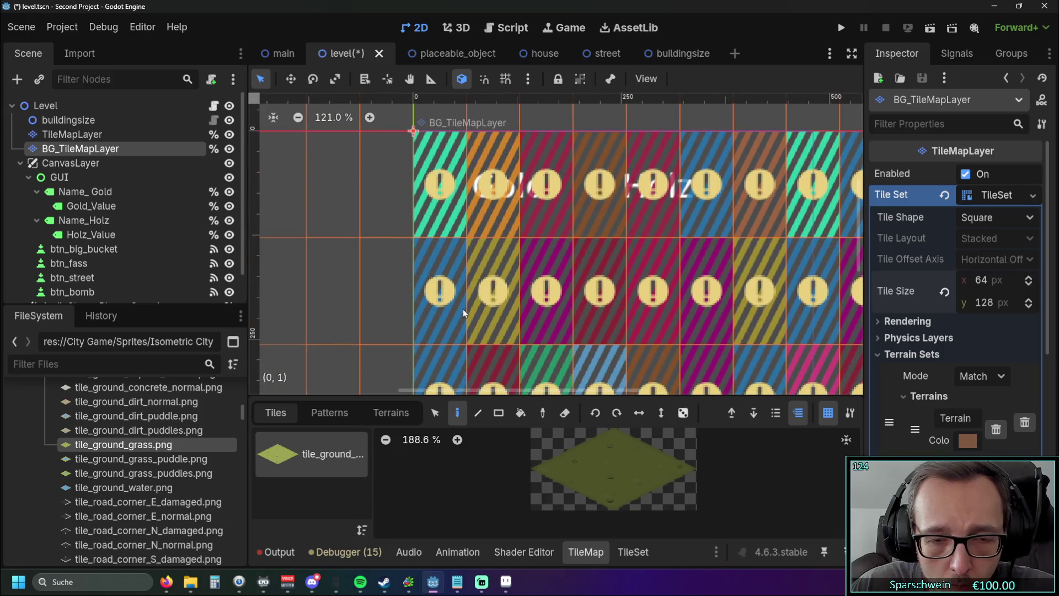
click(985, 280)
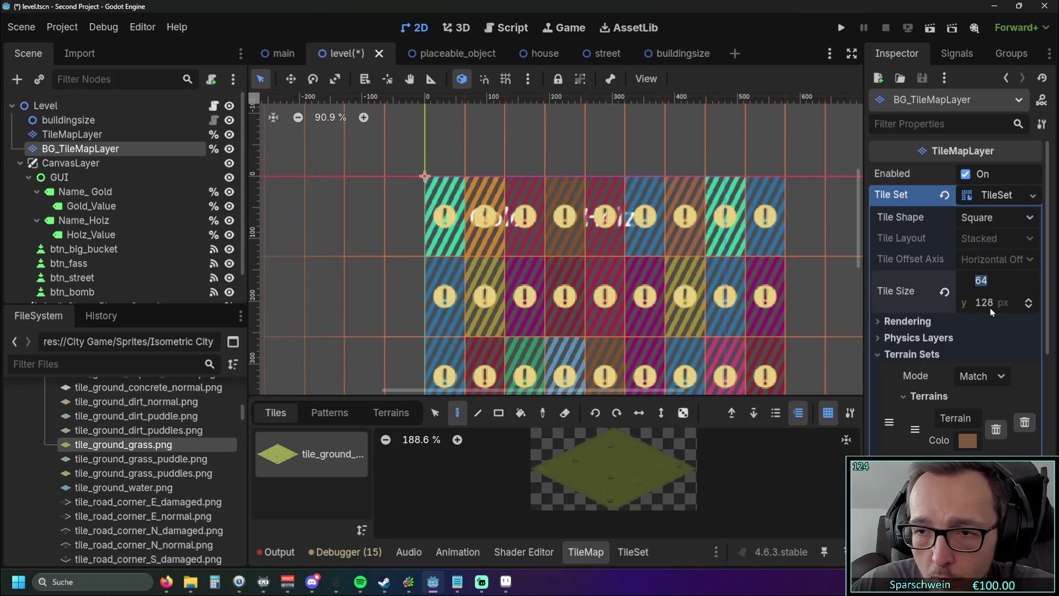
text(128)
click(991, 308)
text(64)
click(1022, 323)
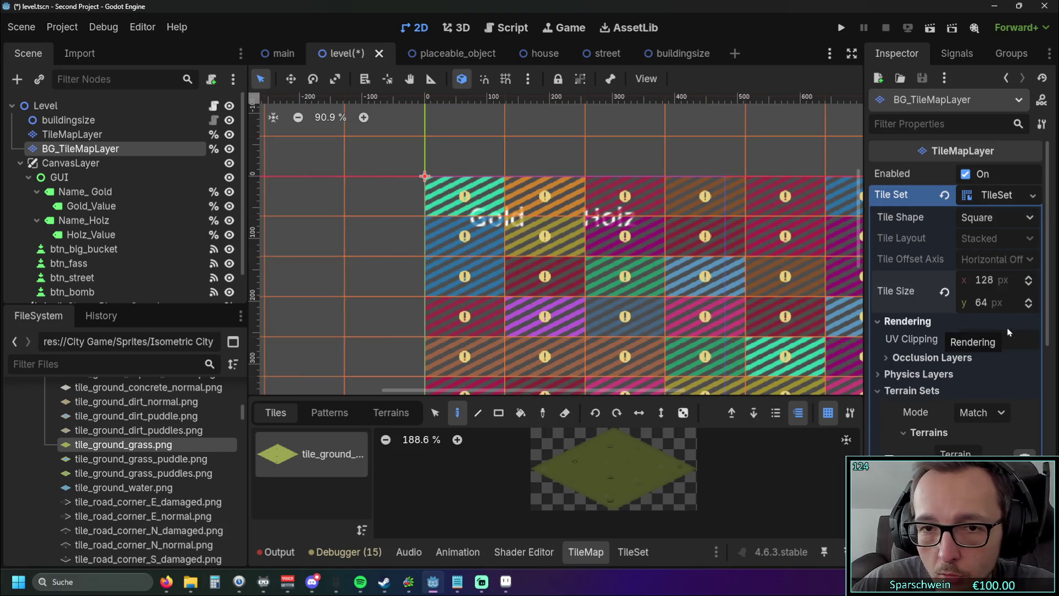
scroll(454, 232, up, 3)
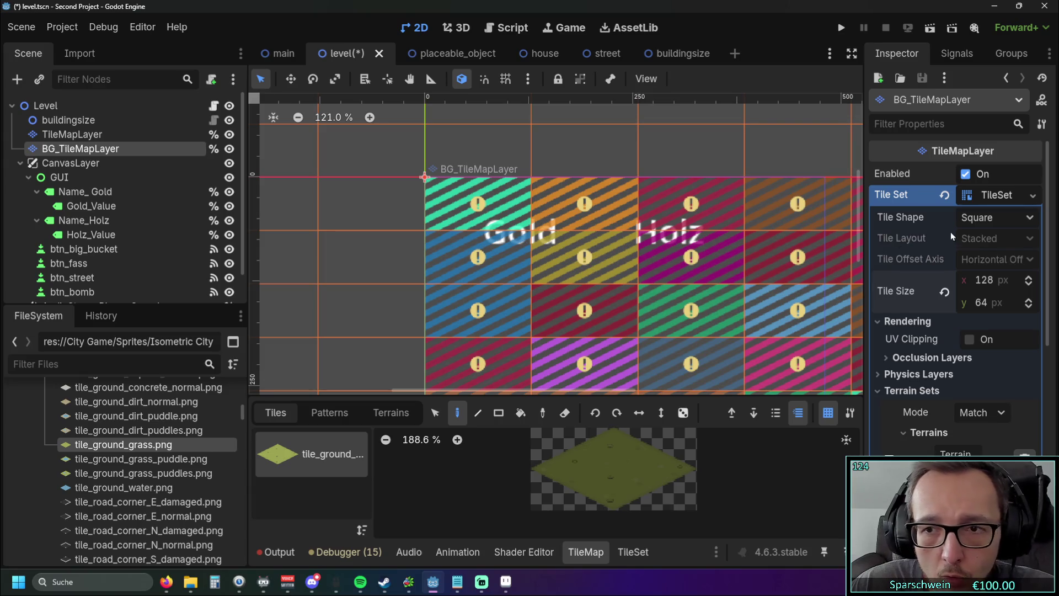
Make the tile shape Isometric, try a 64 x 128 size, and undo back to 128 x 64
click(1001, 217)
click(972, 257)
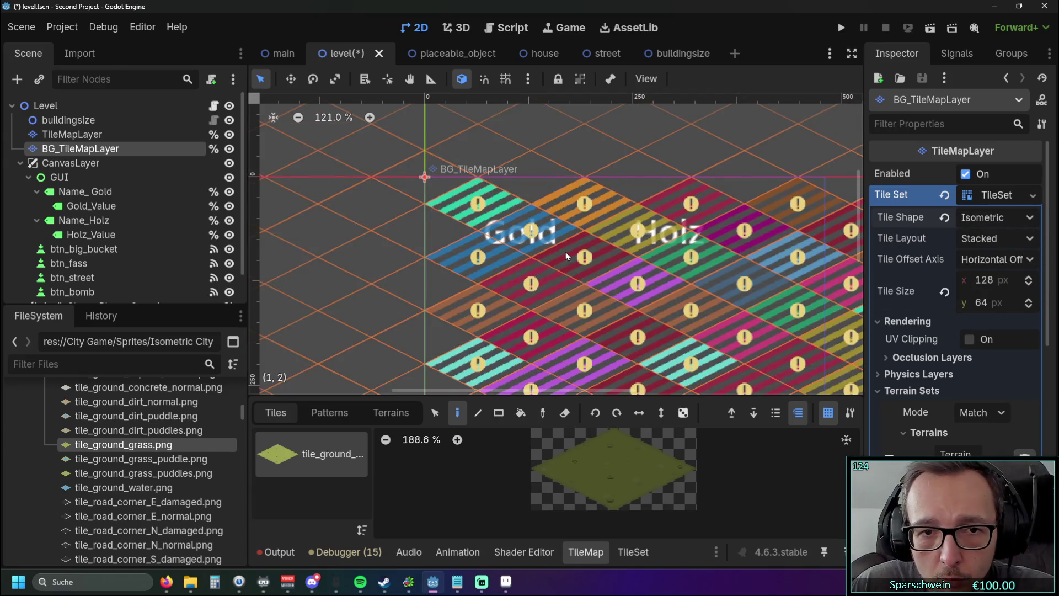
scroll(565, 253, up, 1)
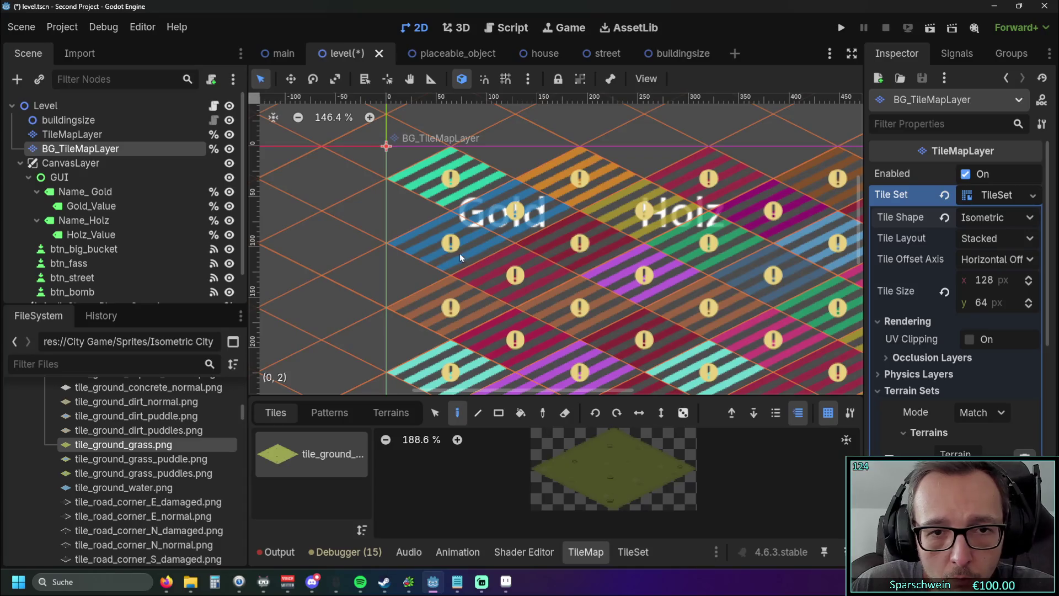
click(996, 282)
text(64)
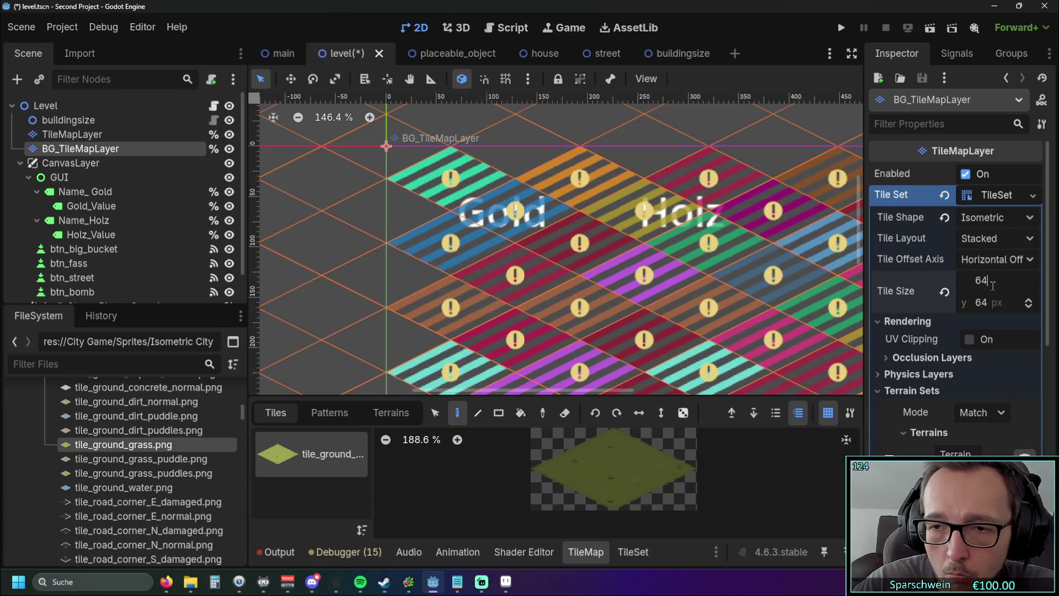
click(996, 302)
text(128)
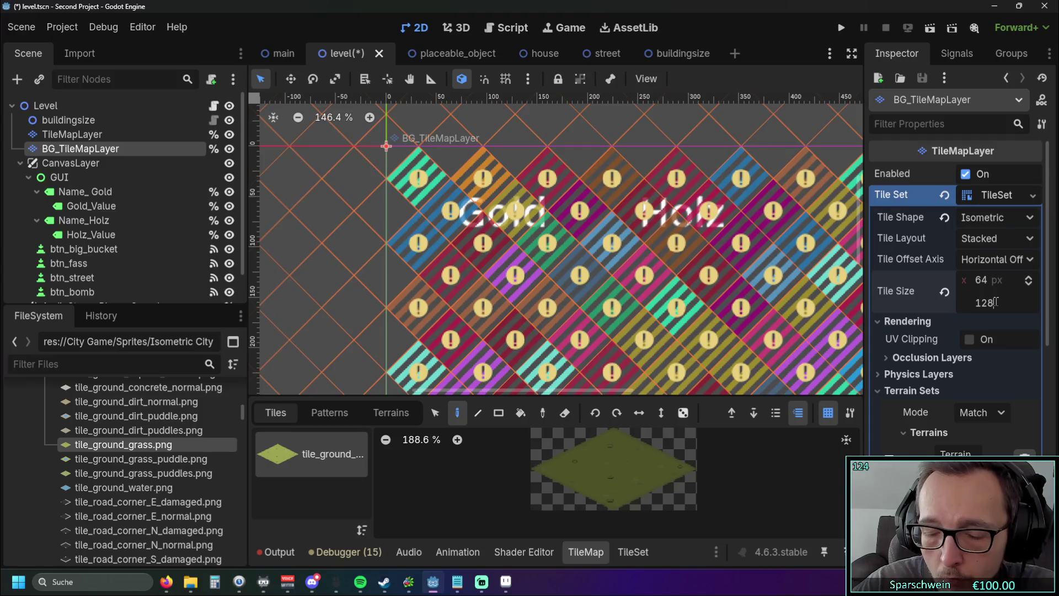
click(998, 319)
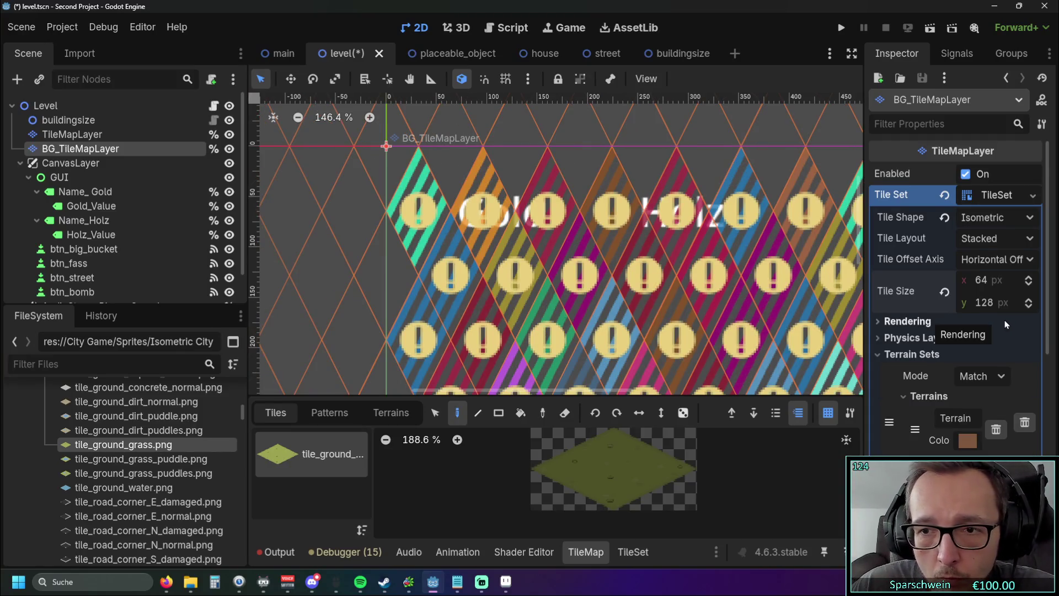
key(ctrl+z)
key(ctrl+z)
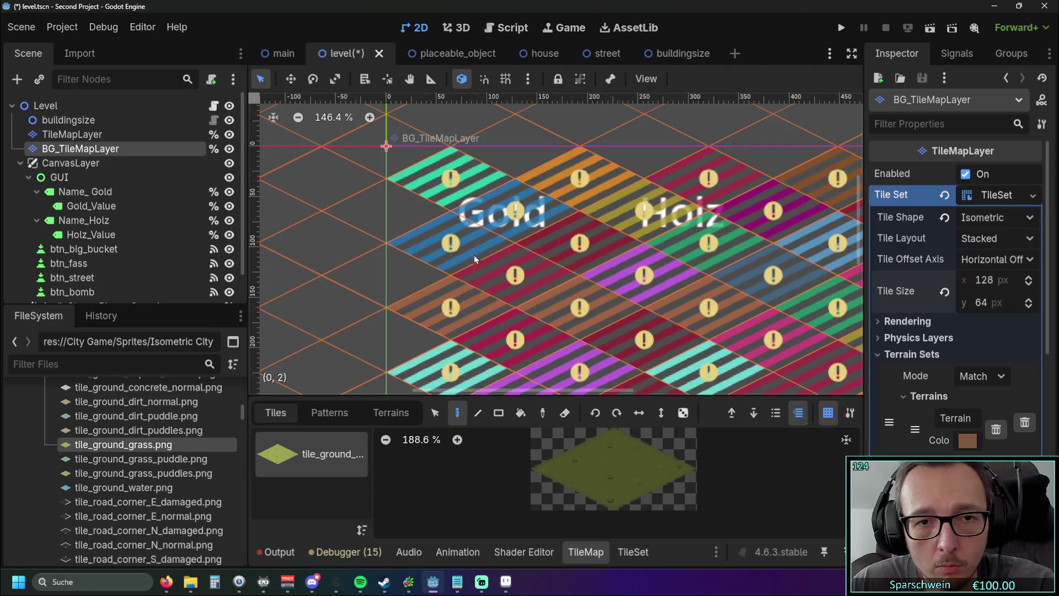
Review the TileSet properties and bring the TileSet editor back on screen
scroll(472, 253, down, 10)
scroll(452, 283, up, 5)
scroll(461, 270, down, 5)
scroll(468, 236, down, 3)
scroll(560, 373, up, 4)
scroll(511, 282, up, 1)
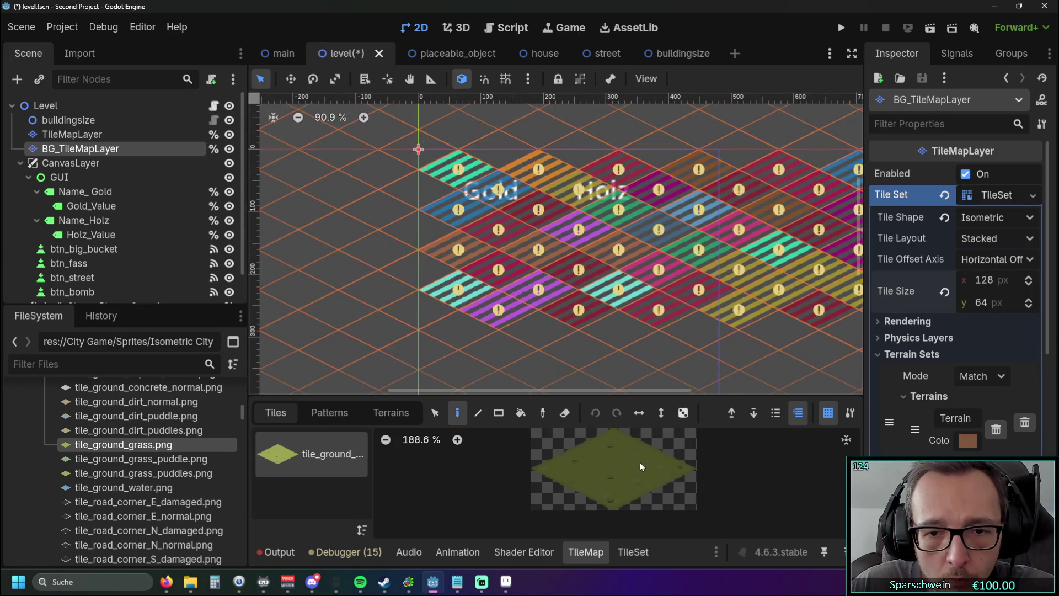
click(633, 552)
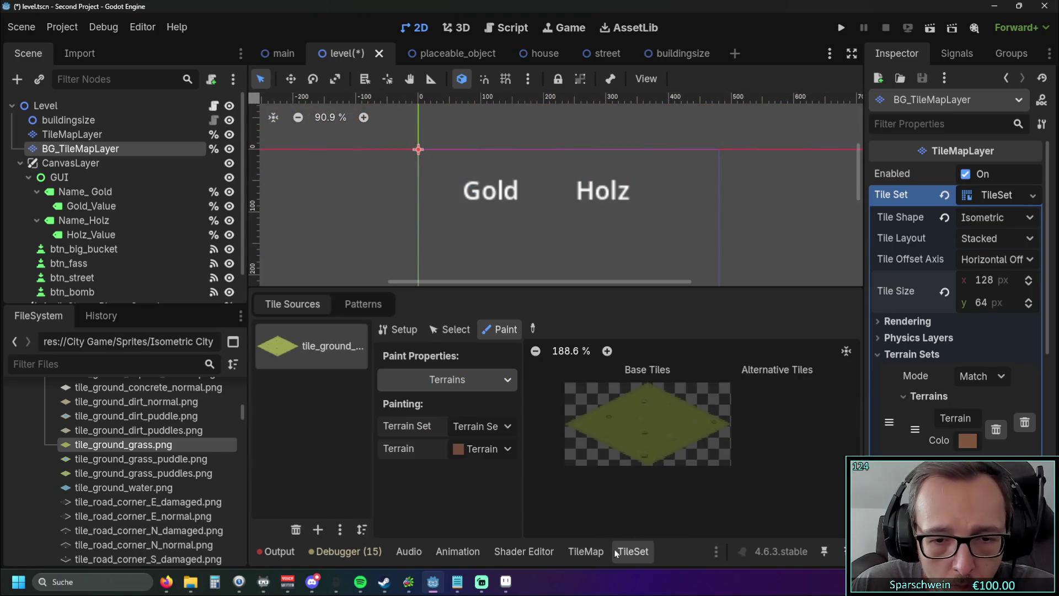
Create a tile from the grass atlas, check the patterns, and return to TileMap painting
click(403, 333)
right_click(635, 426)
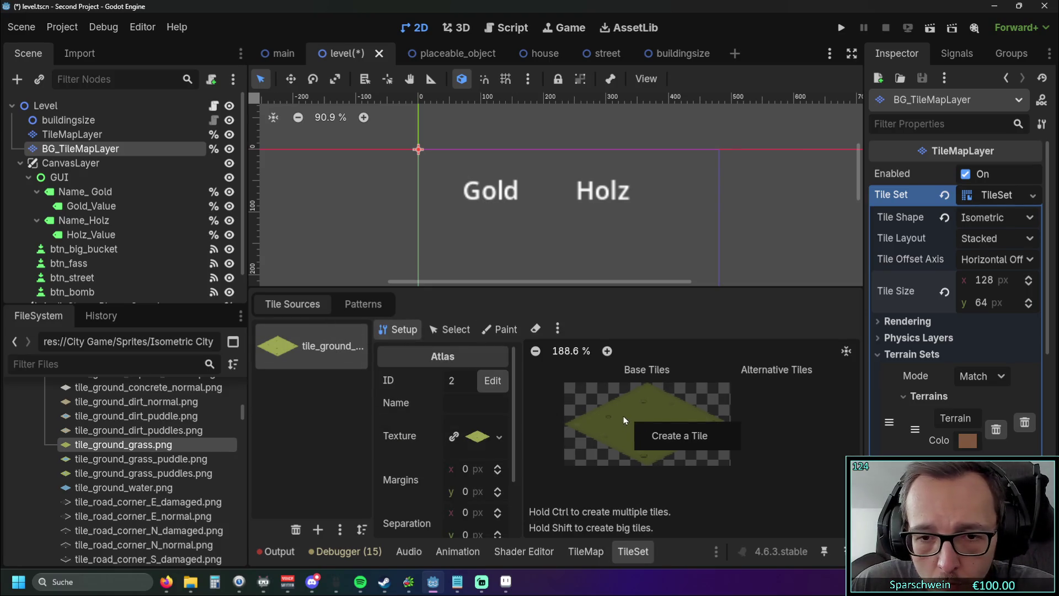
click(676, 438)
right_click(643, 419)
click(680, 438)
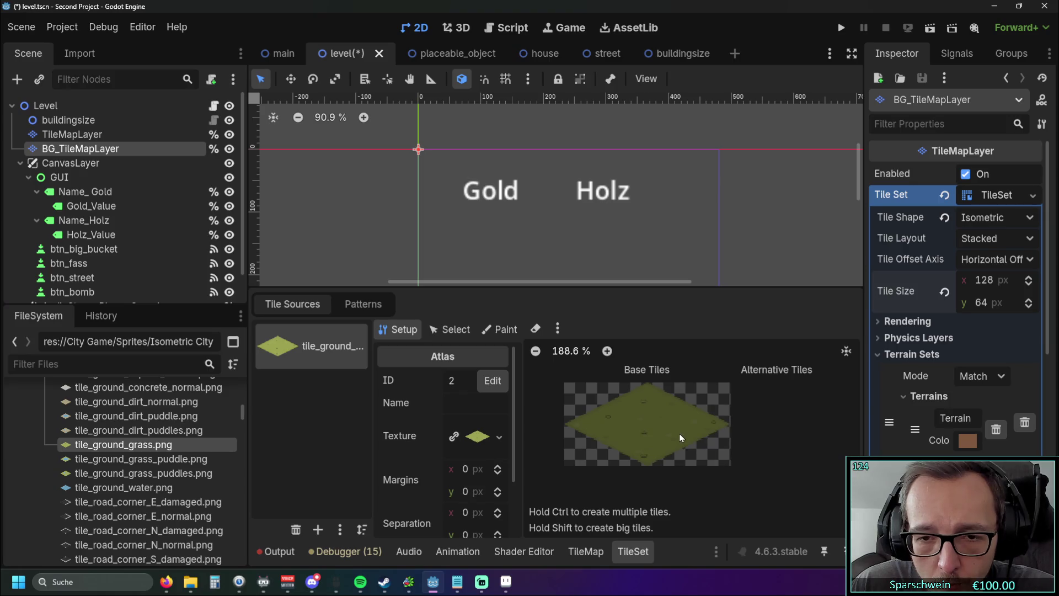
click(364, 304)
click(310, 305)
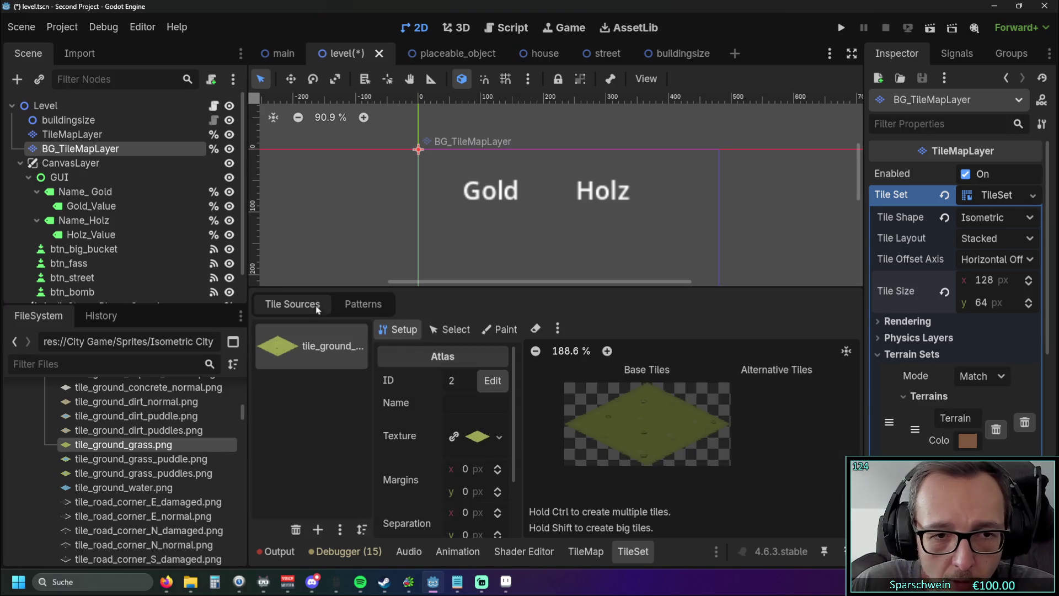
click(595, 552)
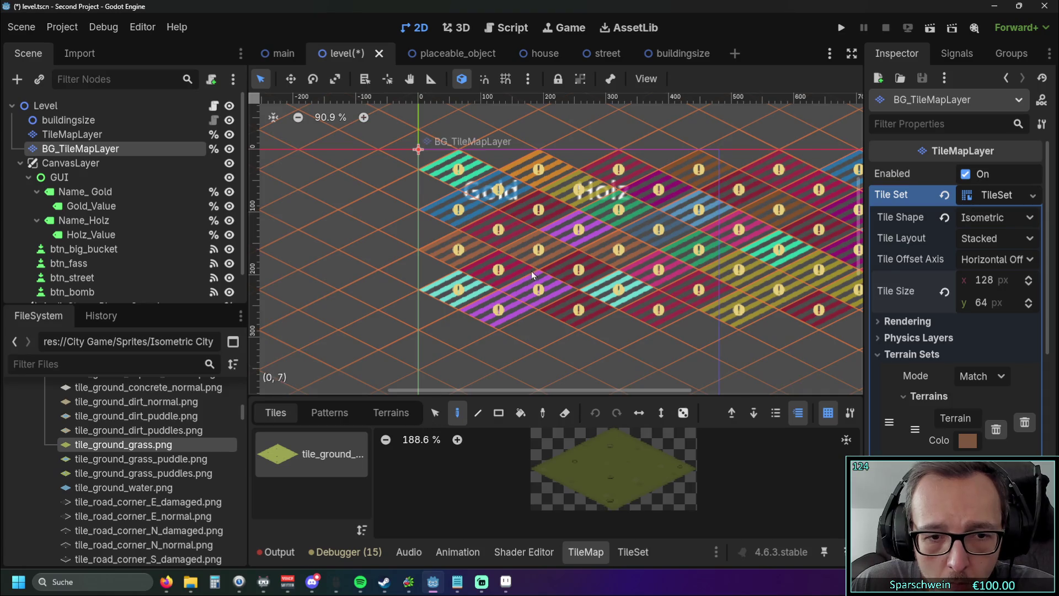
Recentre the grid, pick rectangle painting, and set the tile offset axis to vertical
scroll(553, 262, up, 2)
drag(552, 259, 561, 279)
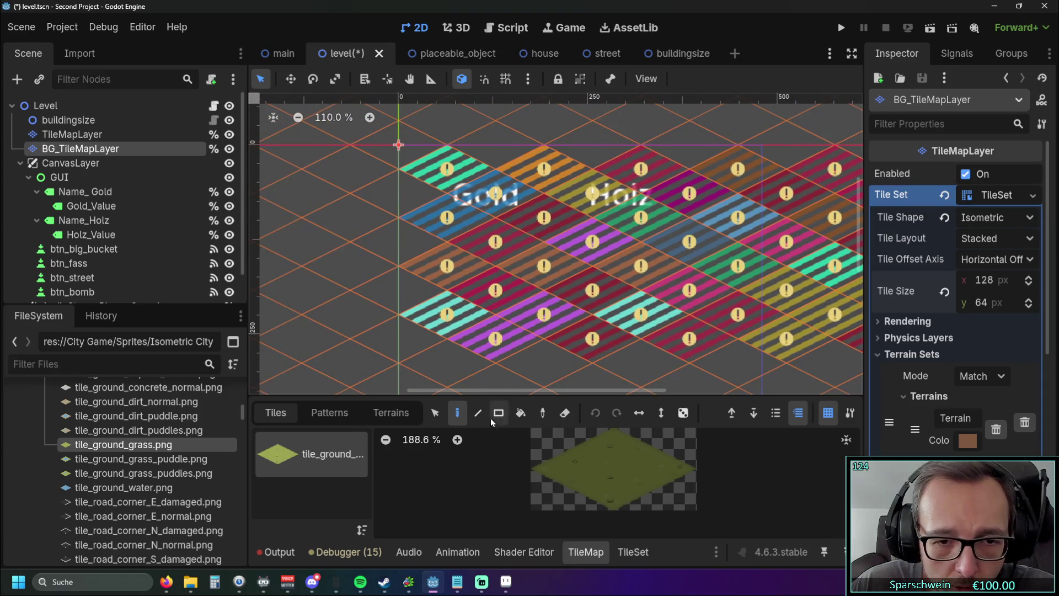
click(498, 415)
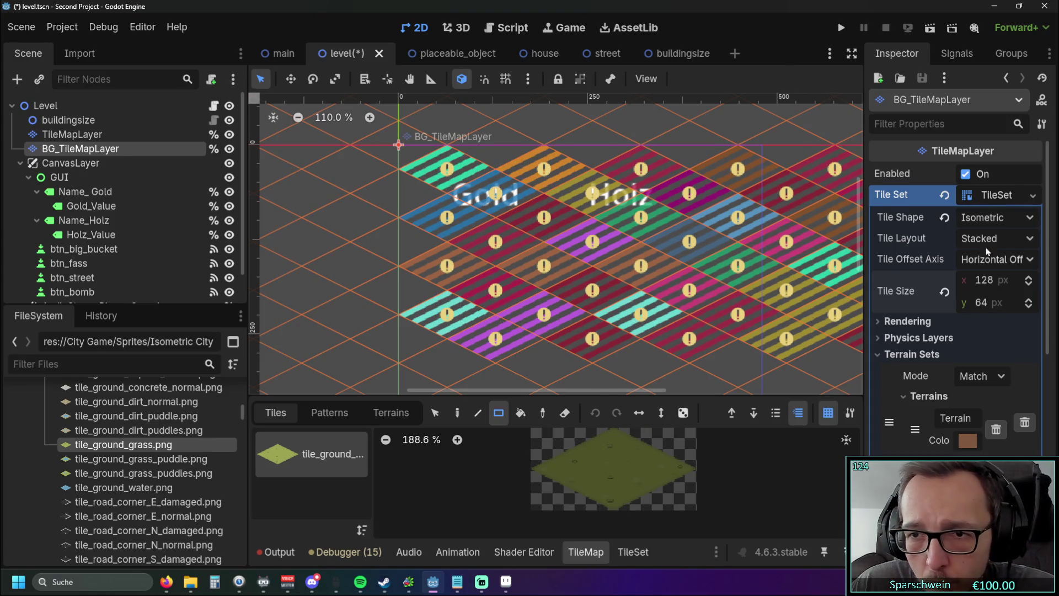
click(1010, 241)
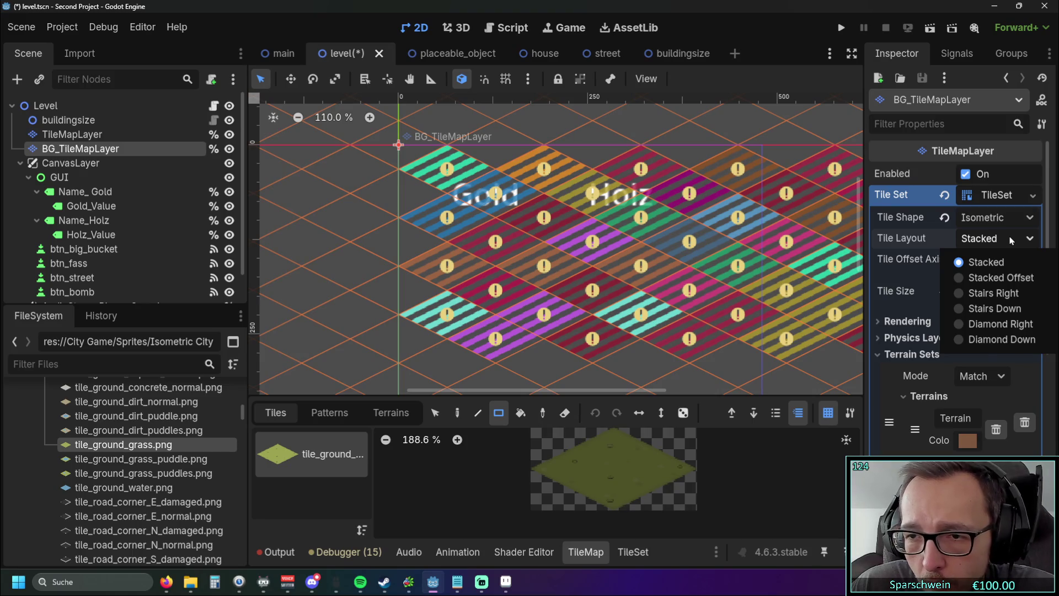
click(1011, 240)
click(1024, 260)
click(1022, 261)
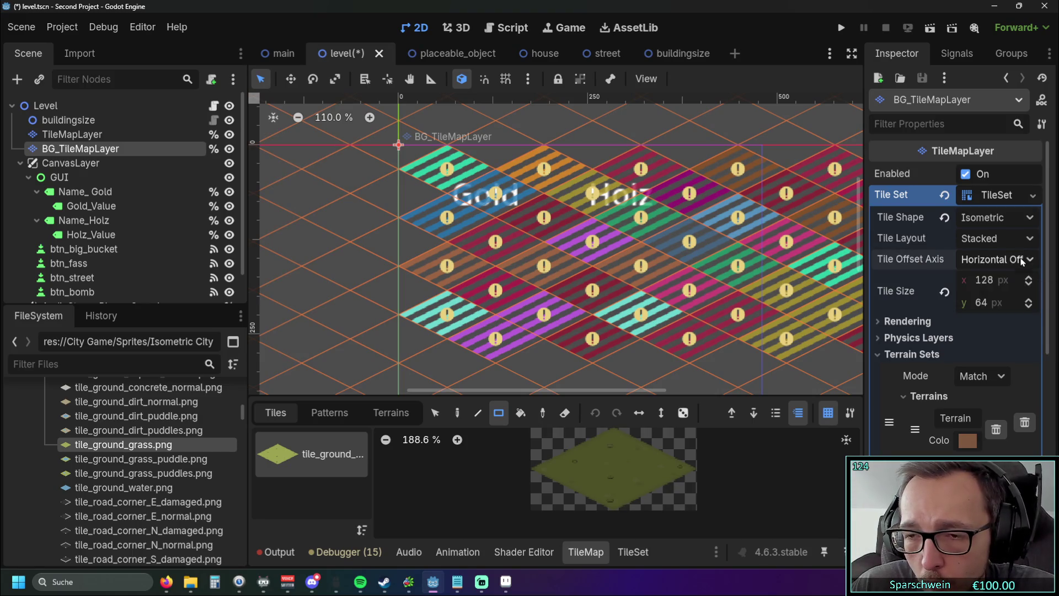
click(1022, 261)
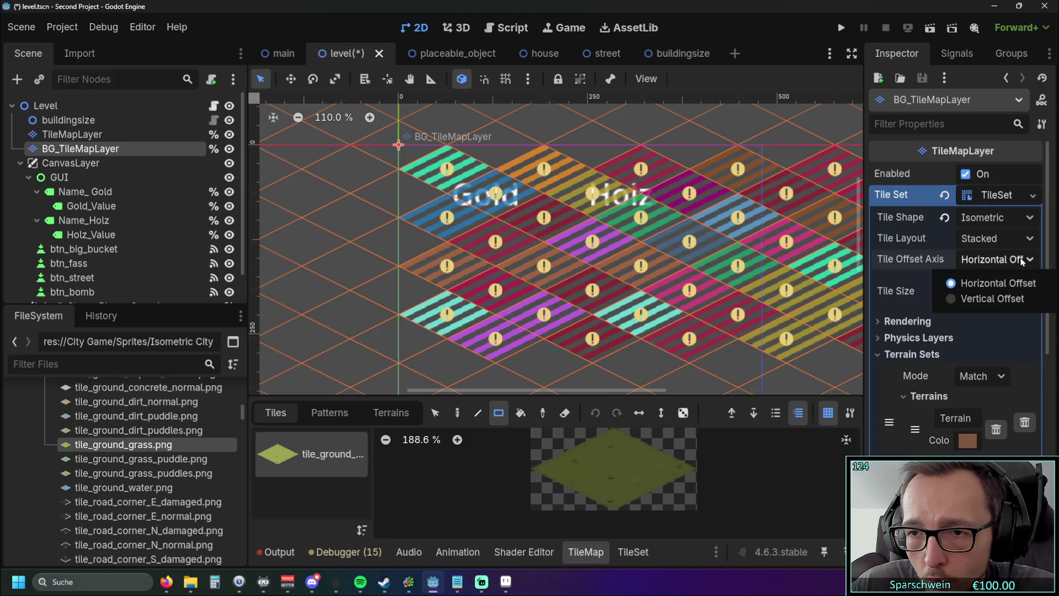
click(1001, 298)
Reset the tile size, restore the horizontal offset axis, and try a 64 x 128 px tile size
click(992, 282)
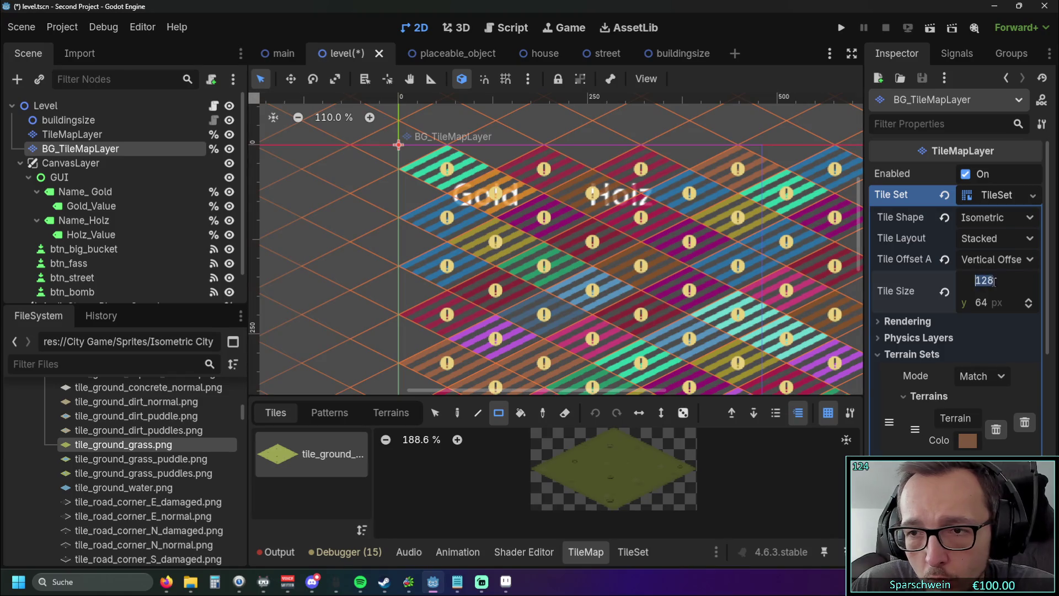
click(945, 292)
scroll(778, 249, up, 8)
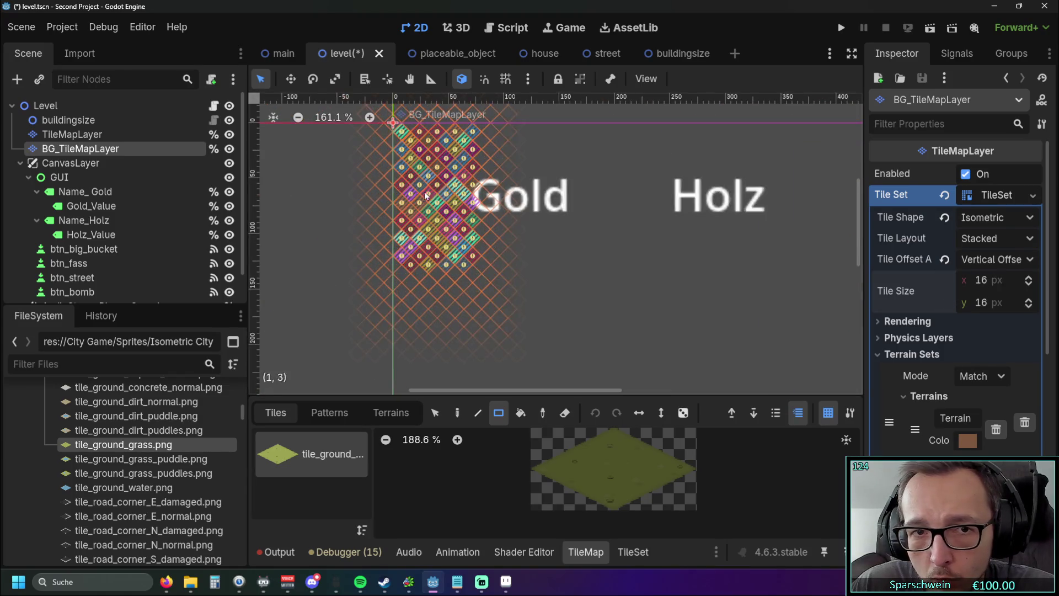
click(1001, 262)
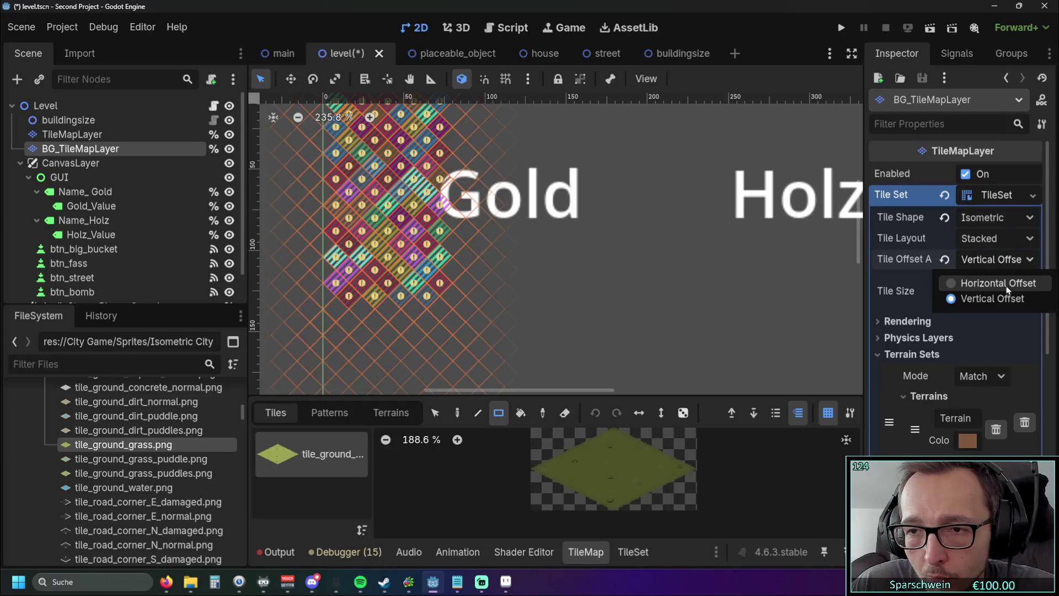
click(993, 279)
drag(574, 207, 646, 256)
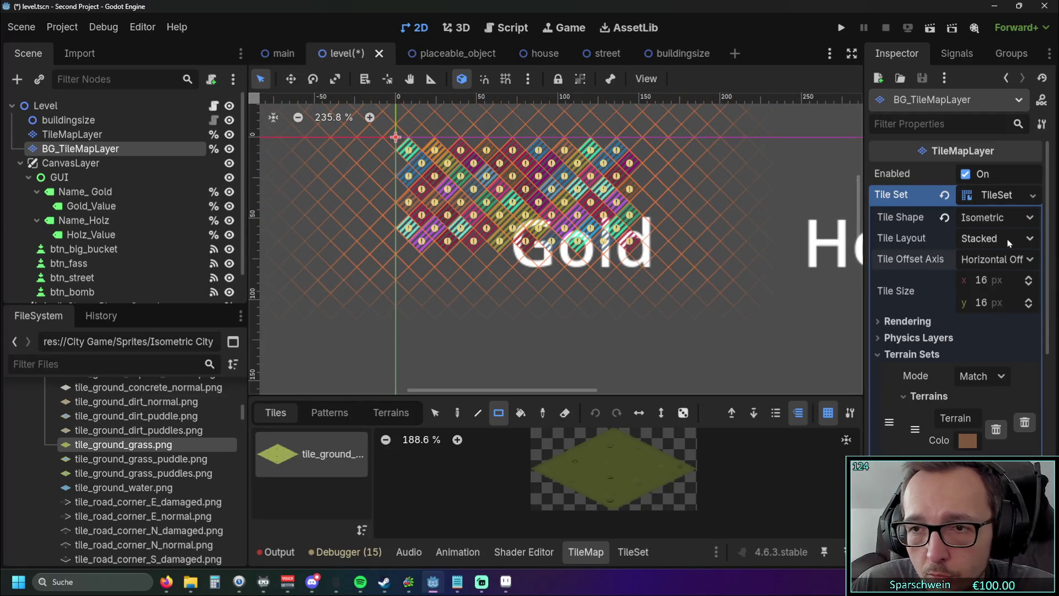
text(64)
key(Tab)
text(1)
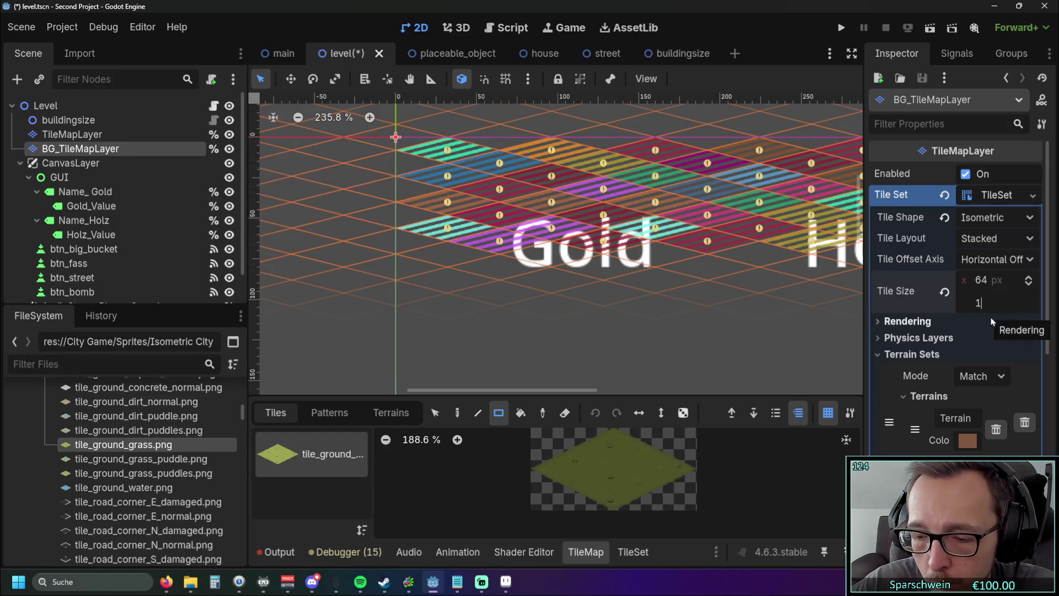
text(28)
key(Return)
Toggle the offset axis back to horizontal and set the tile size to 128 x 64 px
click(993, 280)
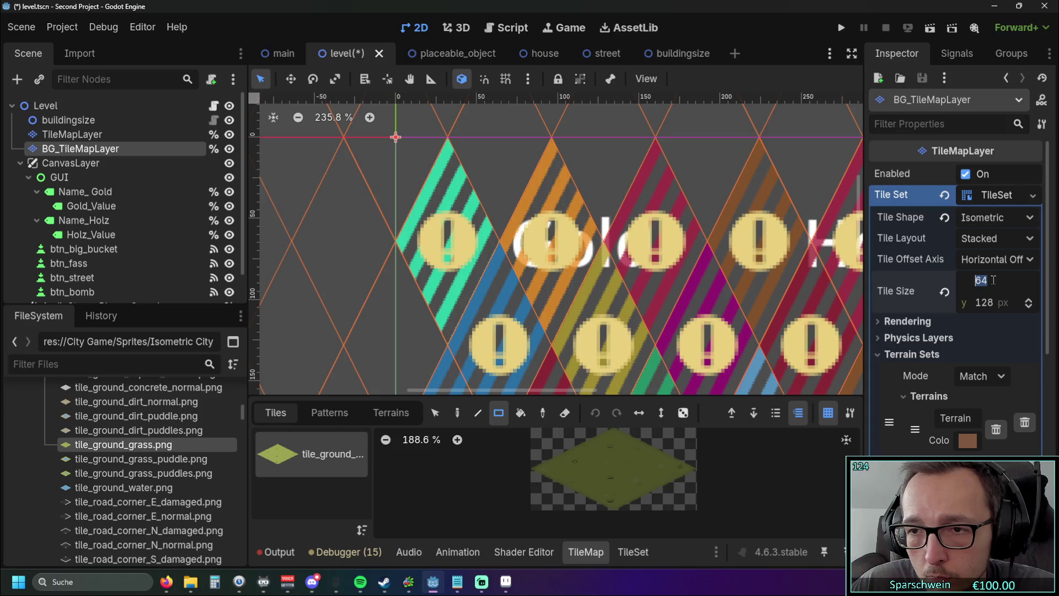
click(985, 263)
click(989, 299)
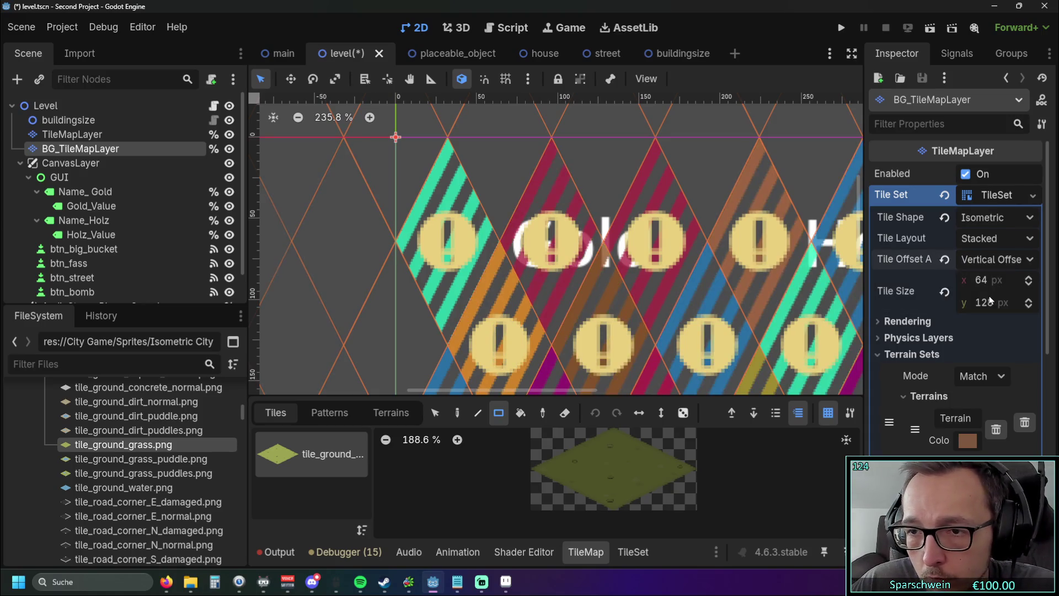
click(996, 263)
click(987, 282)
click(986, 281)
text(128)
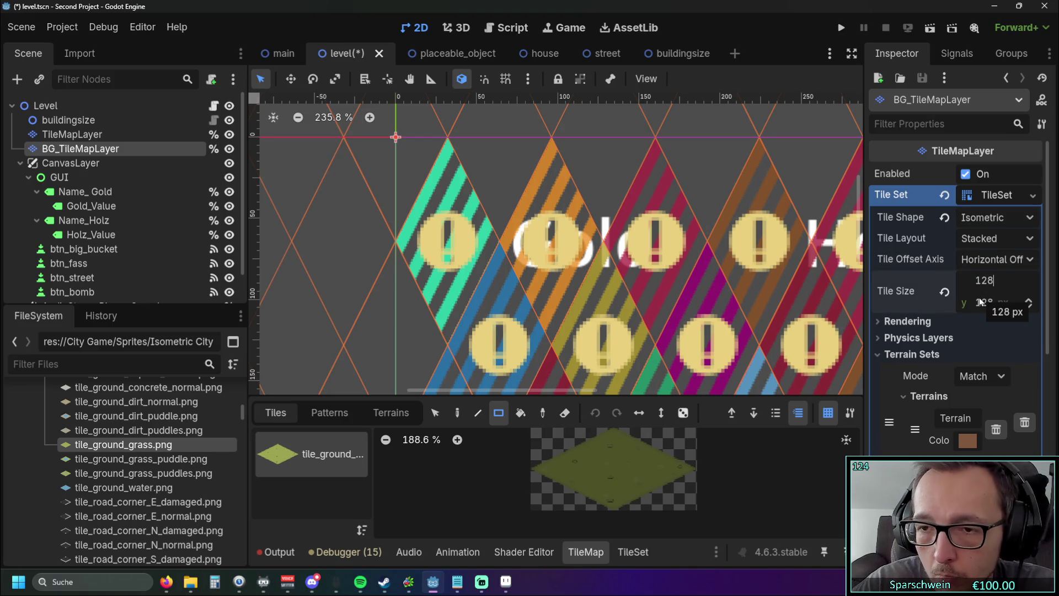
click(1000, 309)
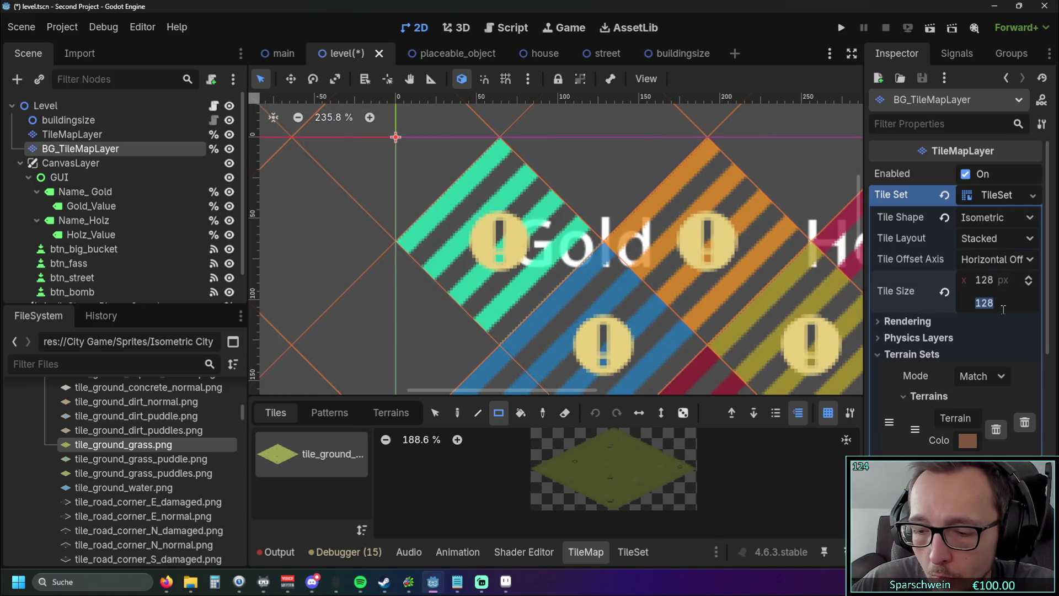
text(64)
key(Return)
click(1036, 241)
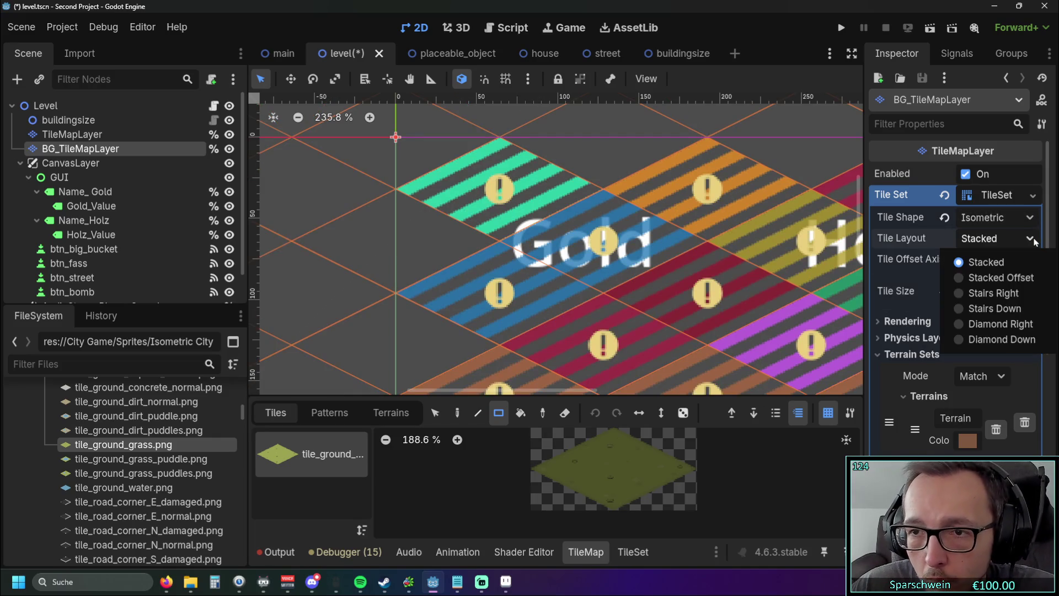
Try the Stacked Offset and Stairs Right layouts, reverting to Stacked each time
click(1014, 280)
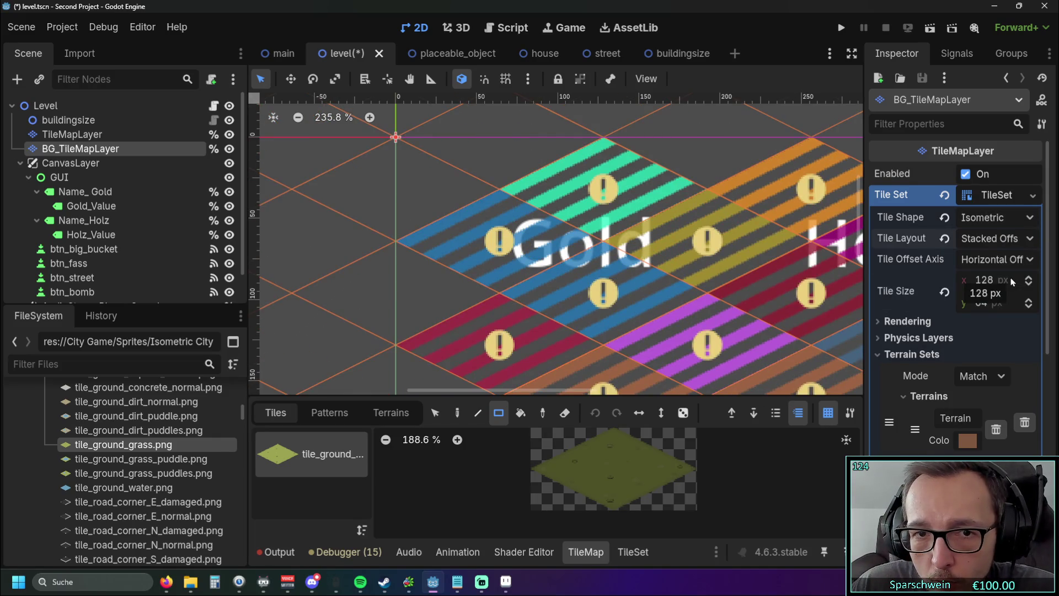
click(1029, 240)
click(988, 263)
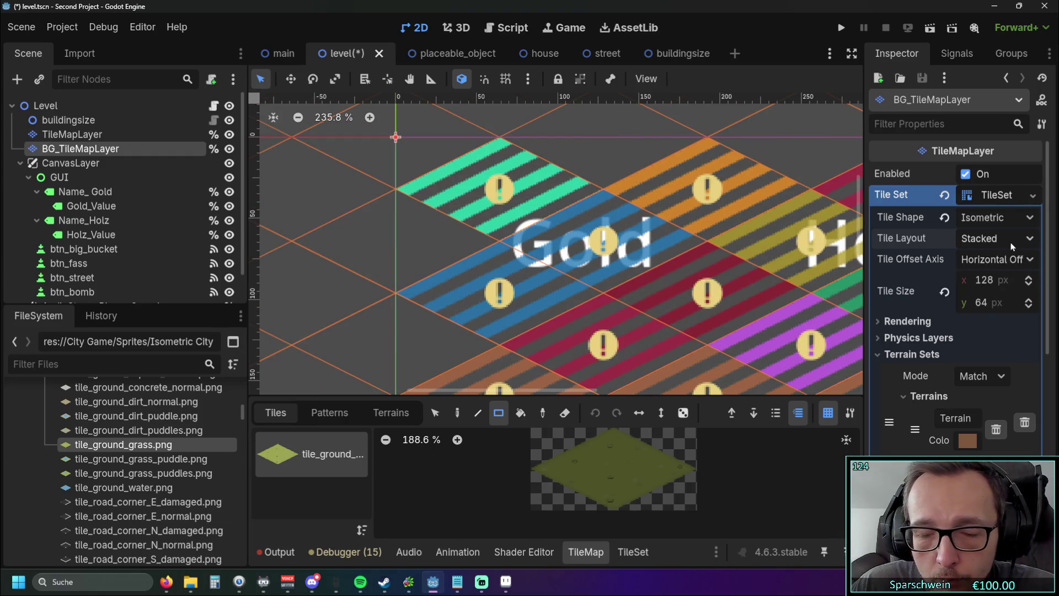
click(992, 238)
click(1002, 296)
scroll(746, 257, down, 5)
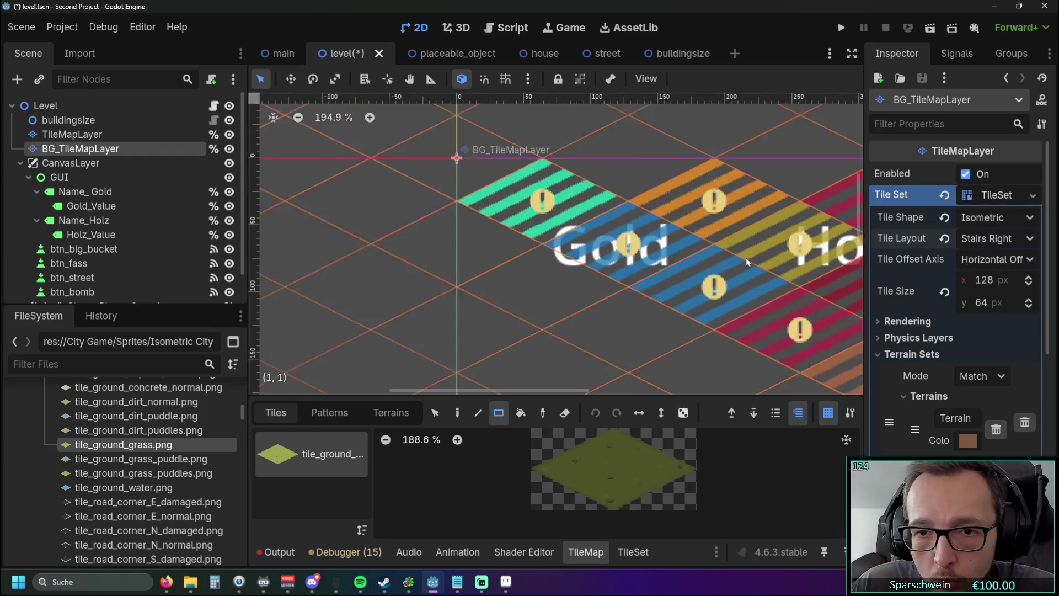
click(996, 239)
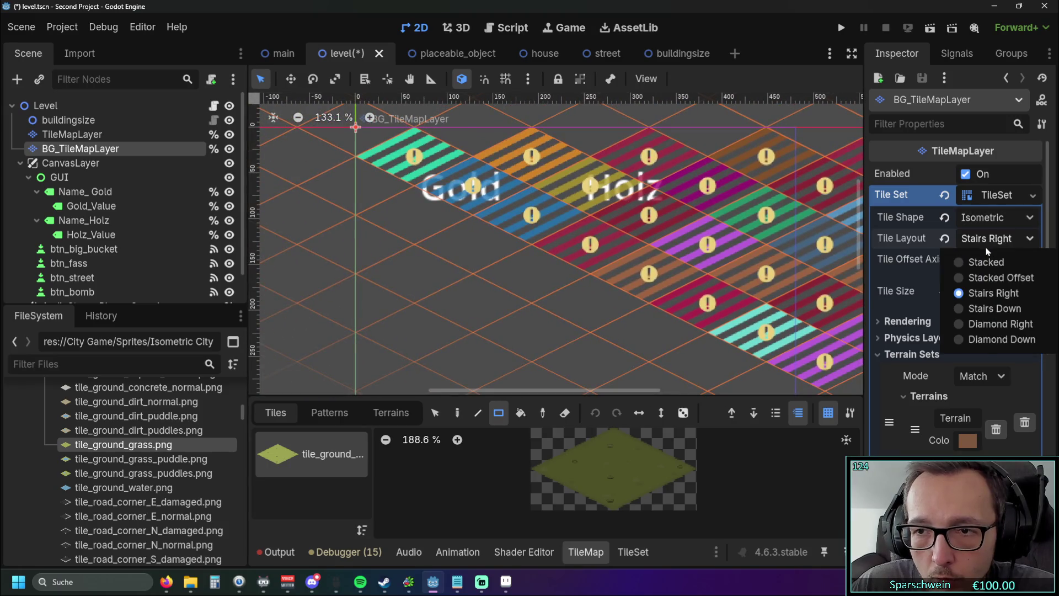
click(988, 263)
click(992, 239)
click(988, 264)
scroll(530, 203, down, 2)
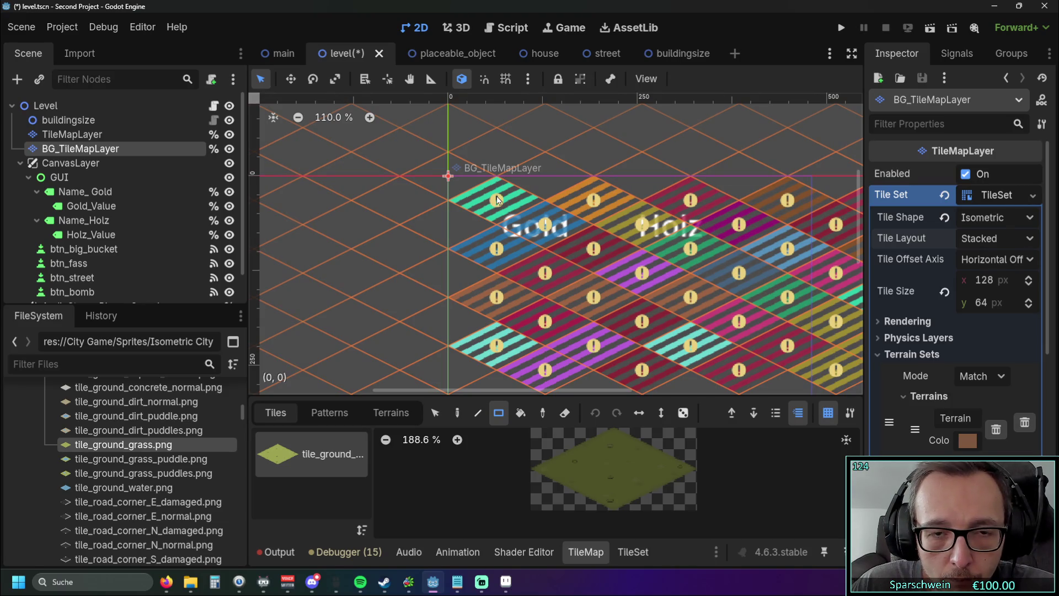
Try the Diamond Right layout, then set the tile layout to Diamond Down
click(1027, 237)
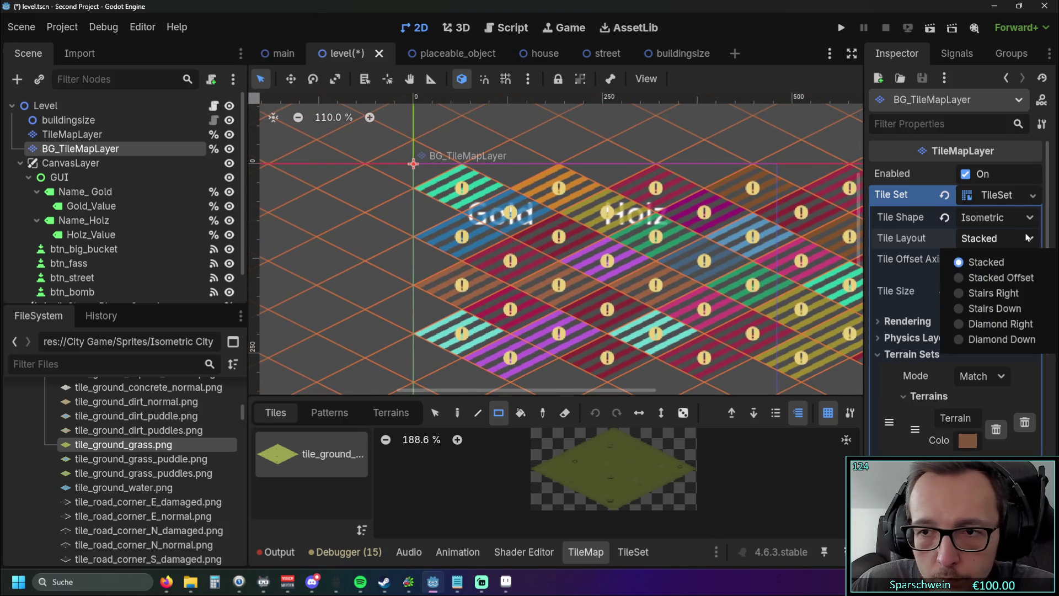
click(1001, 324)
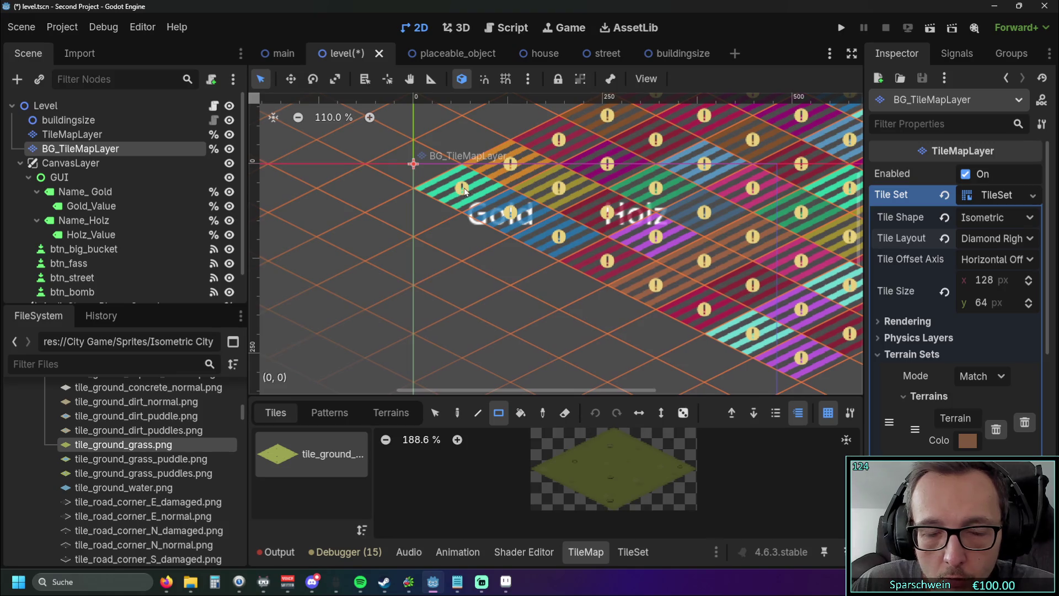
drag(464, 191, 560, 203)
click(1030, 259)
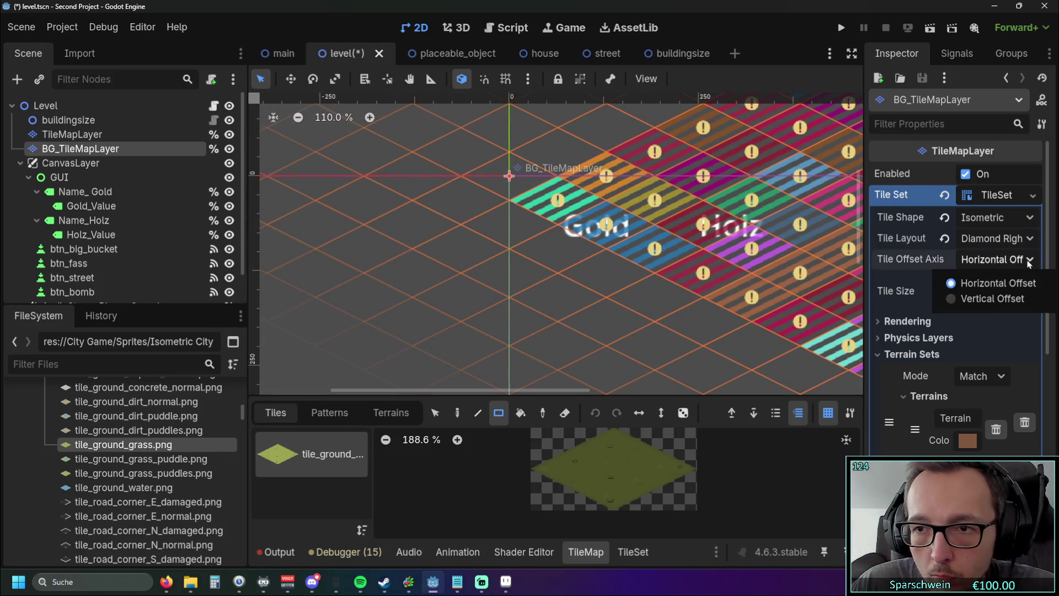
click(1029, 238)
click(993, 338)
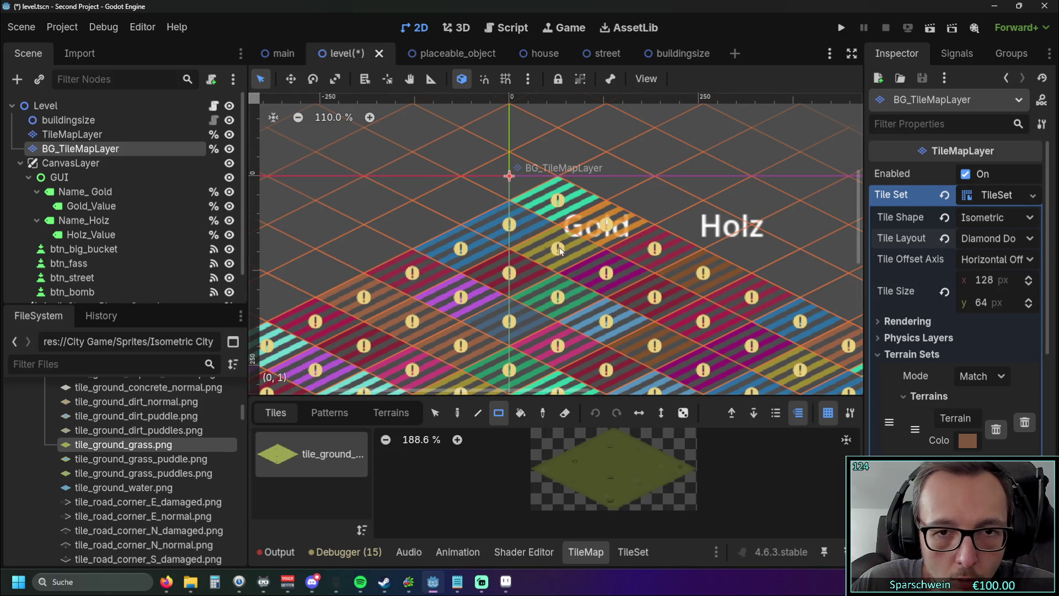
Pan around the map view to inspect the Diamond Down tile grid
scroll(544, 243, down, 5)
scroll(645, 508, down, 3)
scroll(654, 279, up, 2)
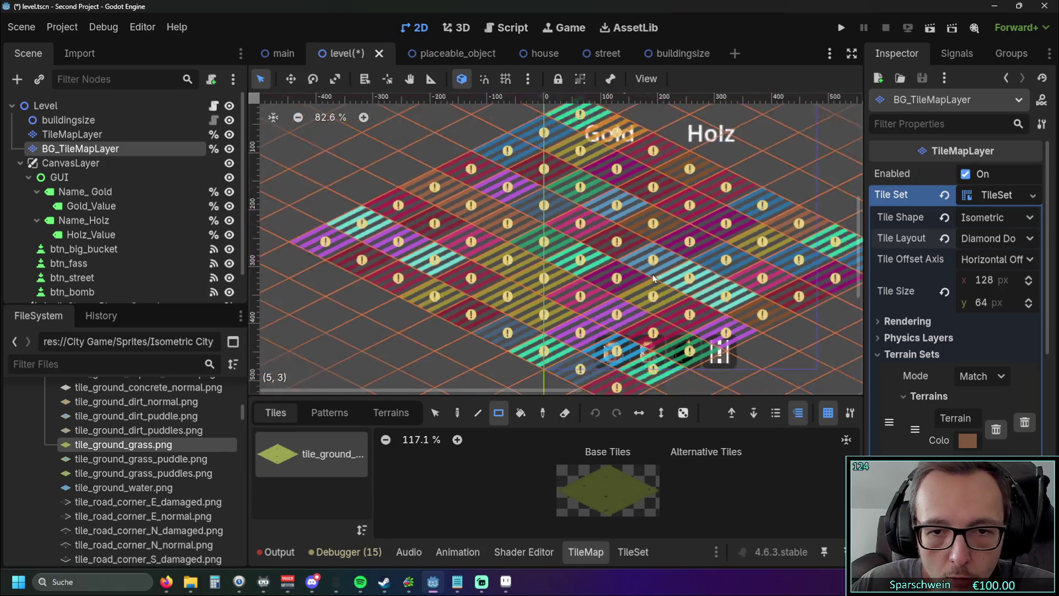
scroll(548, 289, down, 3)
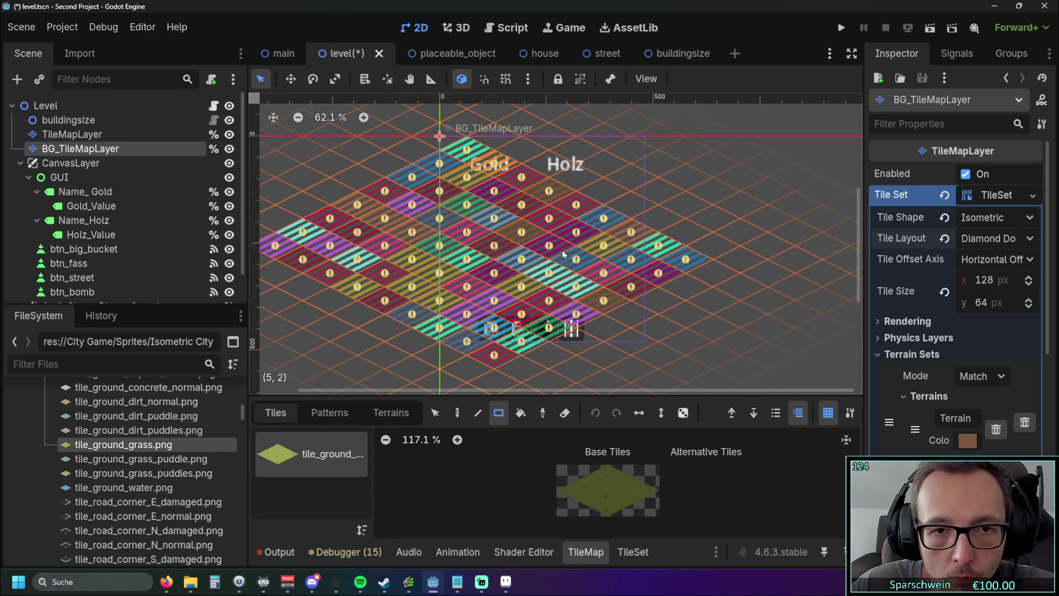
scroll(360, 252, left, 3)
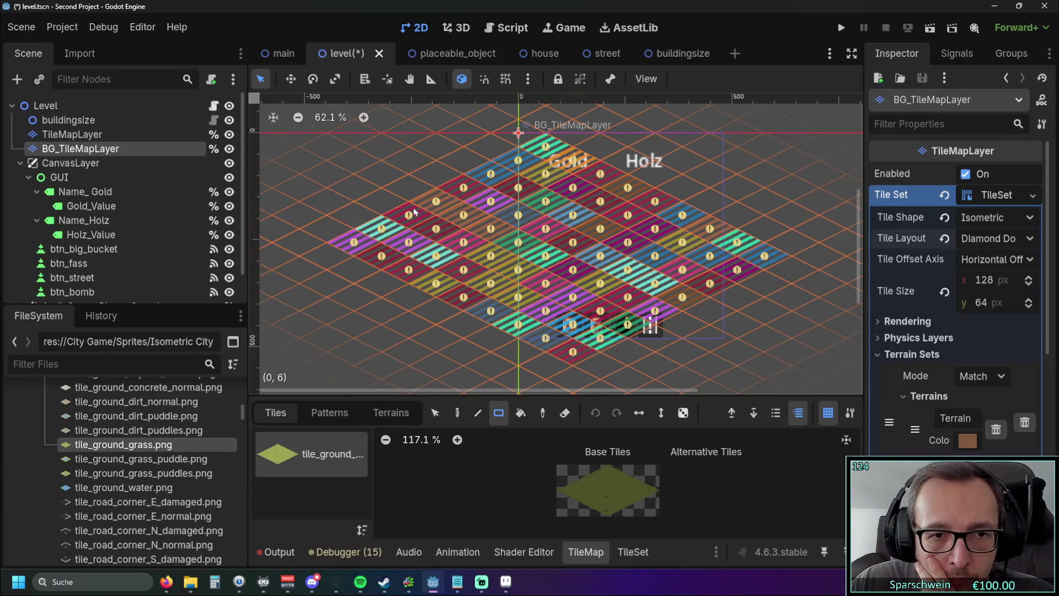
scroll(522, 178, up, 2)
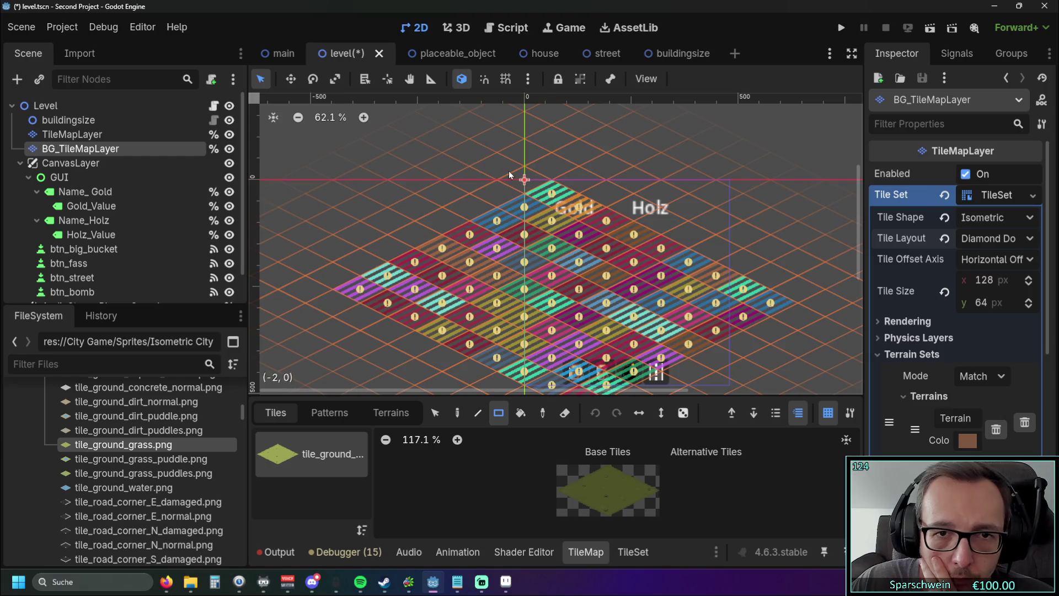
scroll(472, 223, up, 1)
drag(472, 219, 468, 159)
scroll(581, 261, up, 6)
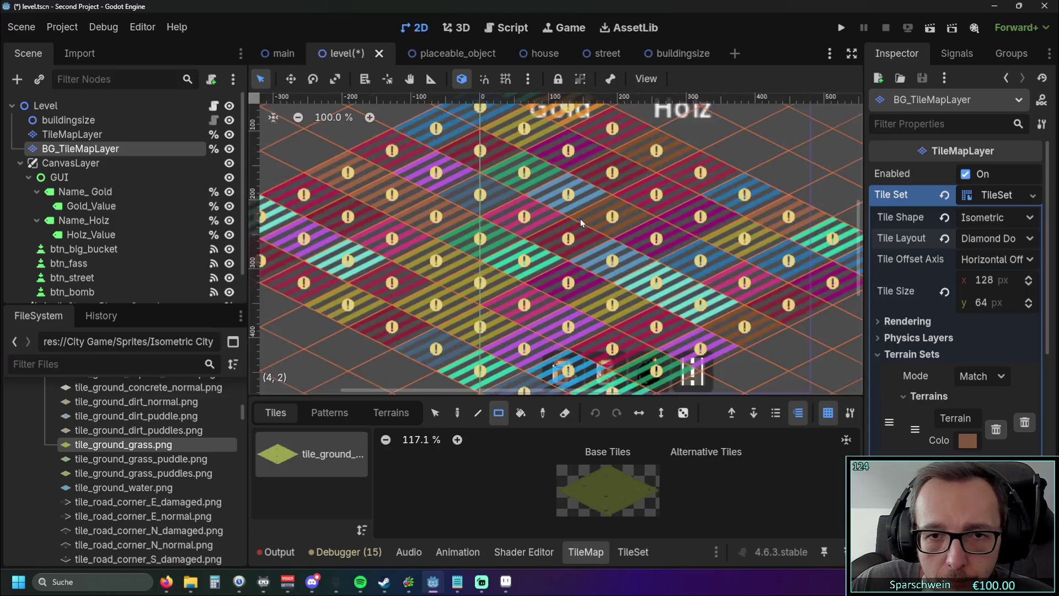
drag(610, 358, 616, 398)
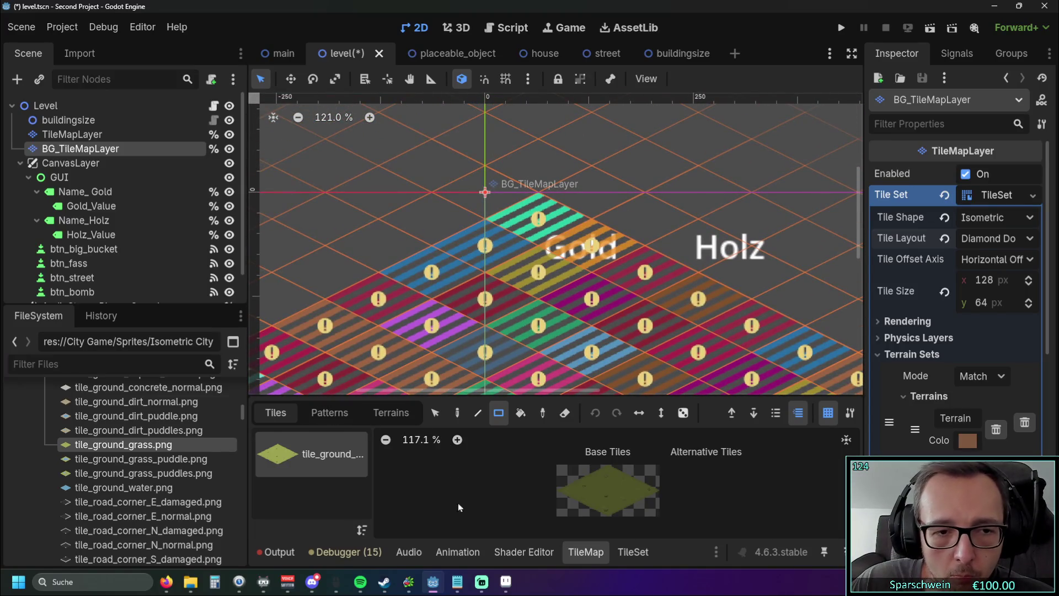
click(625, 559)
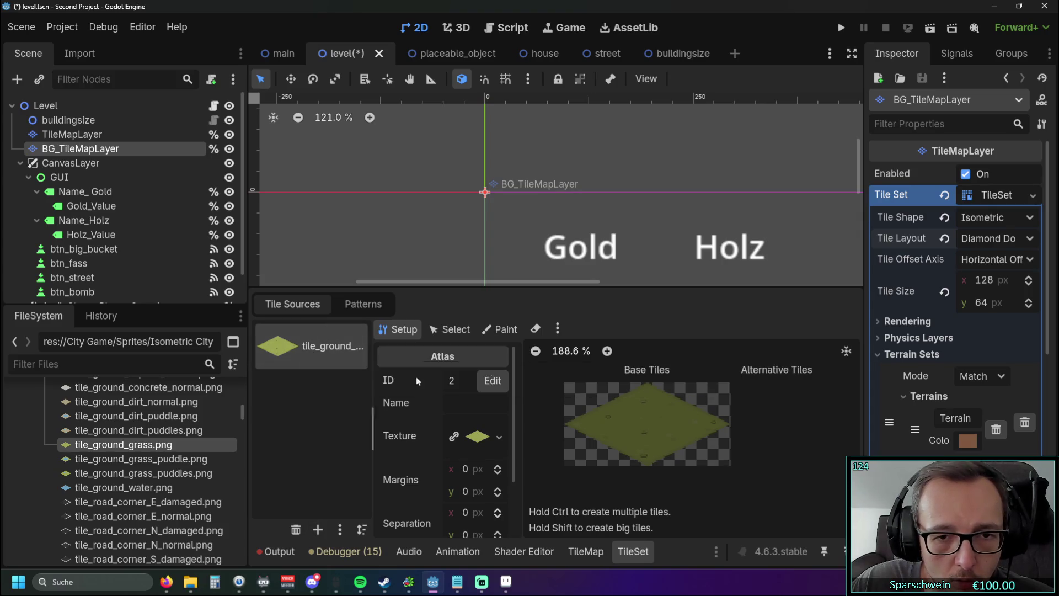
Switch the atlas to the eraser tool and scroll through the grass atlas setup
click(533, 330)
scroll(547, 259, down, 3)
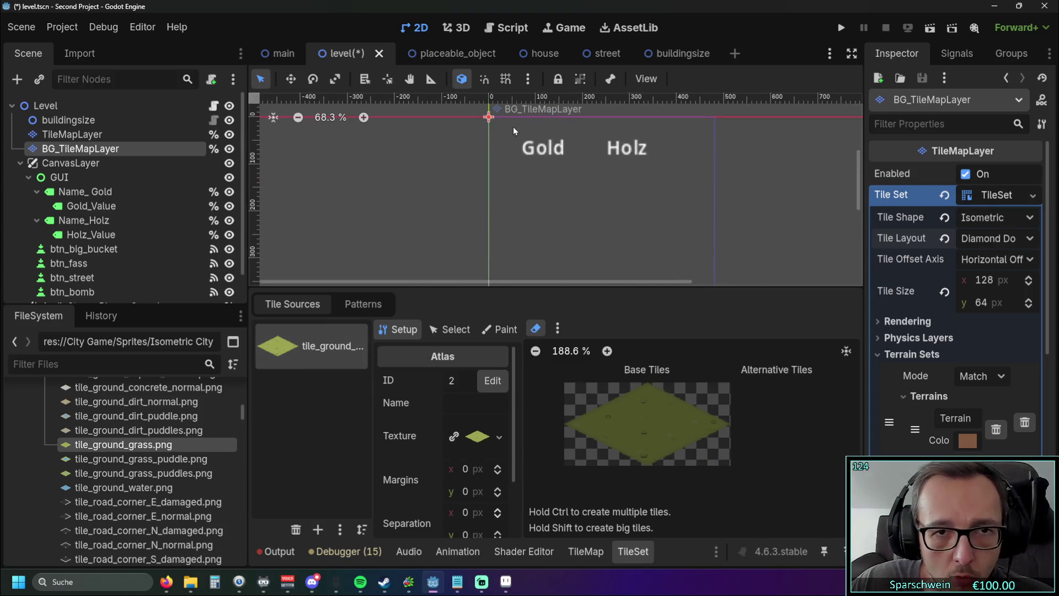
scroll(497, 148, down, 3)
scroll(508, 247, up, 3)
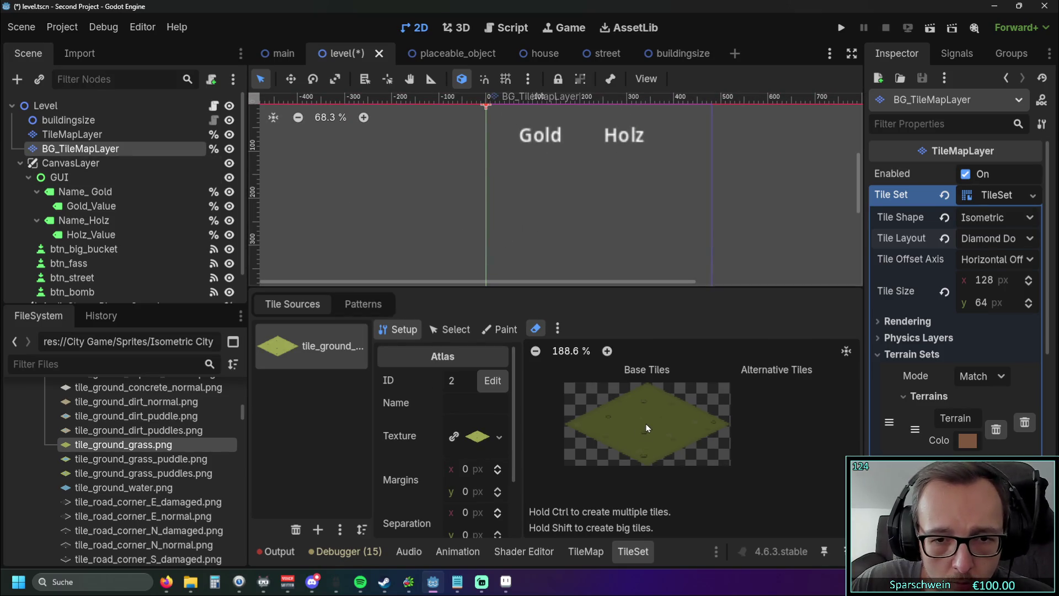
scroll(646, 428, down, 2)
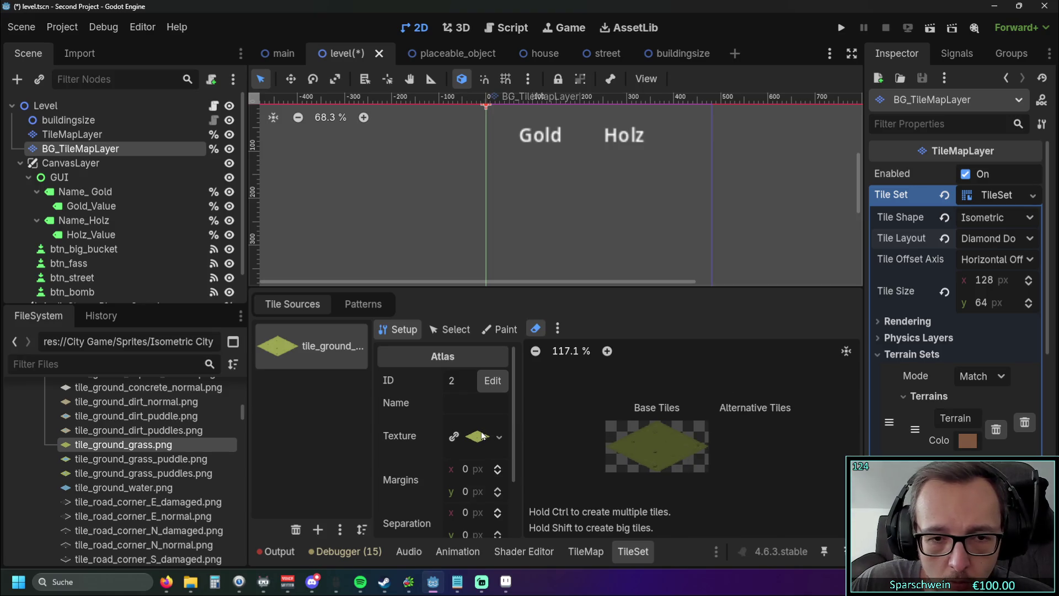
mouse_move(515, 397)
mouse_down()
mouse_move(521, 516)
mouse_move(520, 388)
mouse_up()
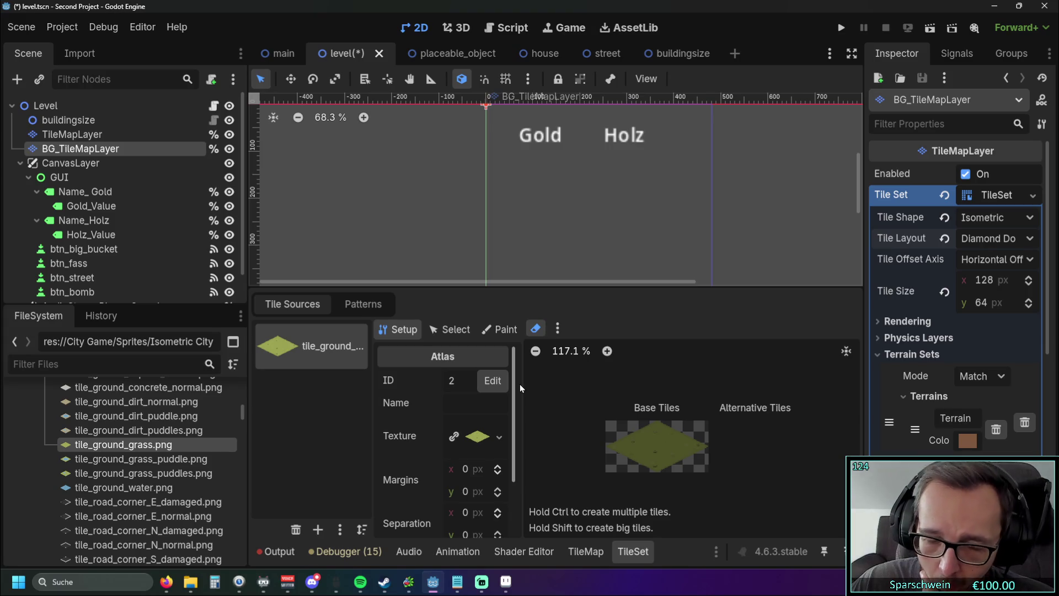
Collapse and re-expand the TileSet resource properties in the Inspector to review them
click(1030, 197)
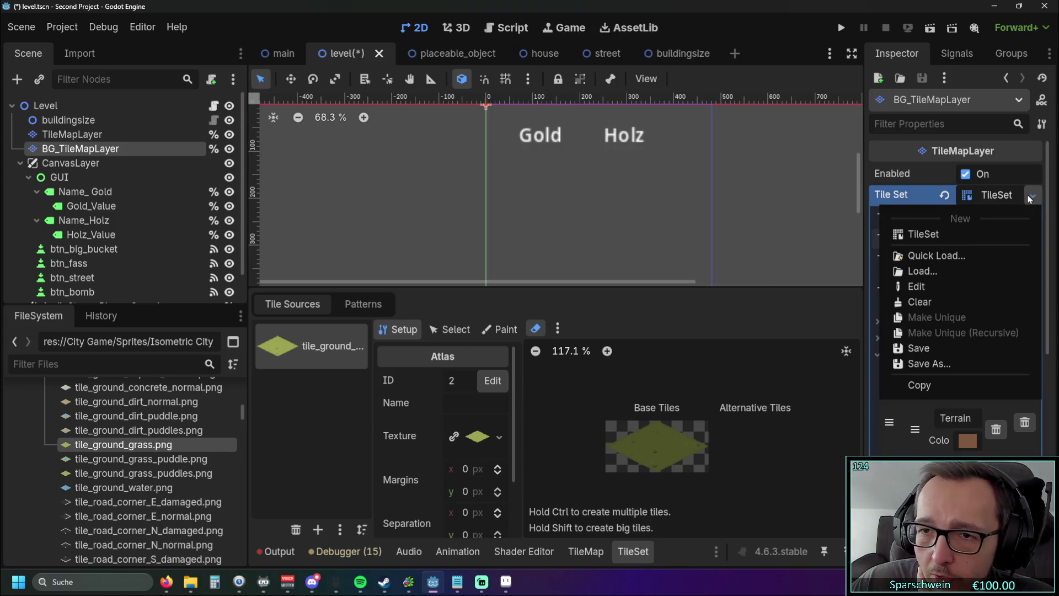
click(998, 198)
click(998, 198)
click(998, 199)
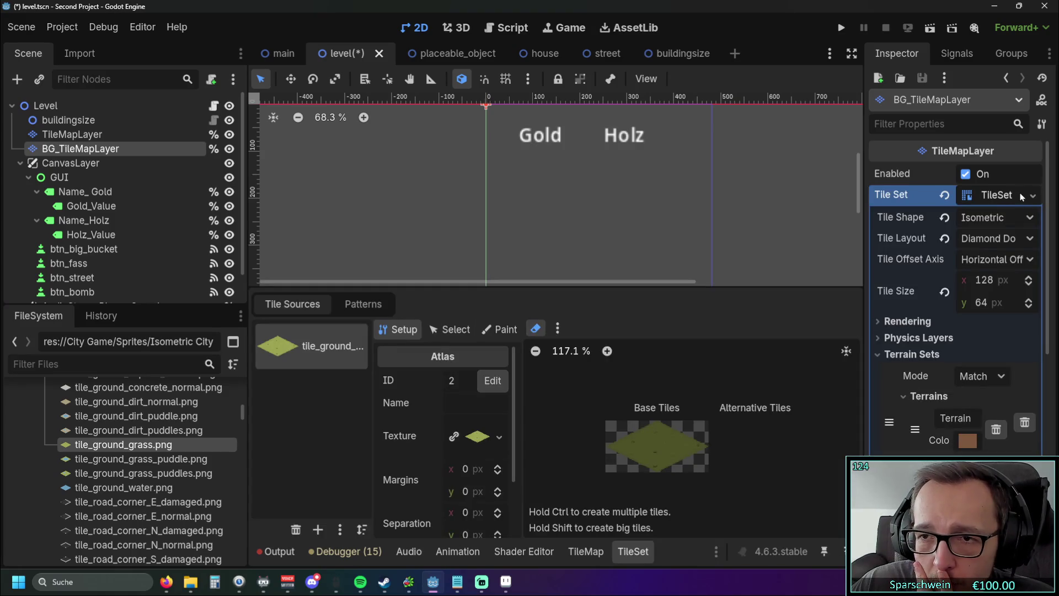
click(1014, 197)
click(1013, 197)
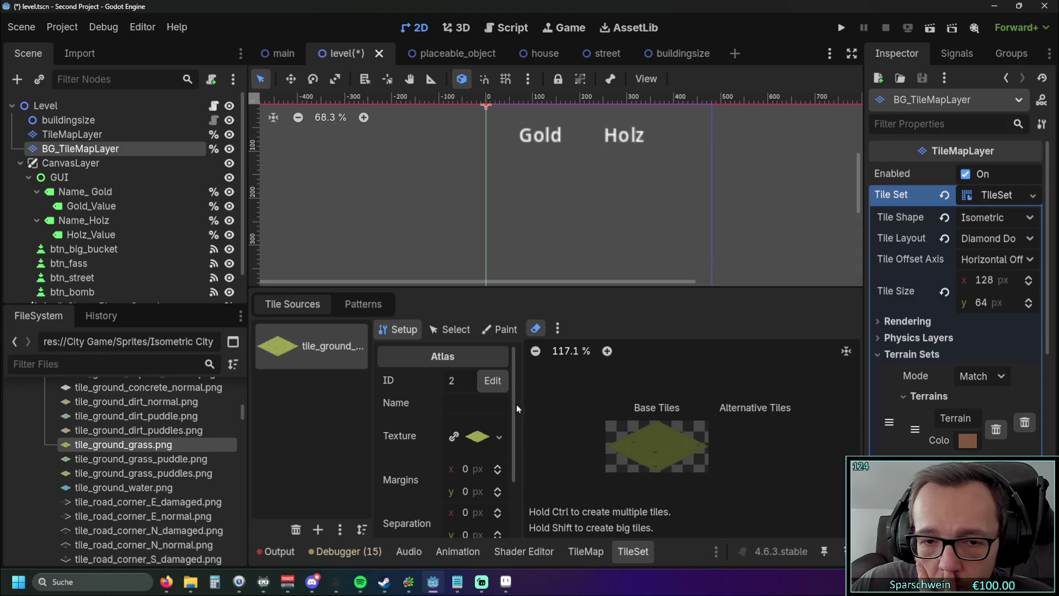
mouse_move(512, 402)
mouse_down()
mouse_move(510, 462)
mouse_move(515, 399)
mouse_up()
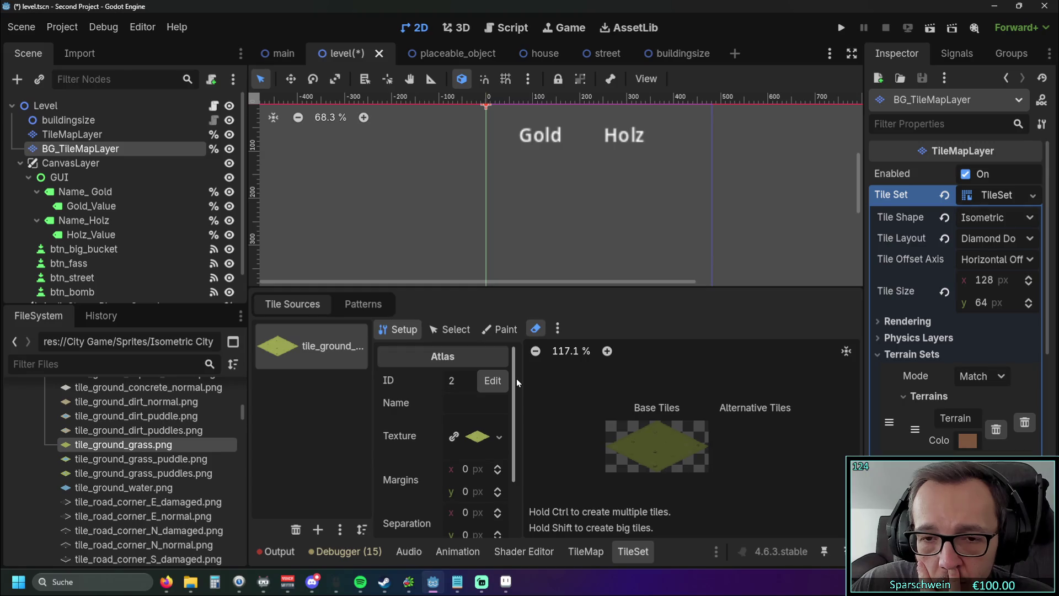
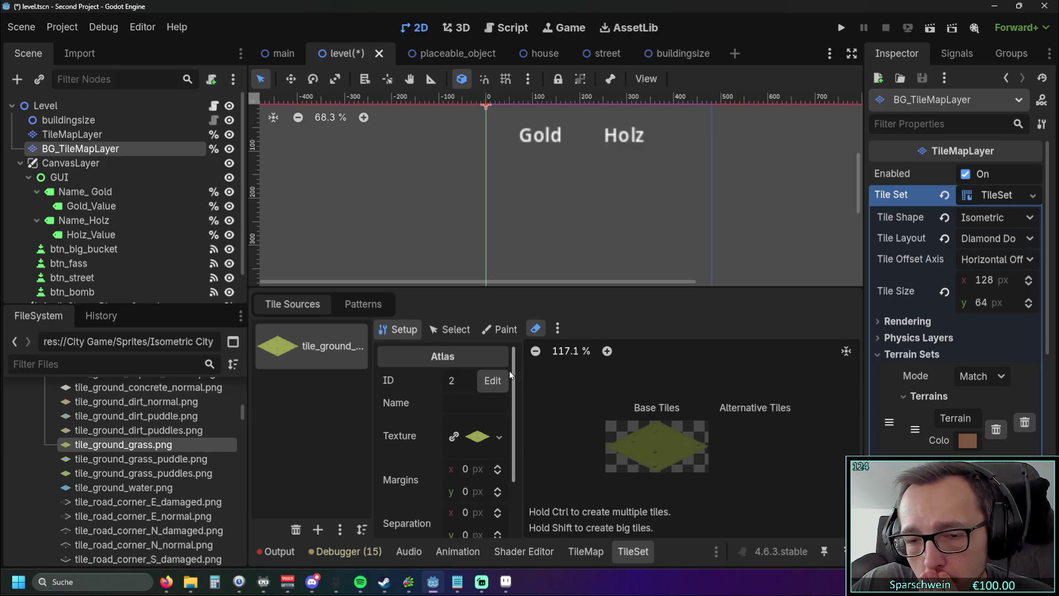
Change the grass atlas source ID from 2 to 0, then turn off tile erasing in the atlas
scroll(755, 435, down, 2)
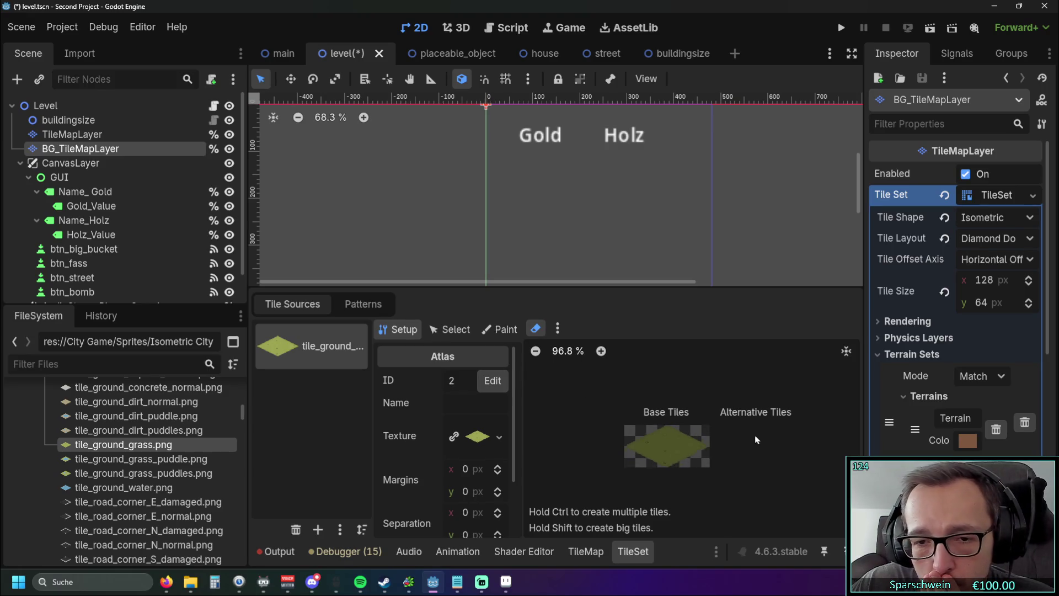
scroll(752, 433, up, 3)
drag(747, 438, 707, 406)
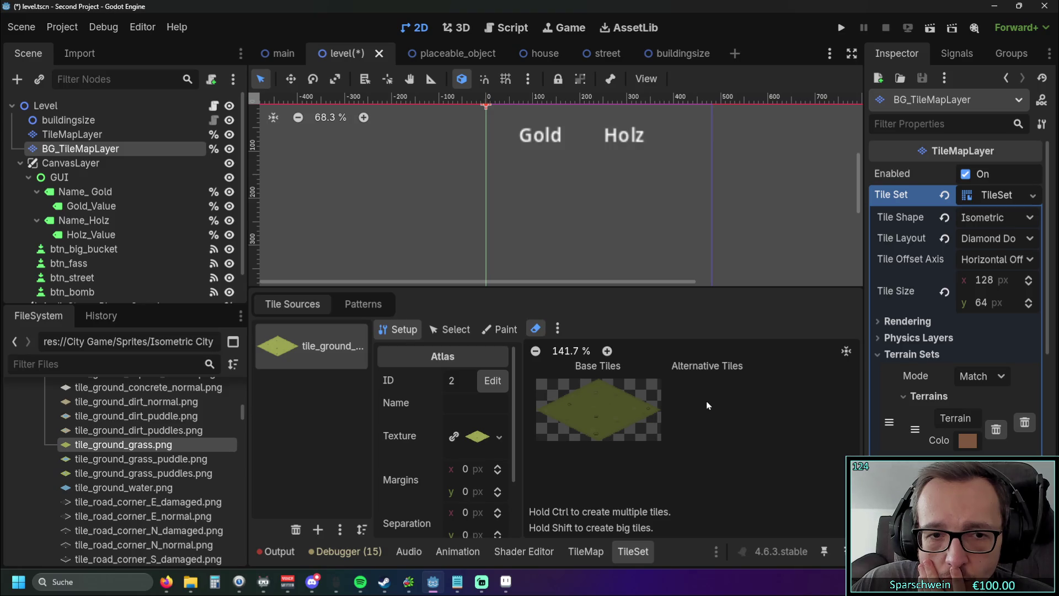
mouse_move(515, 408)
mouse_down()
mouse_move(514, 491)
mouse_move(508, 385)
mouse_up()
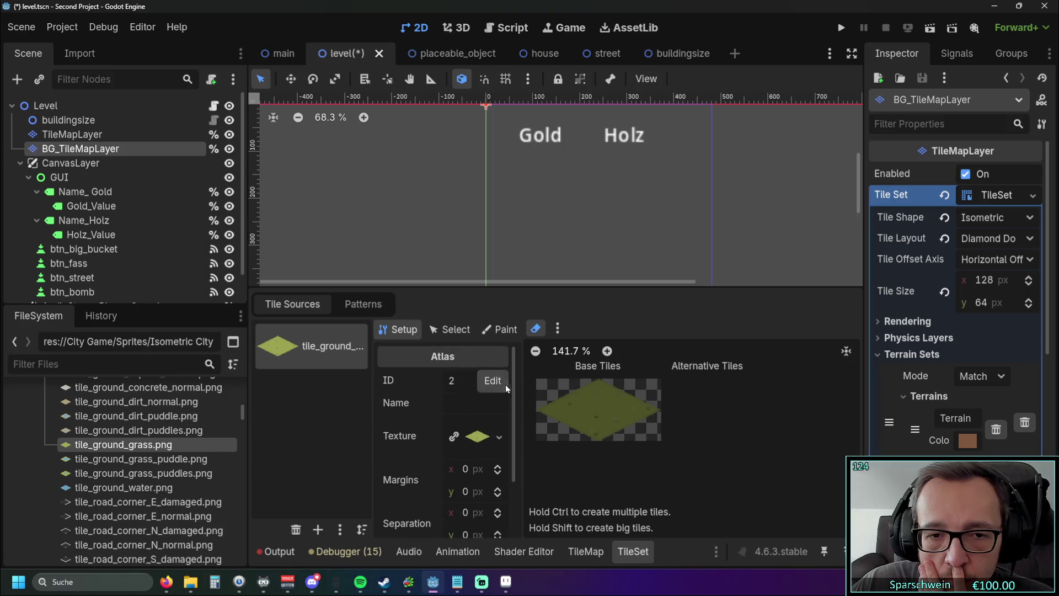
click(494, 382)
click(638, 215)
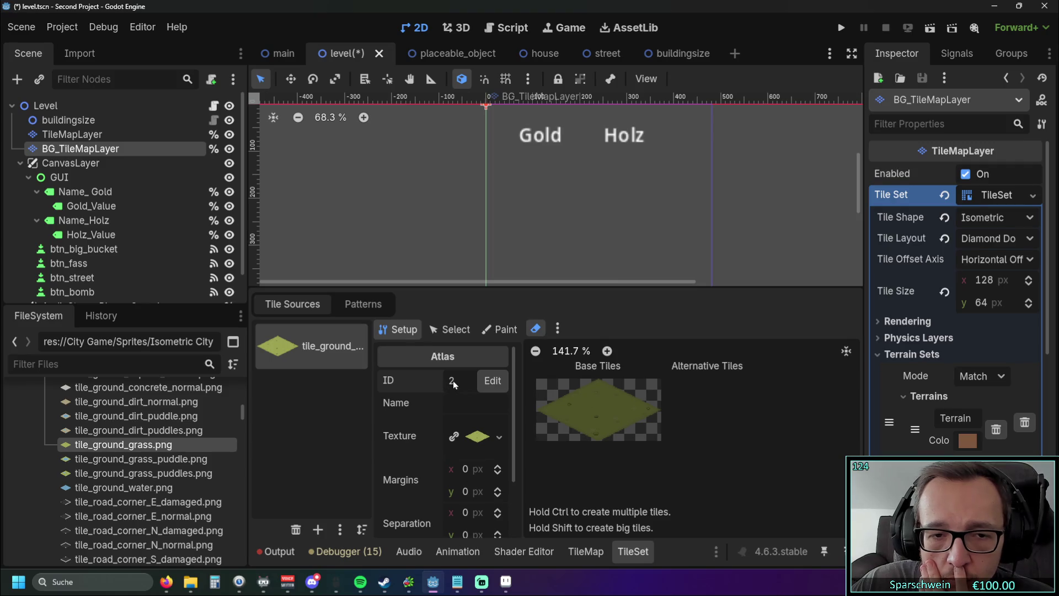
click(492, 381)
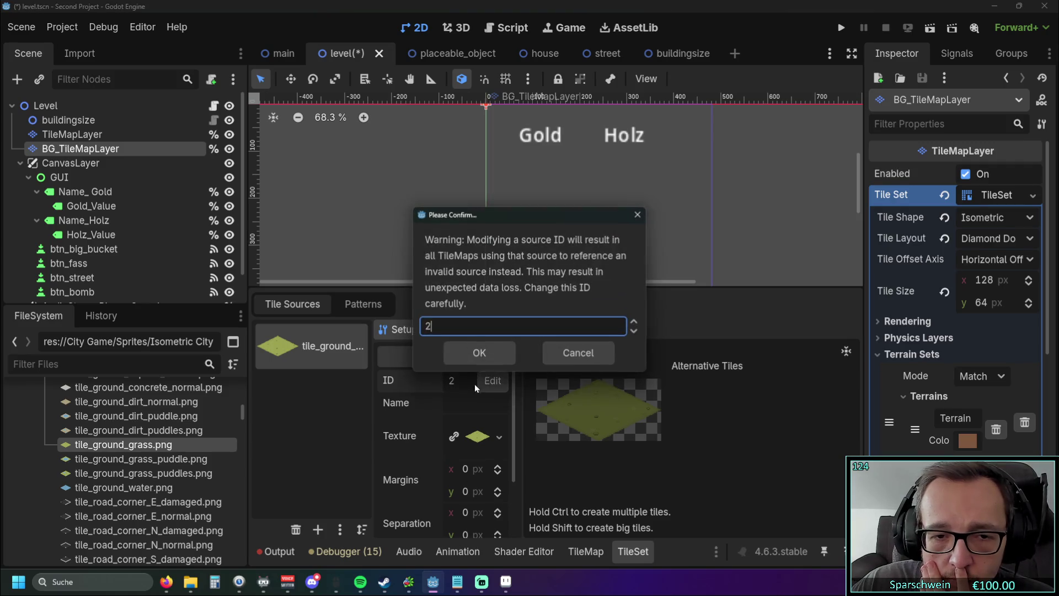
click(479, 353)
scroll(502, 419, down, 3)
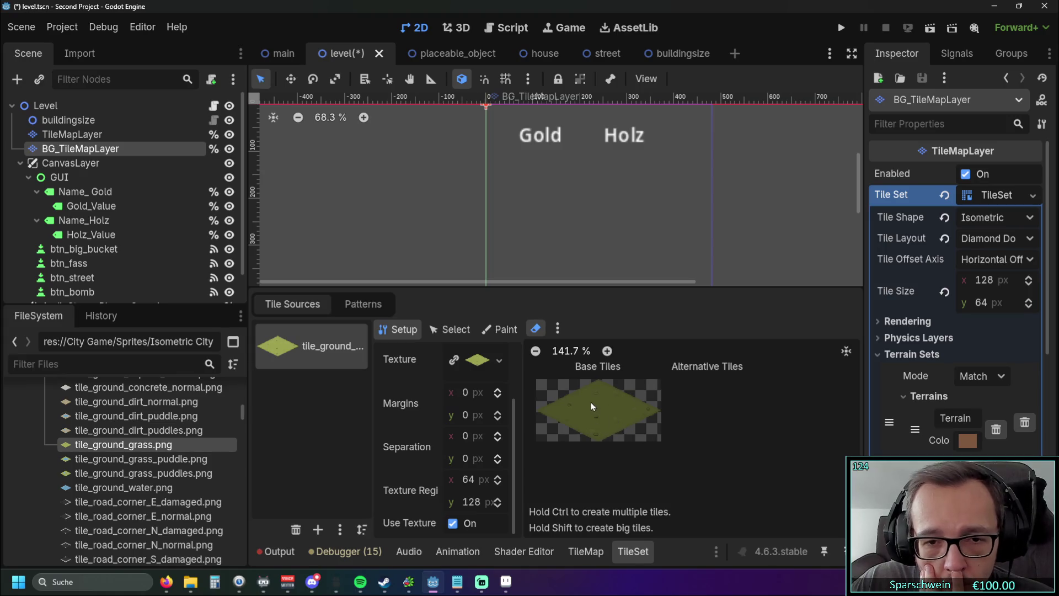
click(536, 328)
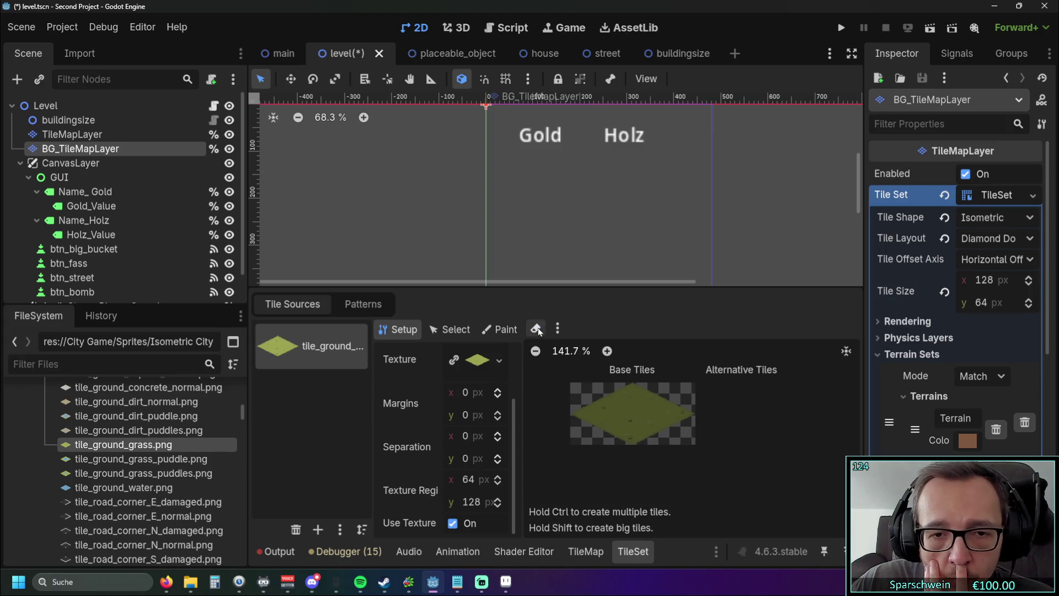
Set the atlas Paint tab to paint Texture Origin after checking the Select and Patterns views
click(500, 330)
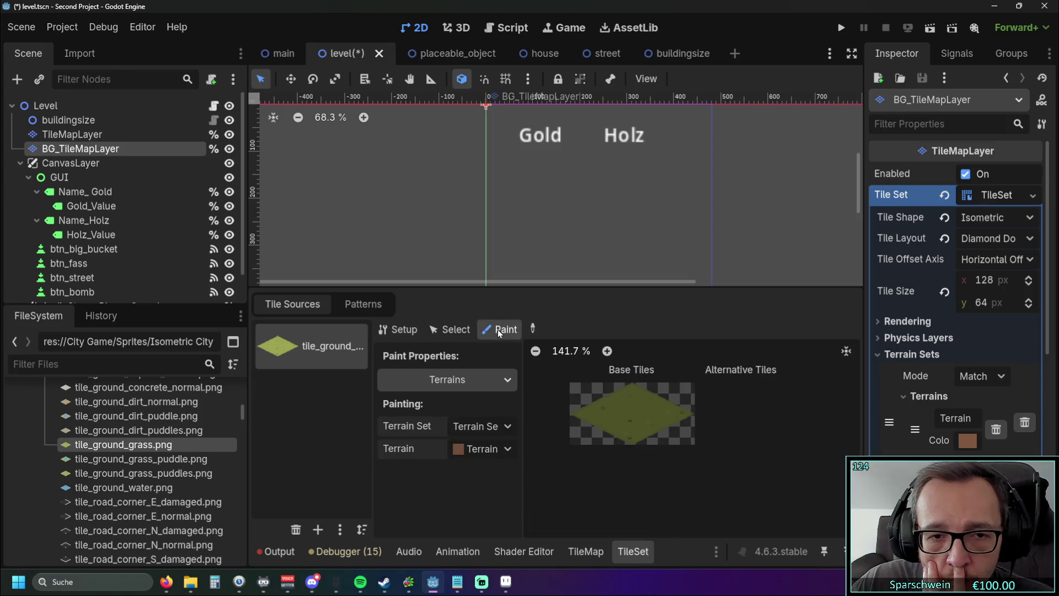
click(449, 330)
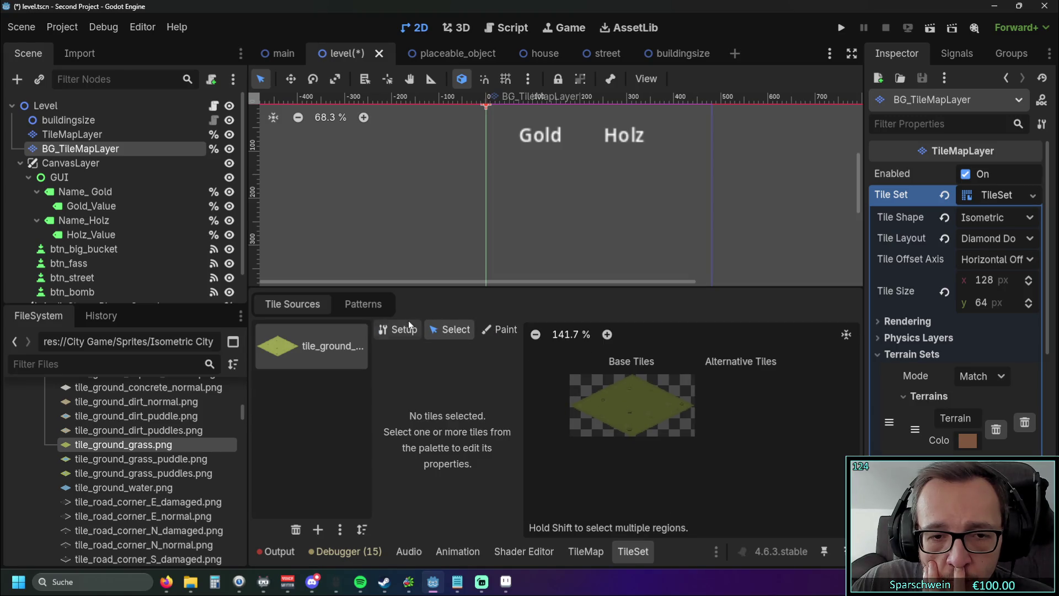
click(409, 325)
click(501, 330)
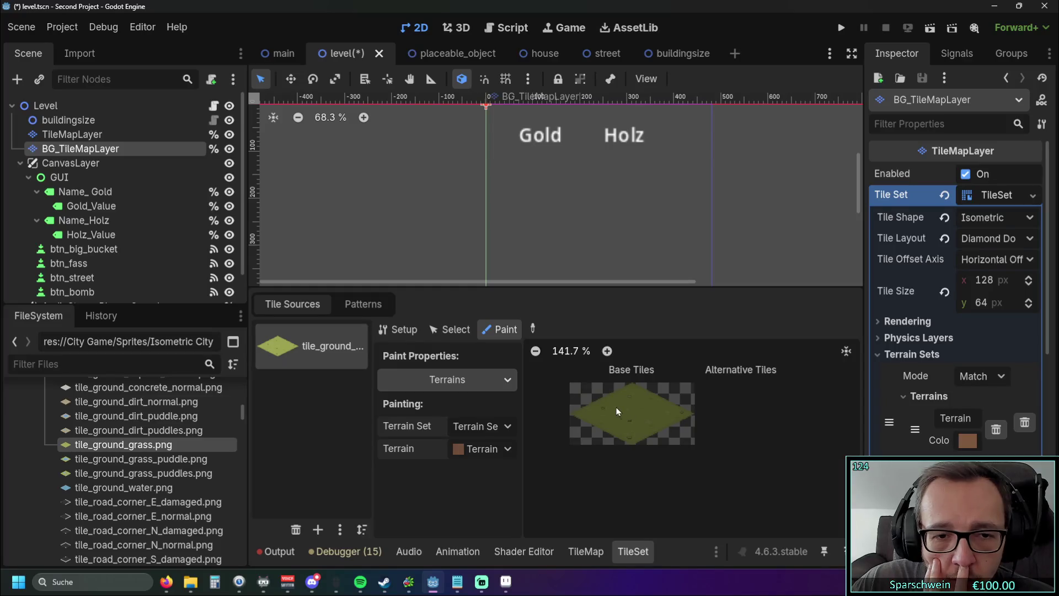
click(511, 375)
click(501, 377)
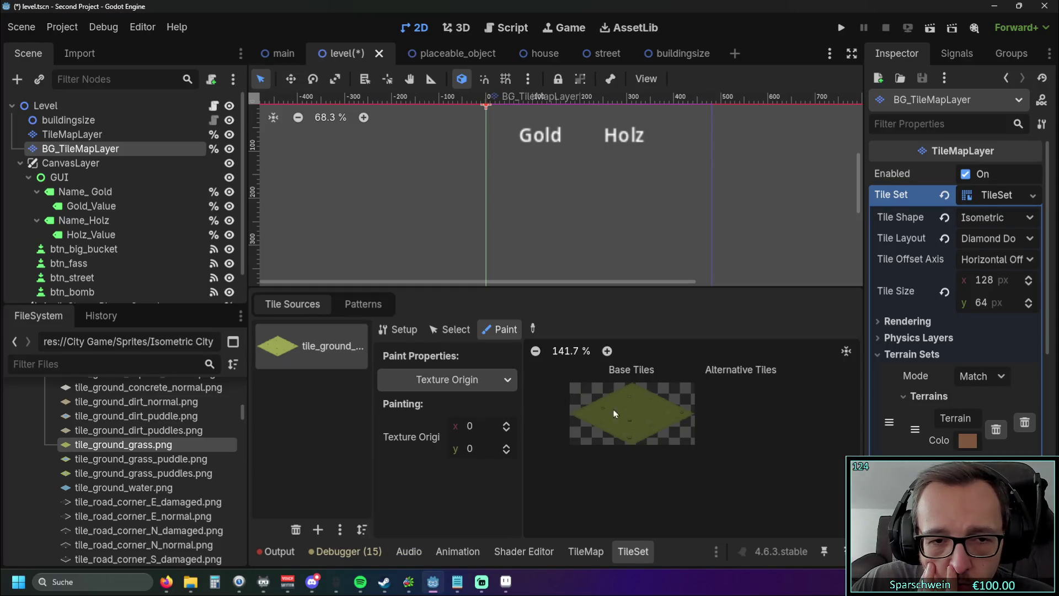
click(363, 304)
click(328, 304)
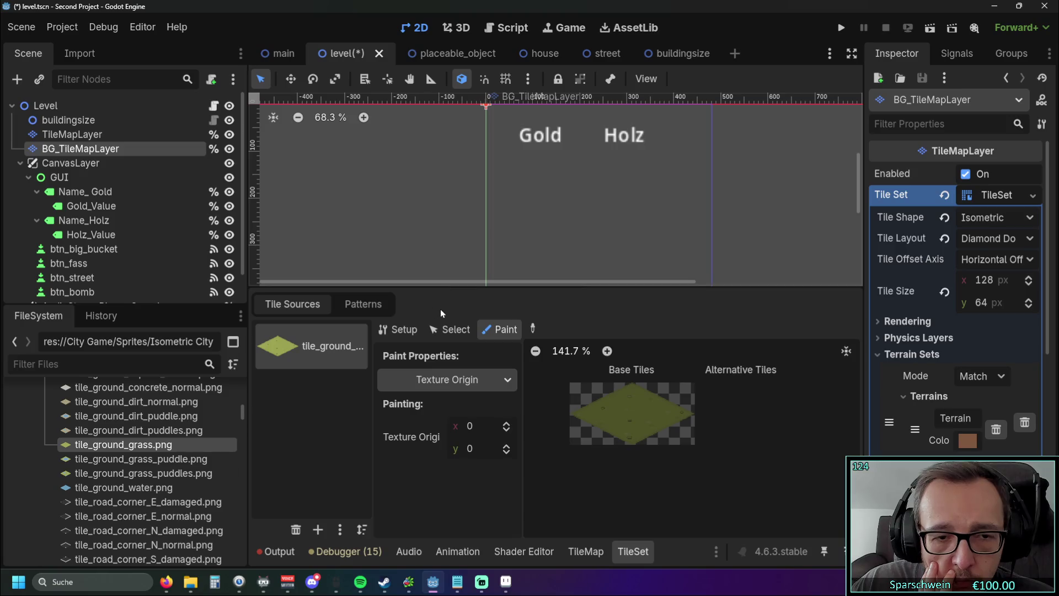
click(397, 329)
click(363, 304)
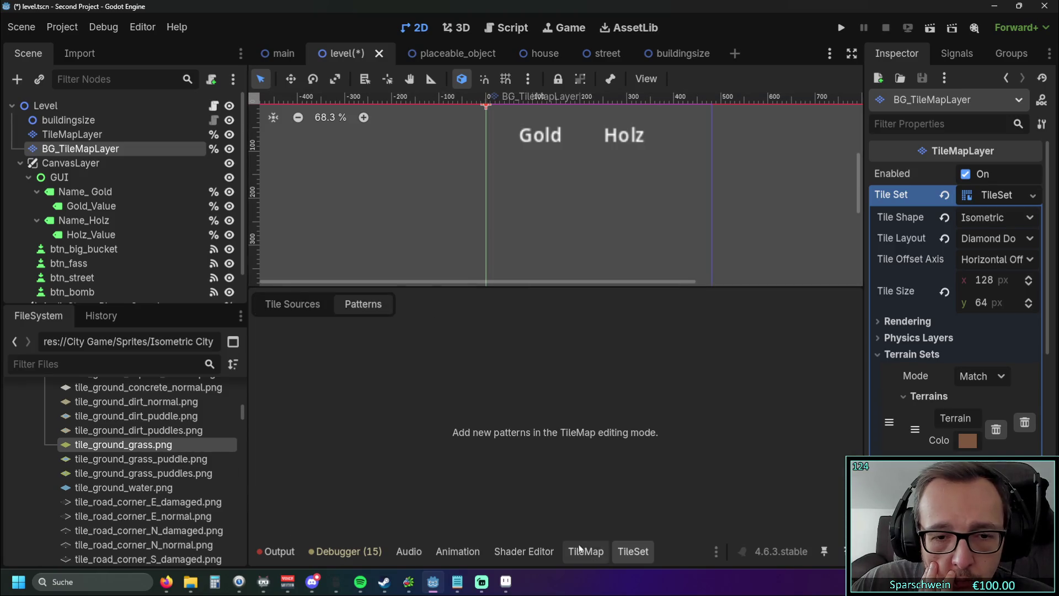
click(292, 304)
Show the whole tile map grid and pick the single-tile Paint tool in the TileMap editor
click(586, 551)
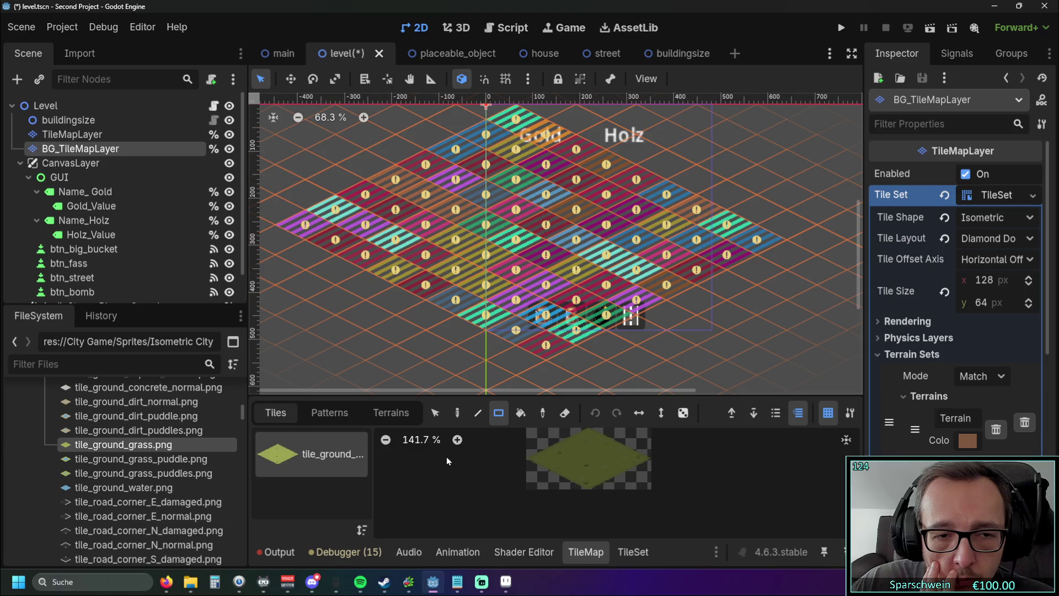
drag(393, 357, 445, 418)
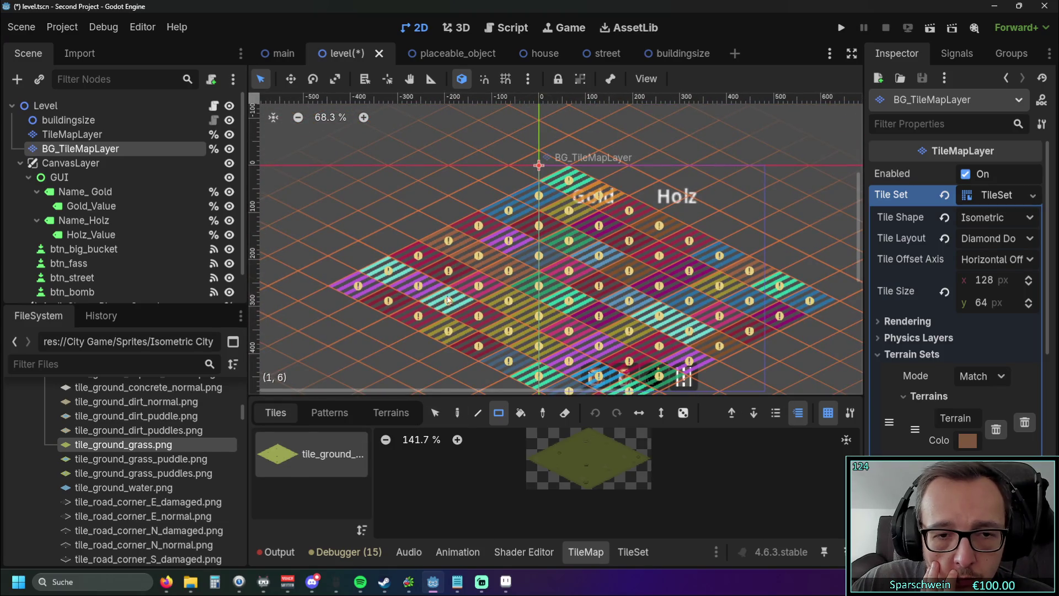
click(436, 414)
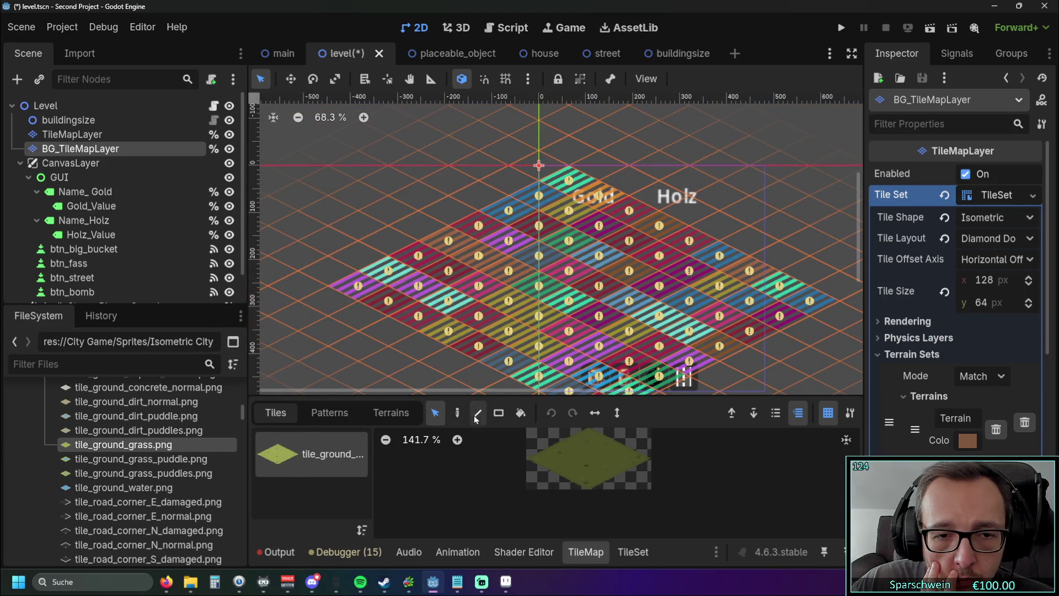
click(457, 413)
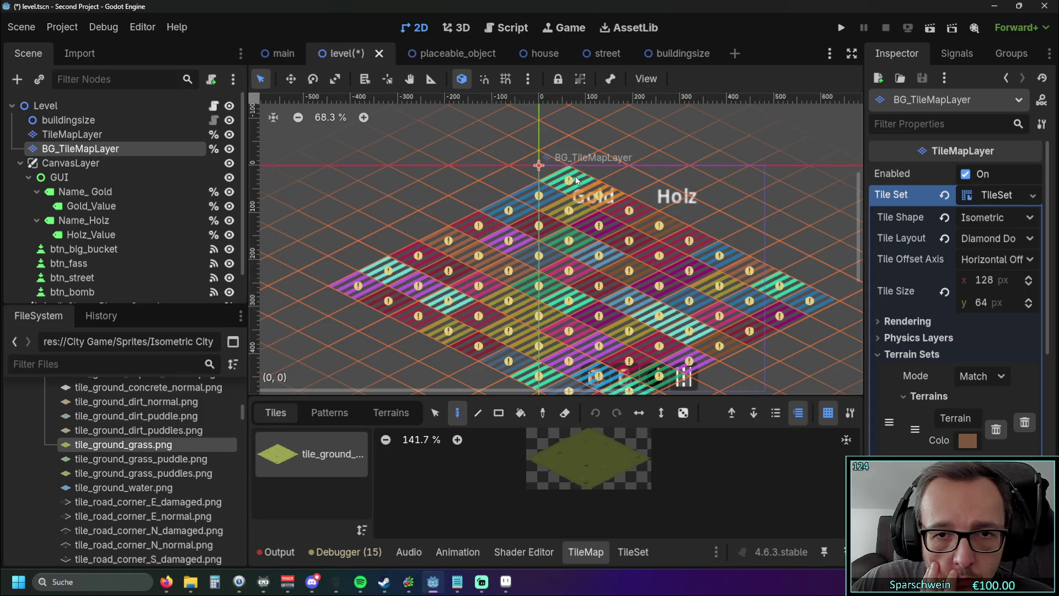
scroll(582, 266, up, 2)
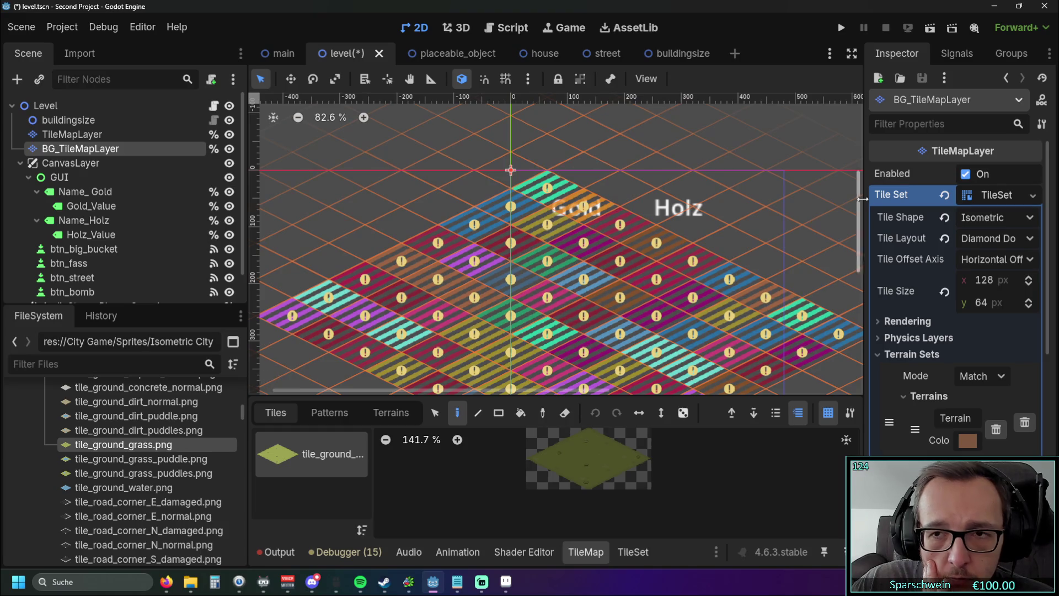
In the TileSet editor, set the grass texture region height to 128 and adjust its width
click(1034, 198)
click(1034, 198)
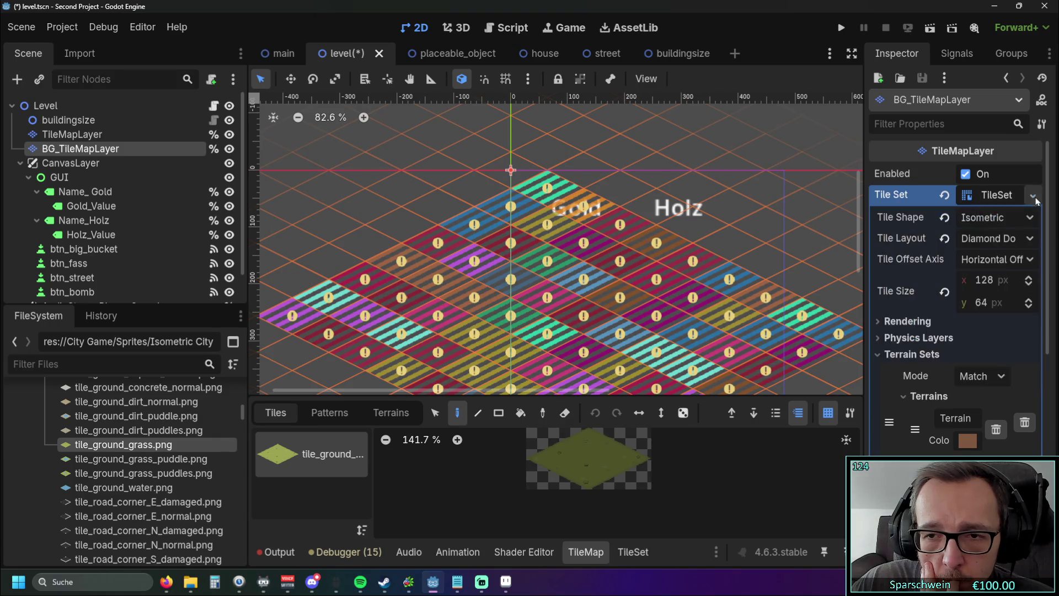
click(632, 552)
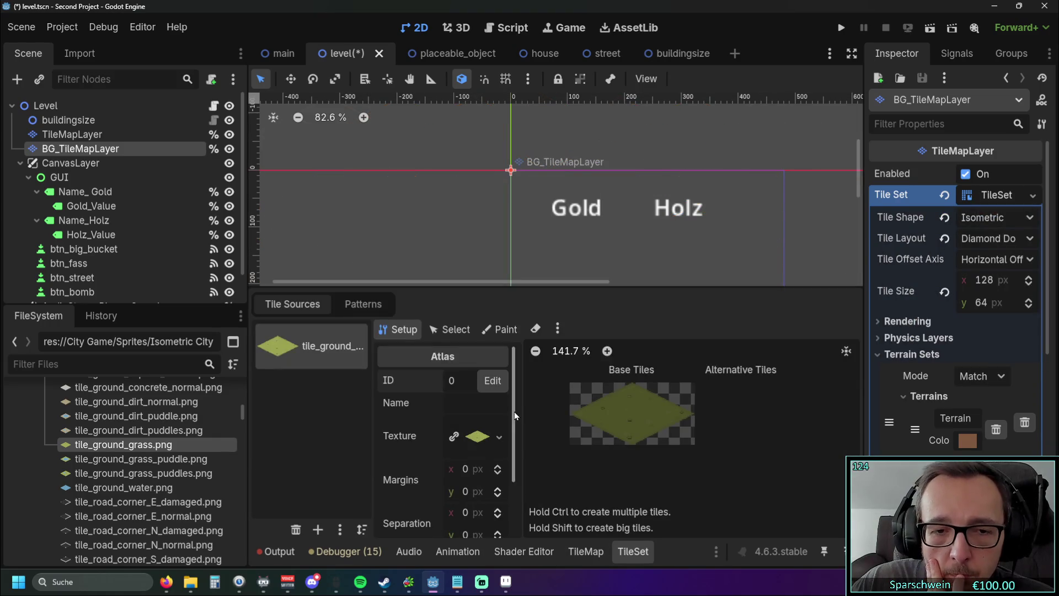
scroll(514, 412, down, 3)
click(481, 502)
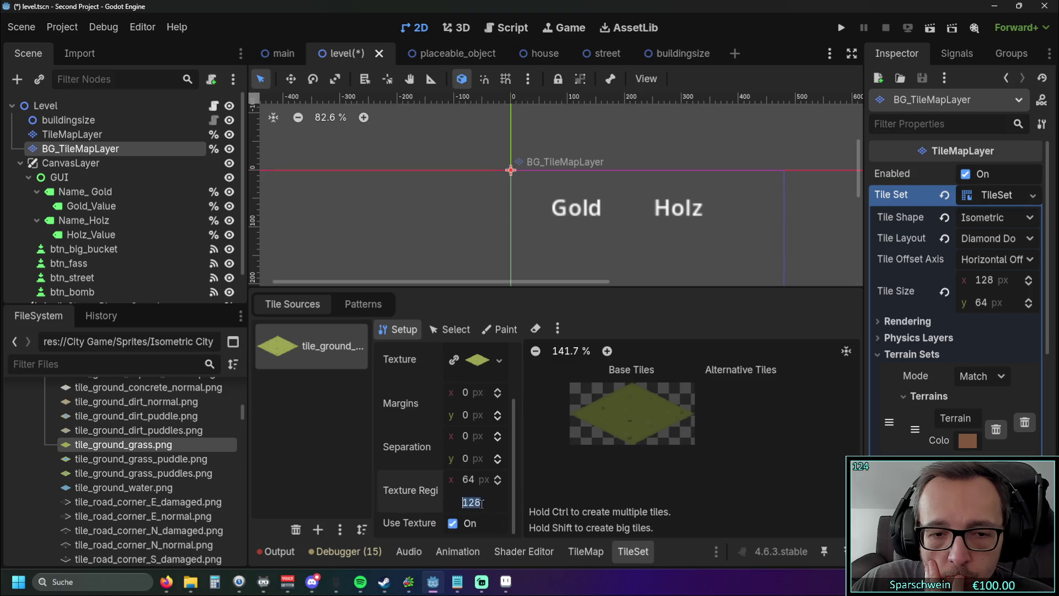
text(128)
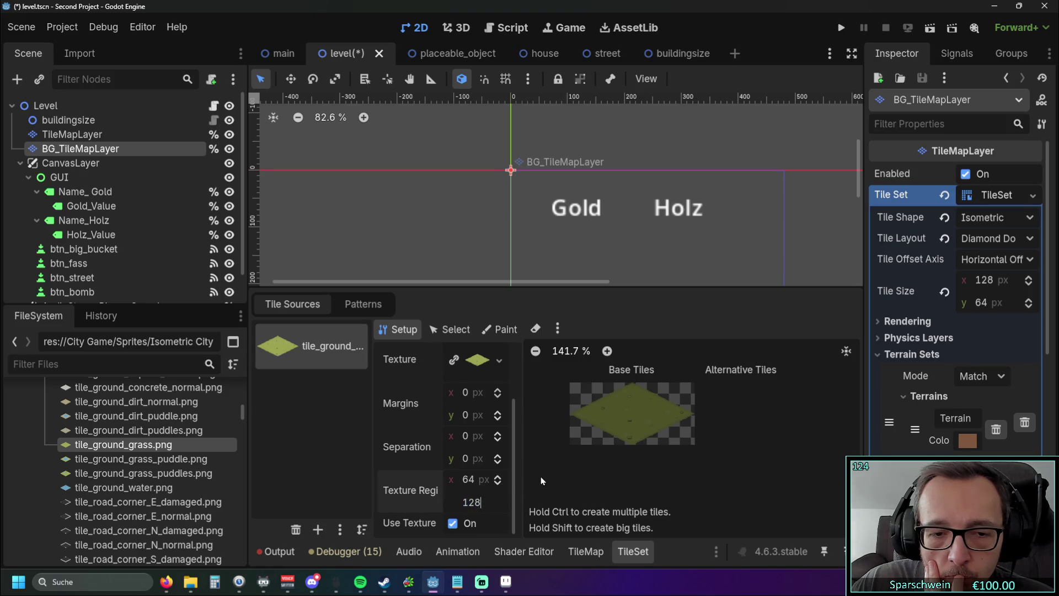
click(497, 484)
click(498, 484)
click(498, 485)
click(498, 485)
click(495, 477)
click(495, 477)
click(495, 477)
Try a tile separation of 32 horizontally and 64 vertically
scroll(497, 480, up, 5)
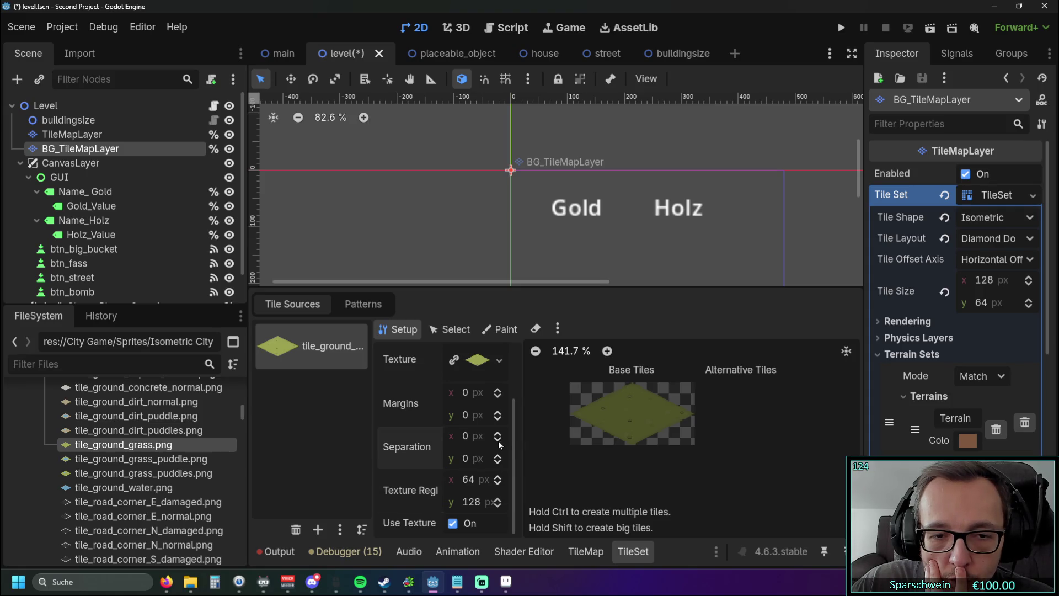
scroll(498, 438, up, 4)
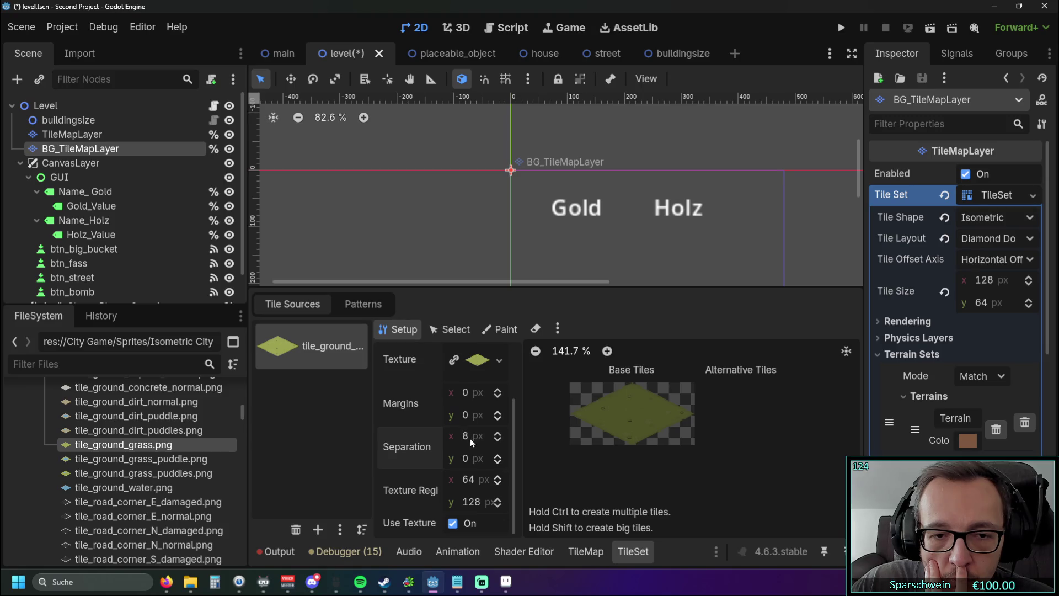
click(473, 436)
text(32)
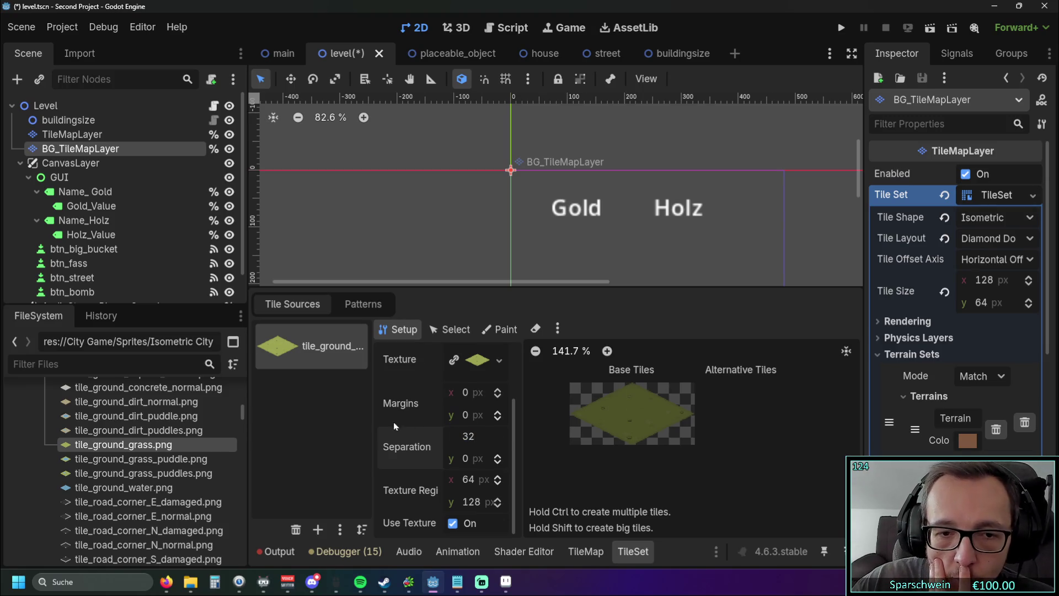
click(470, 461)
text(64)
key(Return)
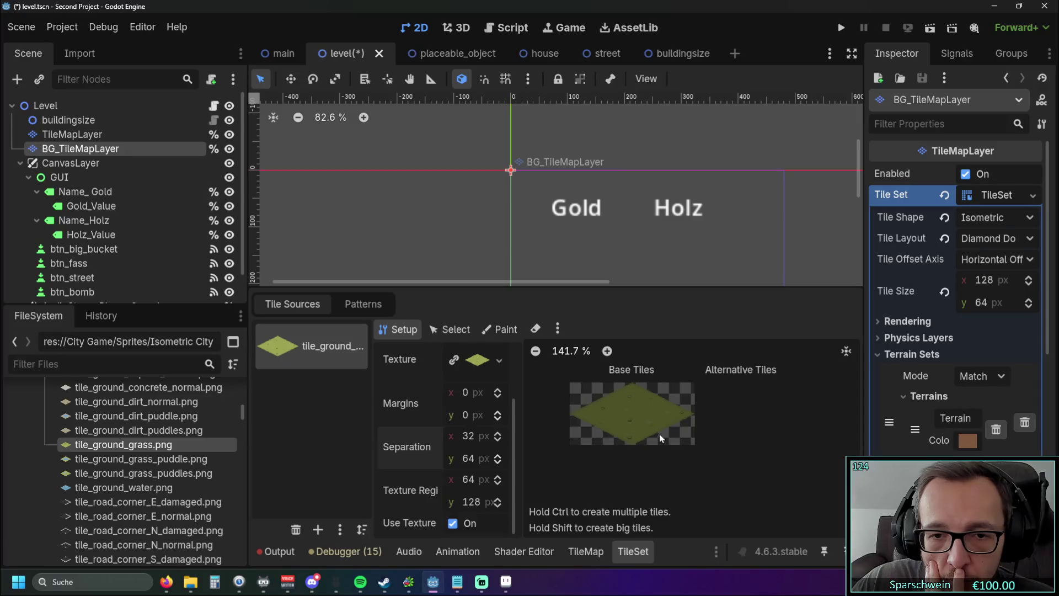
mouse_move(515, 435)
mouse_down()
mouse_move(515, 385)
mouse_move(518, 454)
mouse_up()
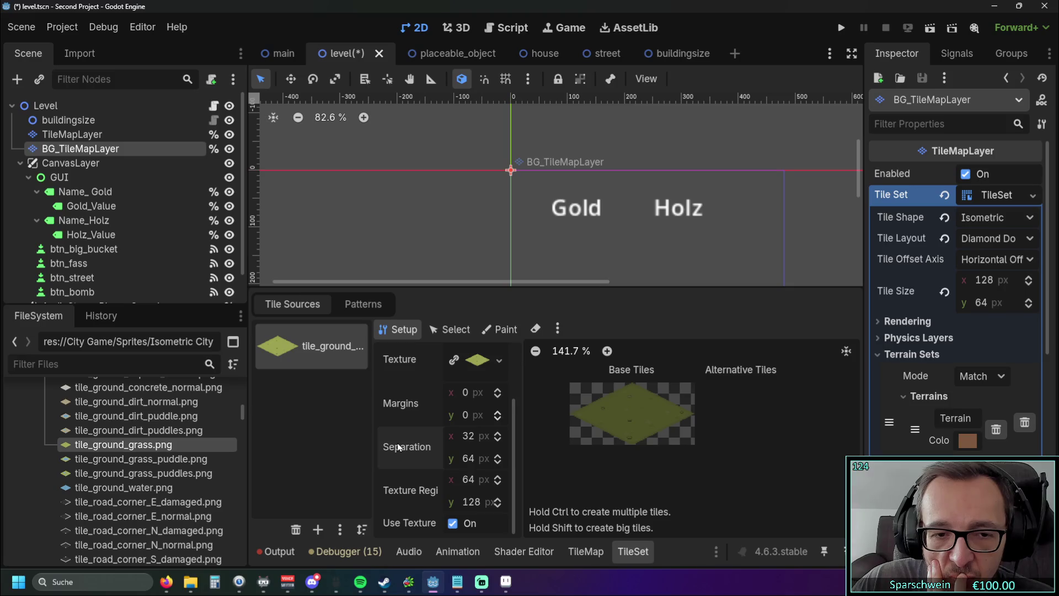
mouse_move(399, 447)
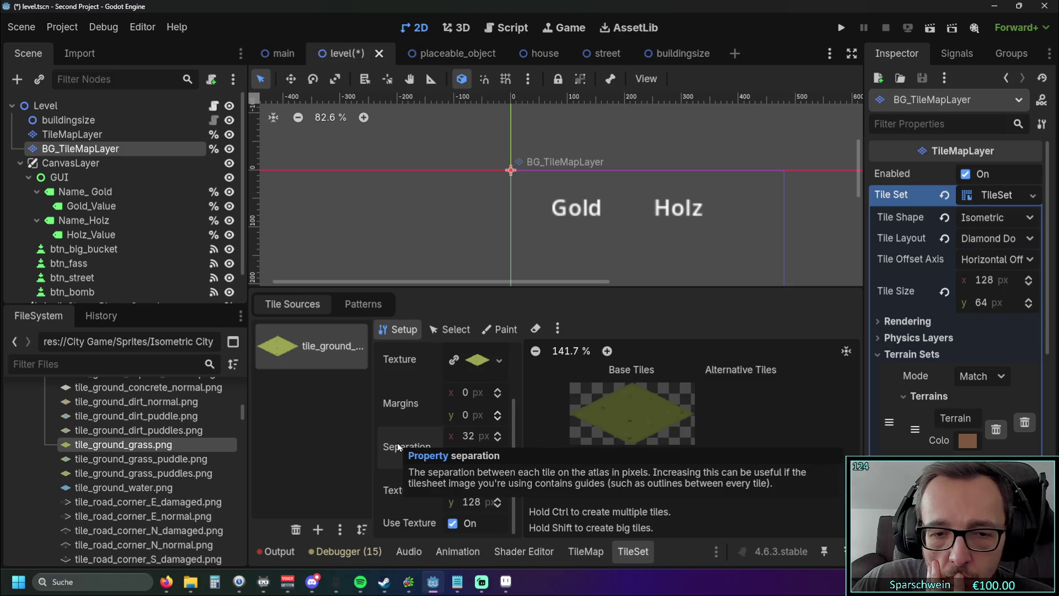
Reset the separation to 0 by 0, save the scene and run the game
click(472, 439)
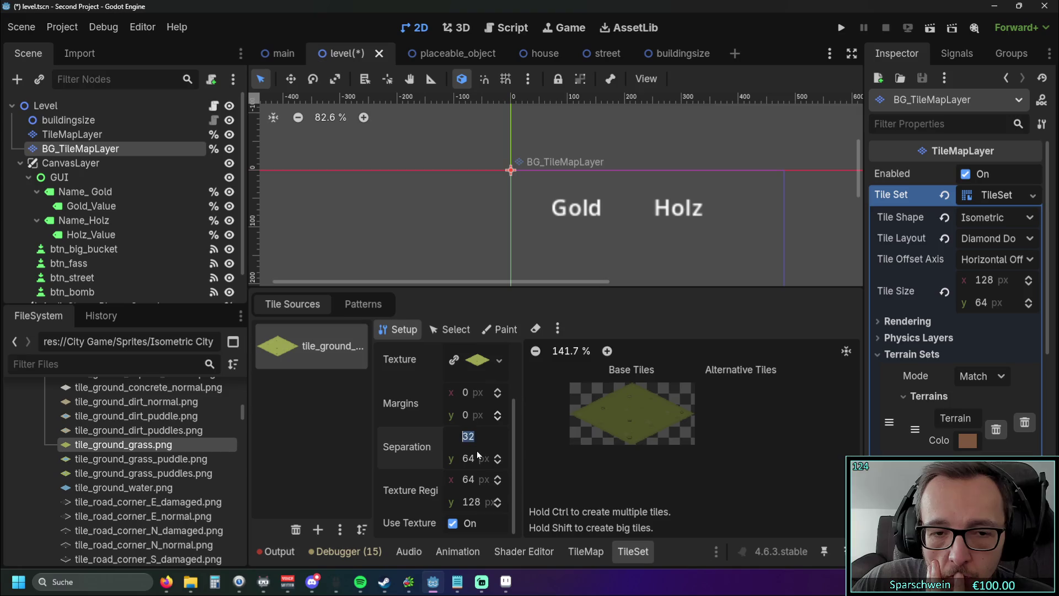
text(0)
key(Tab)
text(0)
key(Return)
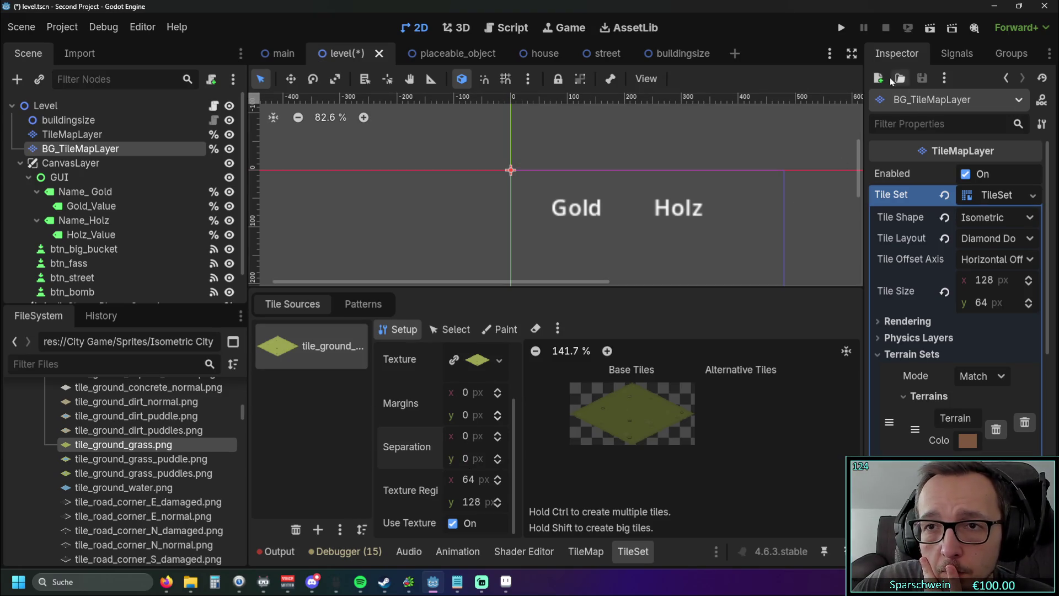
click(841, 27)
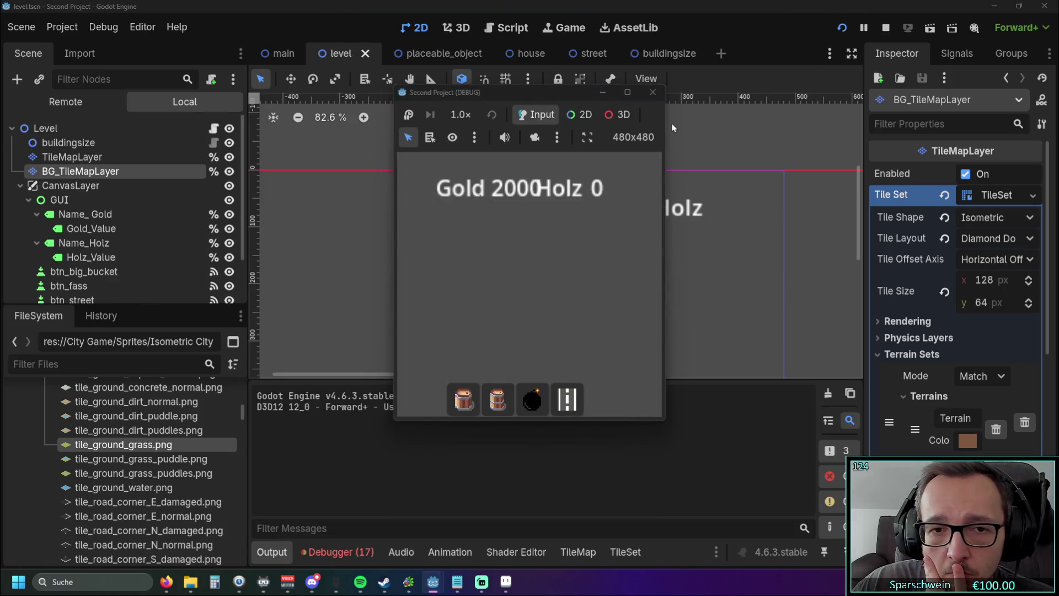
Close the game and paint Terrain 0 over the top tiles near Gold
click(653, 92)
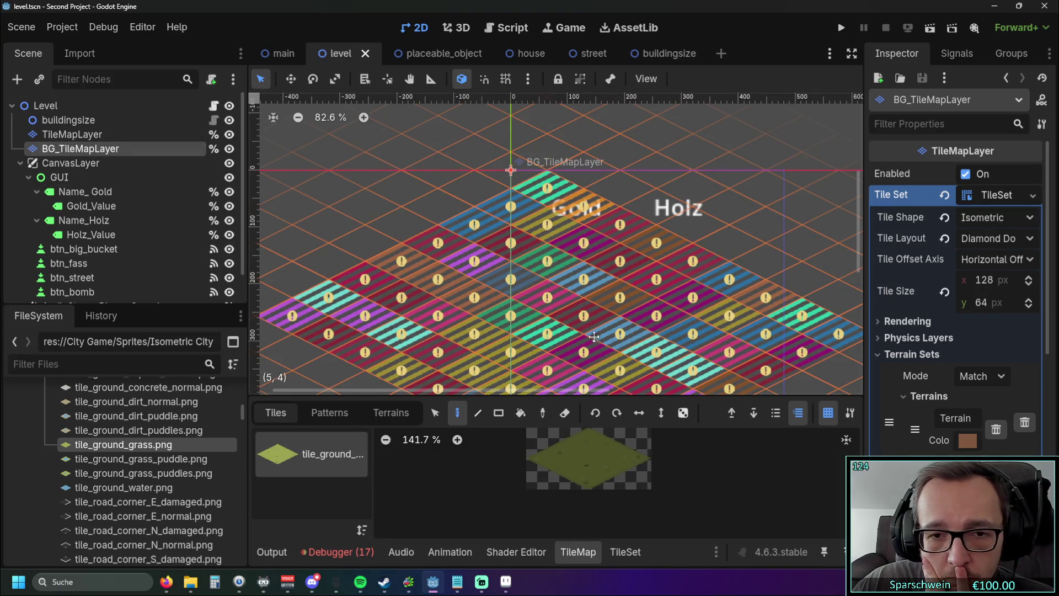
scroll(595, 343, up, 3)
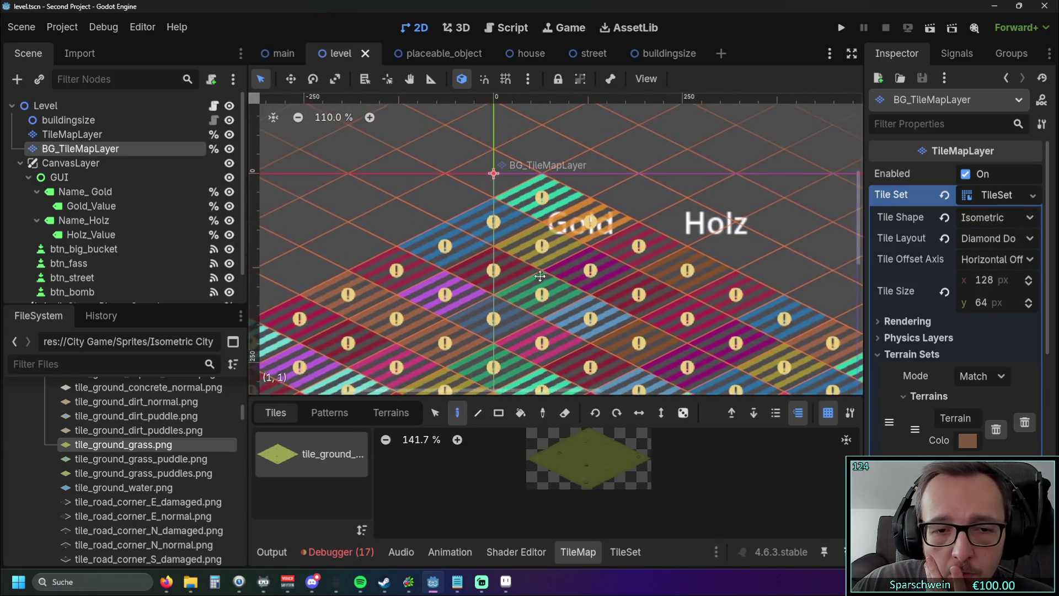
drag(539, 273, 543, 286)
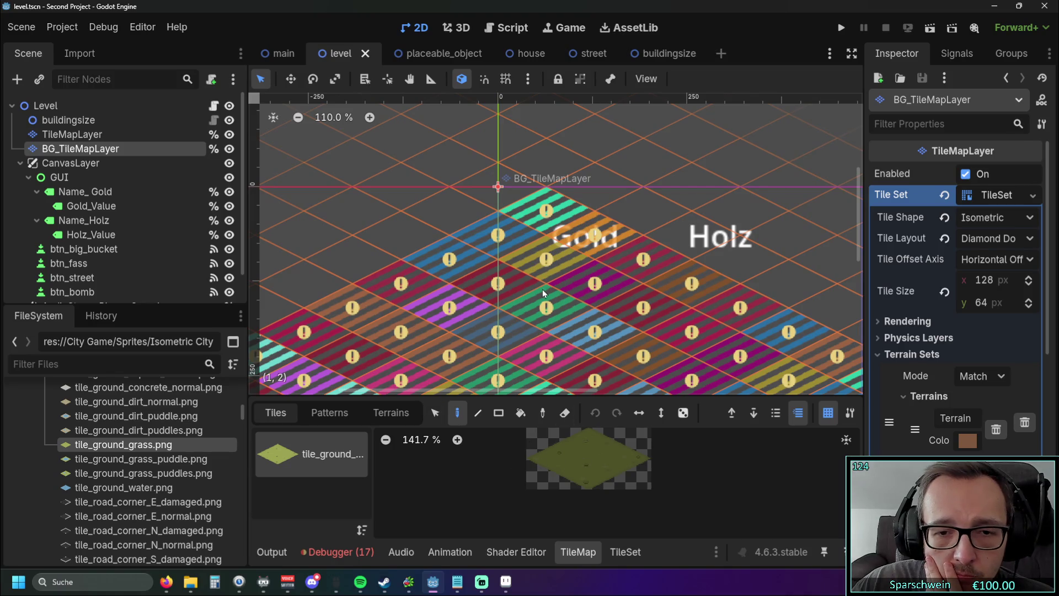
click(389, 412)
click(292, 453)
drag(497, 237, 591, 286)
scroll(591, 286, down, 4)
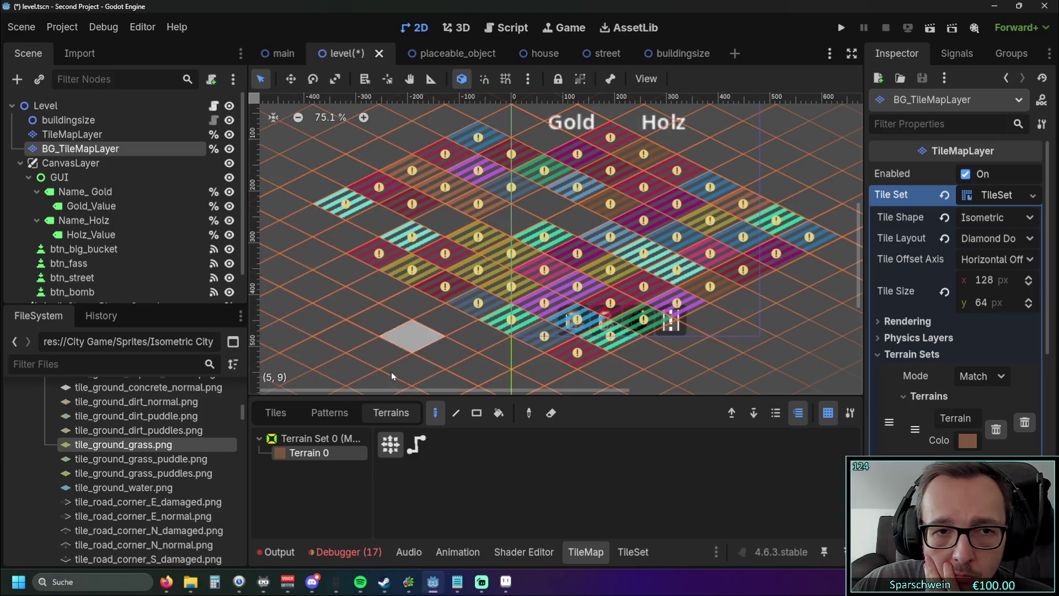
Paint a terrain rectangle across the map, then show the tile set's paint properties
click(477, 413)
mouse_move(333, 215)
mouse_down()
mouse_move(430, 208)
mouse_move(559, 249)
mouse_up()
drag(564, 205, 576, 239)
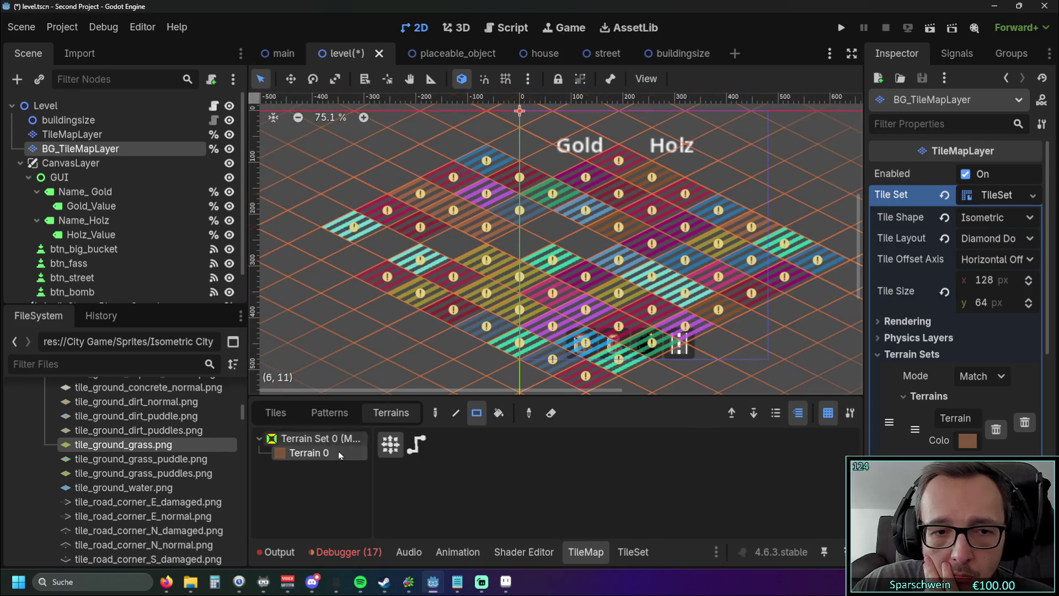
click(330, 413)
click(271, 418)
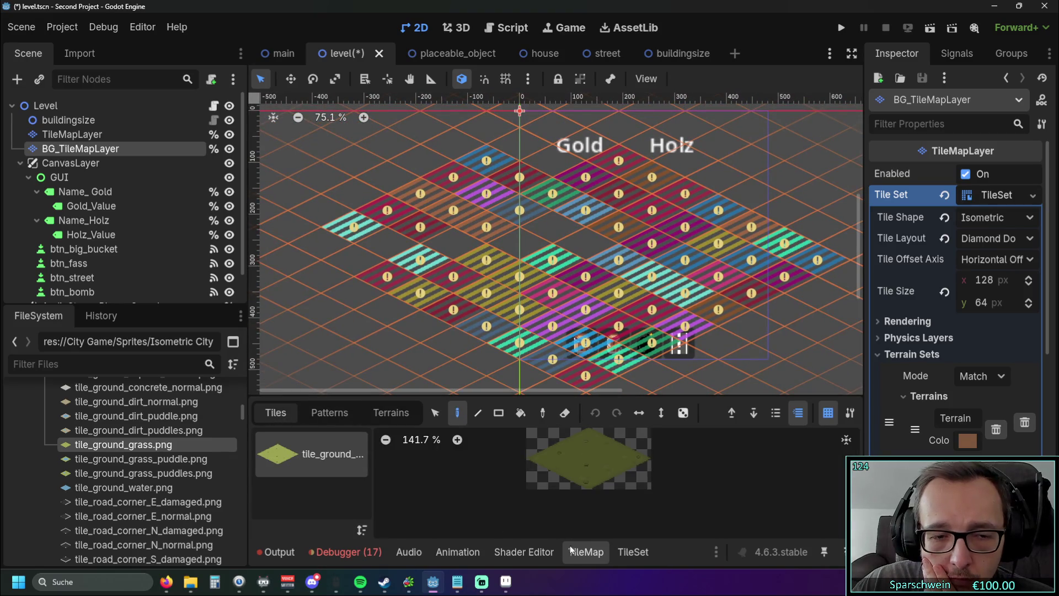
click(632, 551)
click(499, 330)
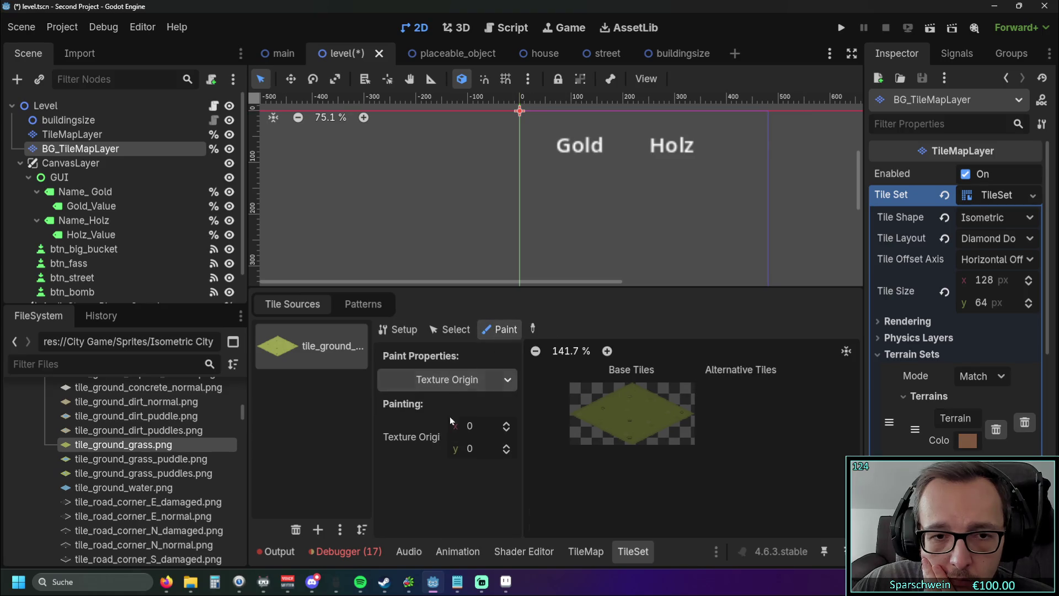
Set the tile set's paint property to Terrains and return to the tile map
click(494, 382)
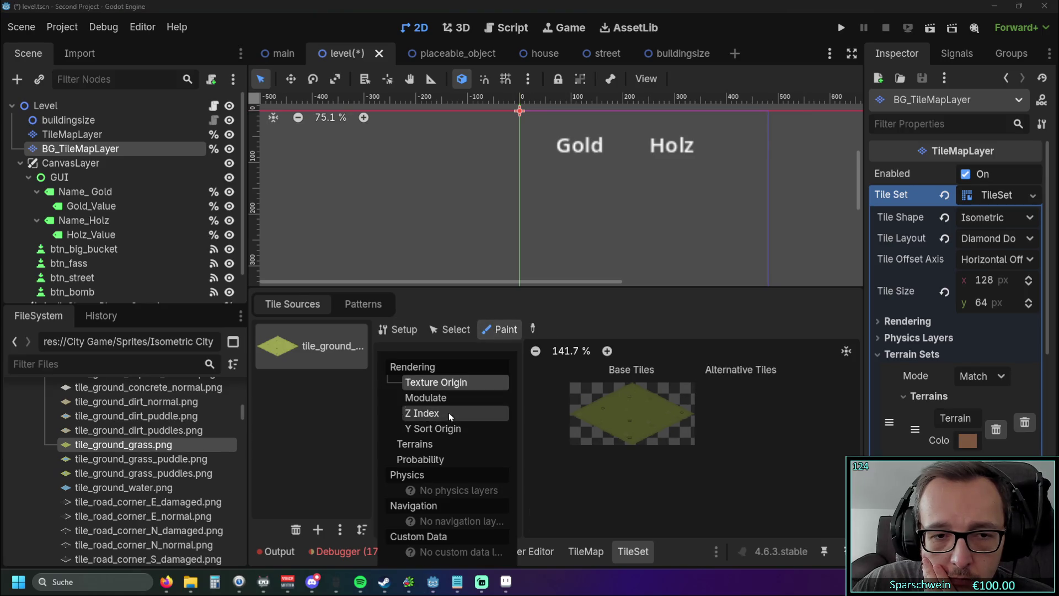
click(441, 446)
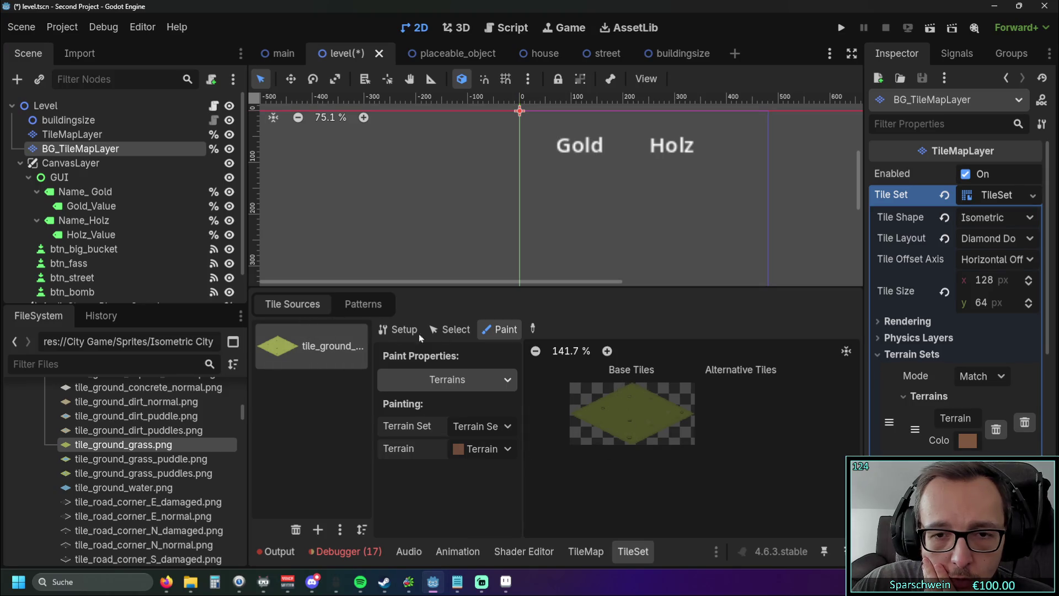
click(379, 309)
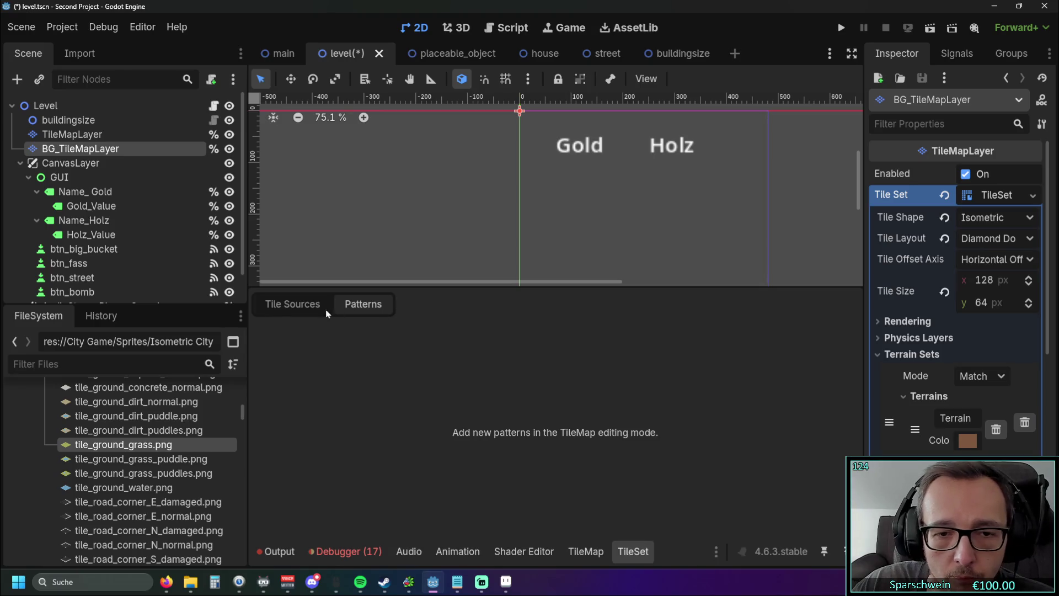
click(328, 305)
click(585, 551)
Paint terrain cell by cell along the upper row, clearing its tiles
scroll(571, 283, up, 1)
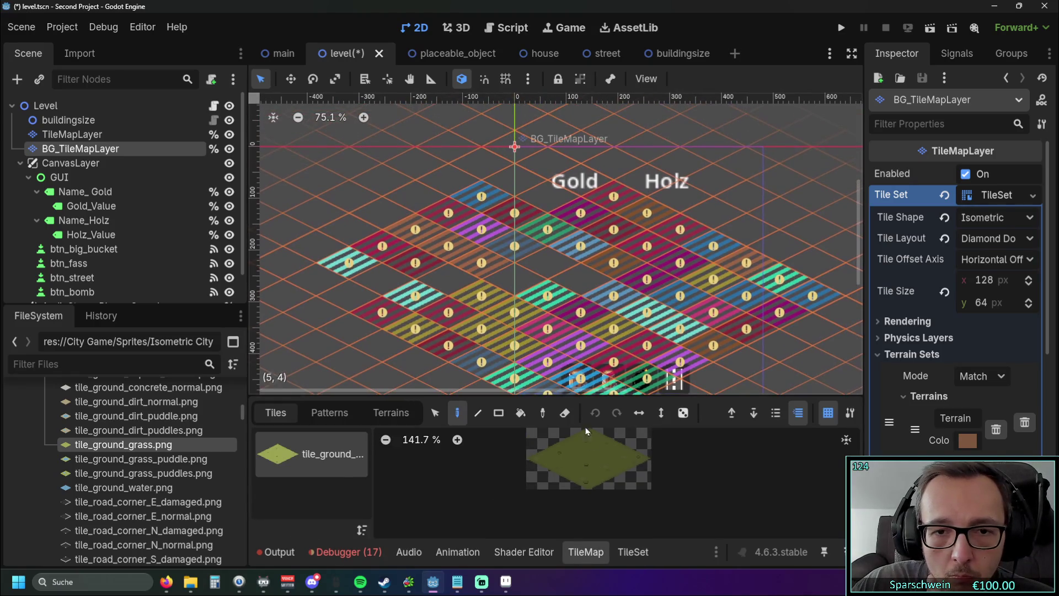
click(386, 416)
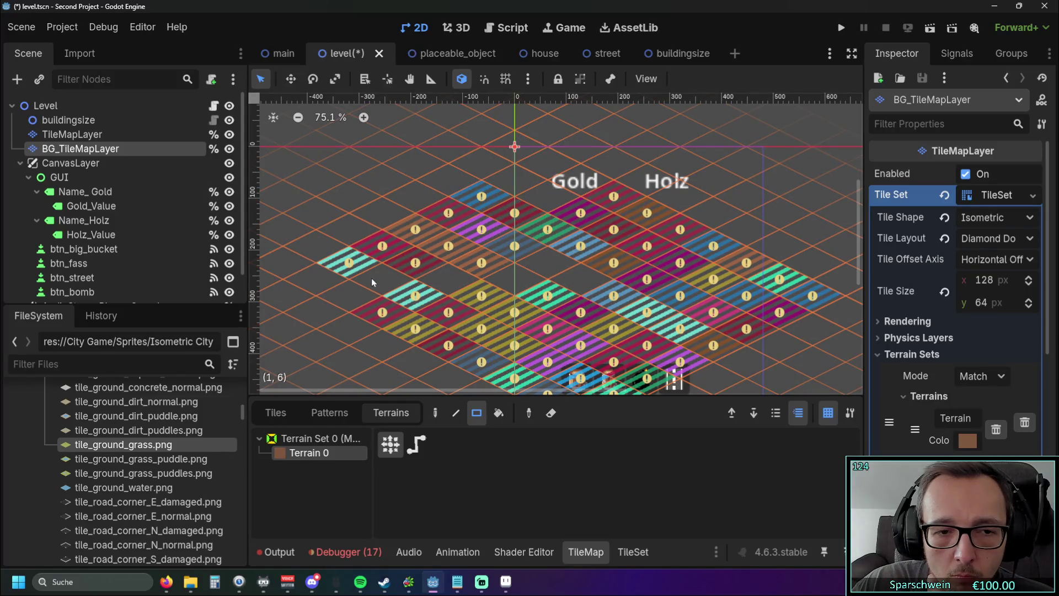
click(435, 413)
mouse_move(349, 263)
mouse_down()
mouse_move(418, 228)
mouse_move(479, 247)
mouse_move(449, 215)
mouse_move(585, 239)
mouse_move(651, 220)
mouse_move(744, 295)
mouse_move(771, 297)
mouse_move(548, 295)
mouse_up()
click(329, 413)
click(375, 415)
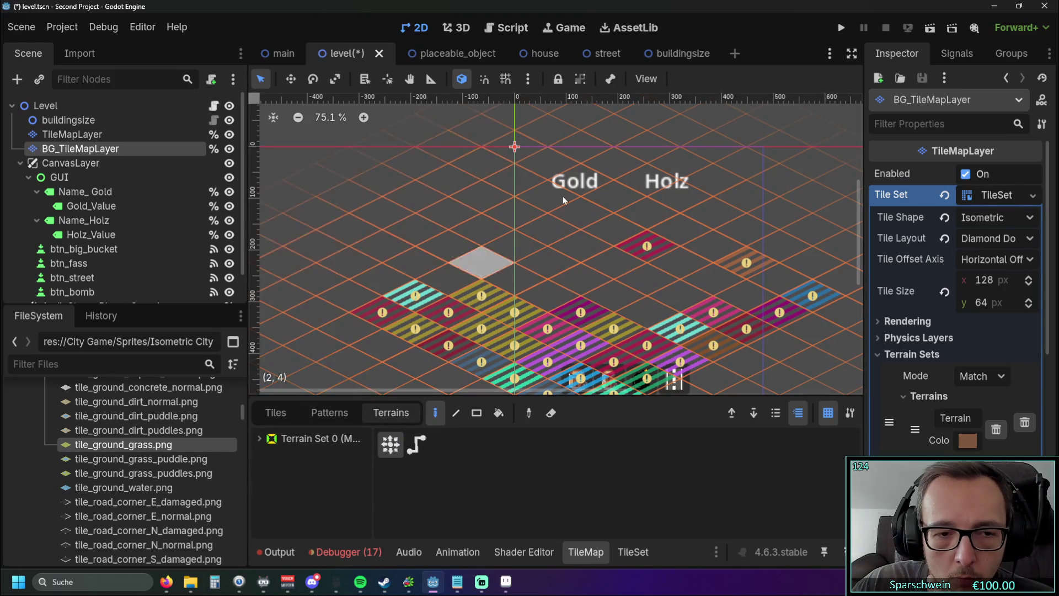
click(279, 416)
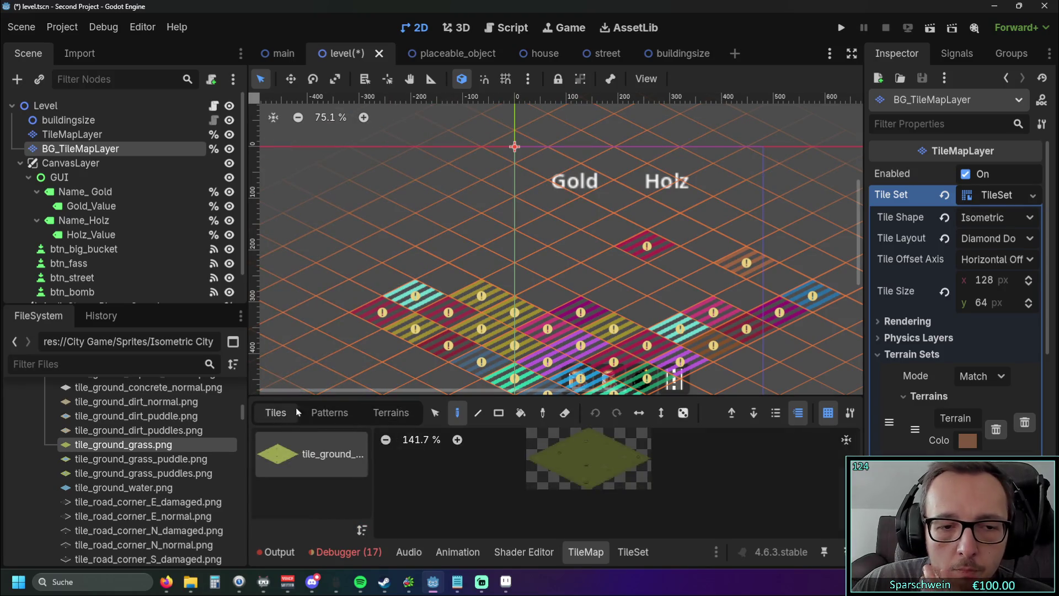
Check the grass tile's terrain and terrain set, then switch painting back to Texture Origin
click(616, 551)
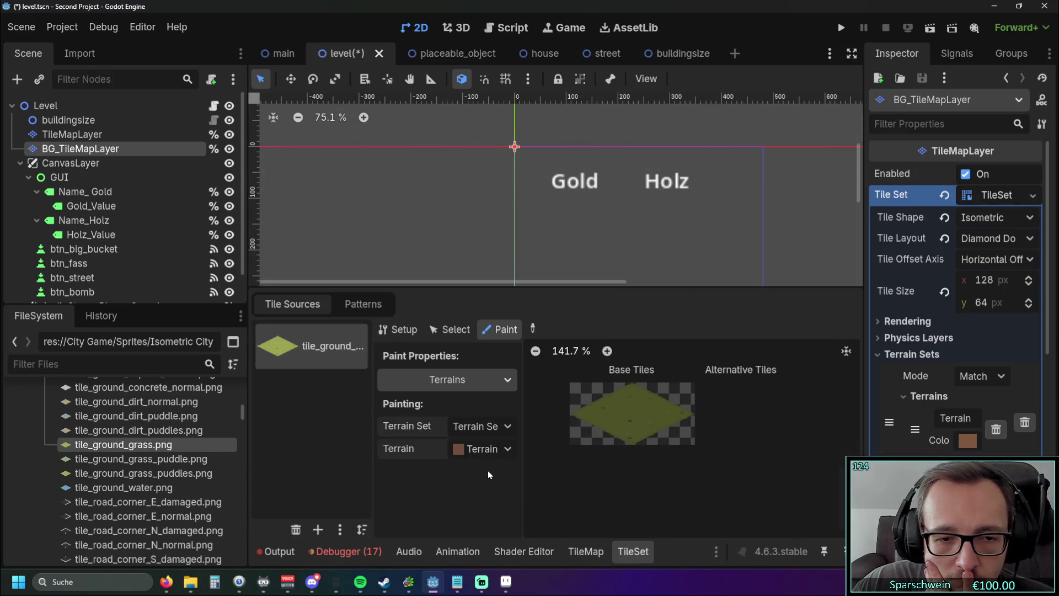
click(485, 448)
click(485, 448)
click(494, 429)
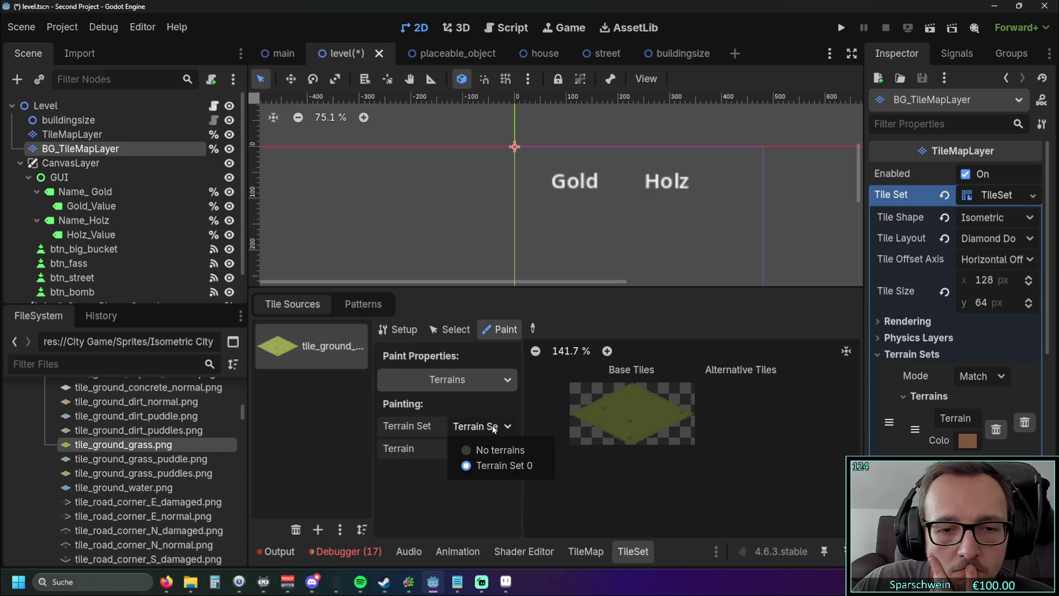
click(489, 431)
click(483, 376)
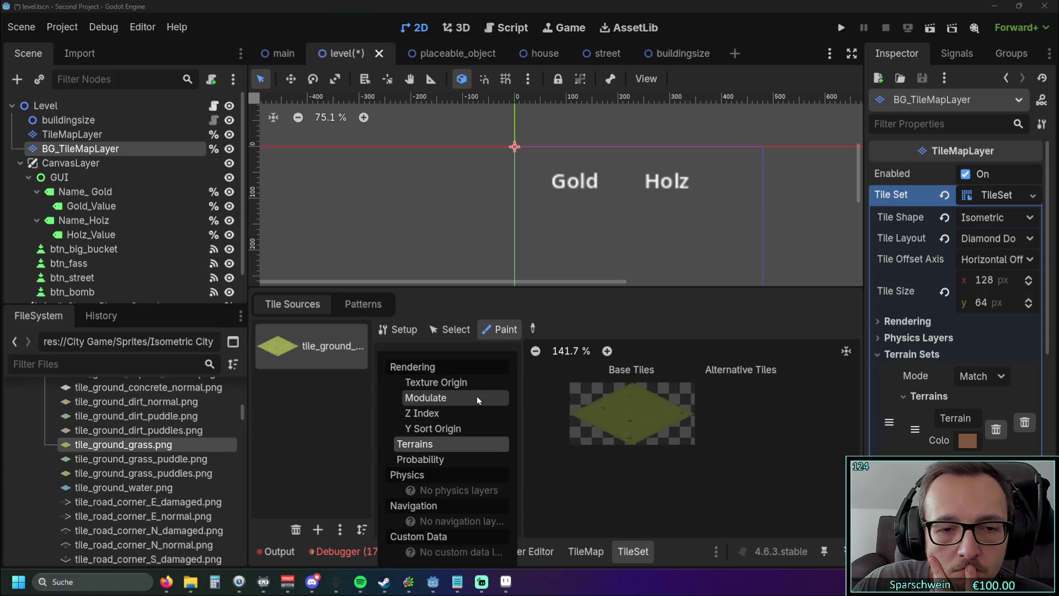
click(472, 383)
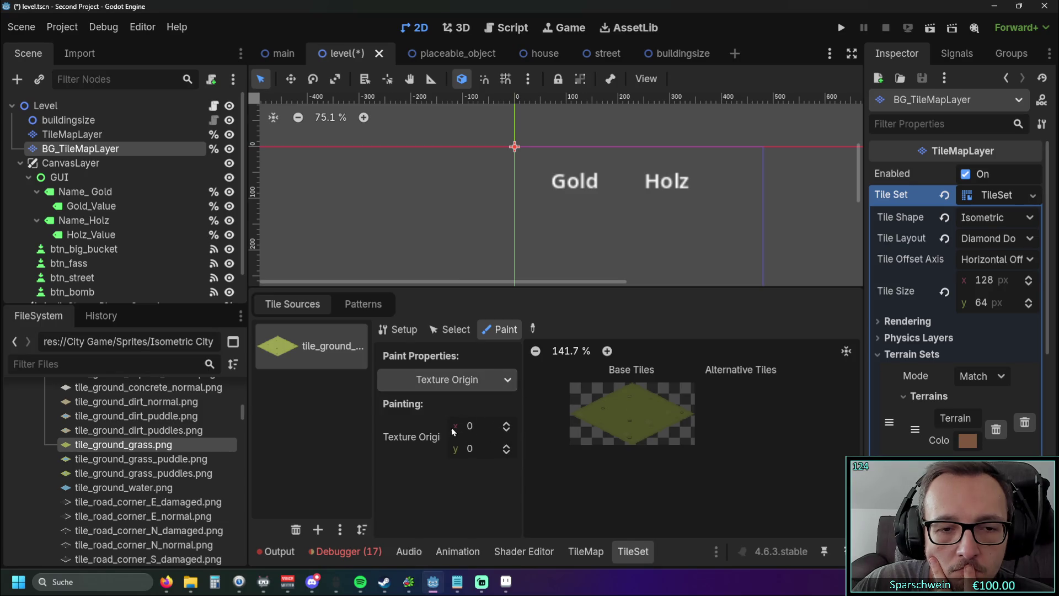
Go back to the tile map and make the bottom editing panel taller
click(360, 304)
click(306, 306)
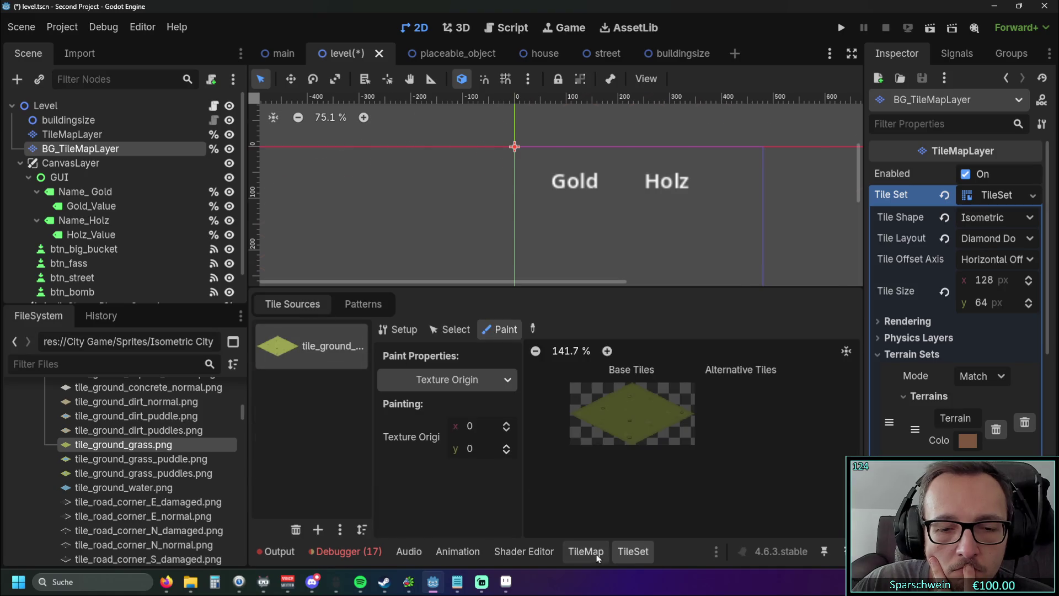
click(586, 551)
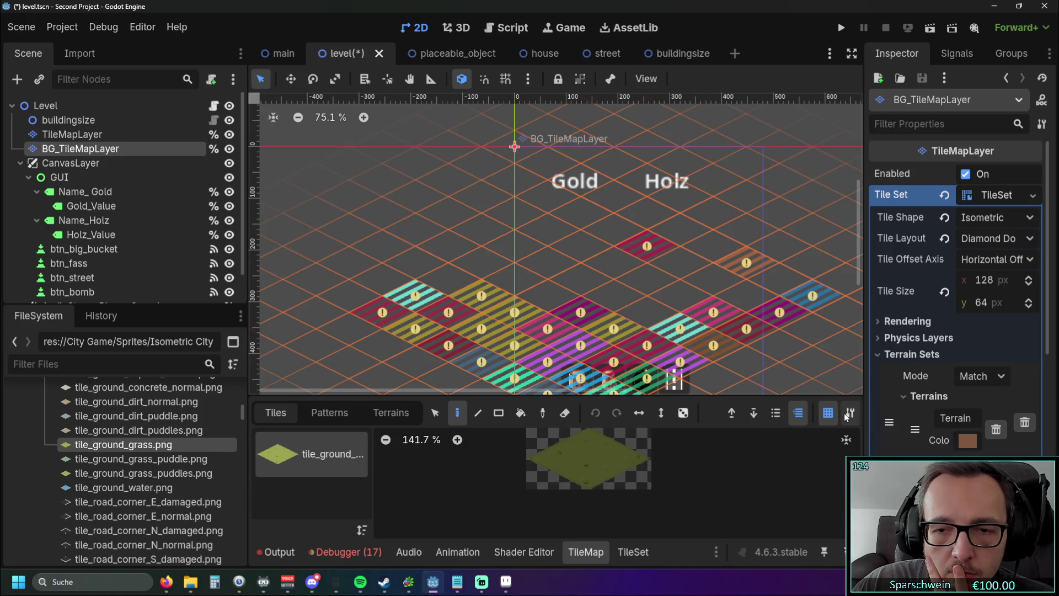
drag(552, 396, 565, 288)
click(620, 551)
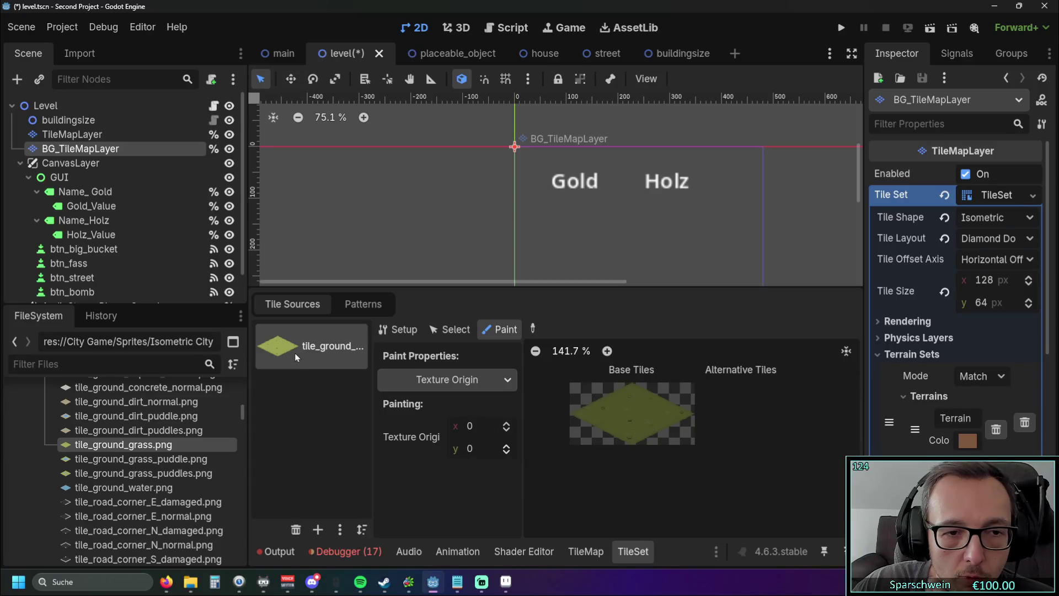
Add tile_ground_grass_puddle.png as a tile source with auto-created tiles
mouse_move(140, 458)
mouse_down()
mouse_move(287, 442)
mouse_move(301, 404)
mouse_up()
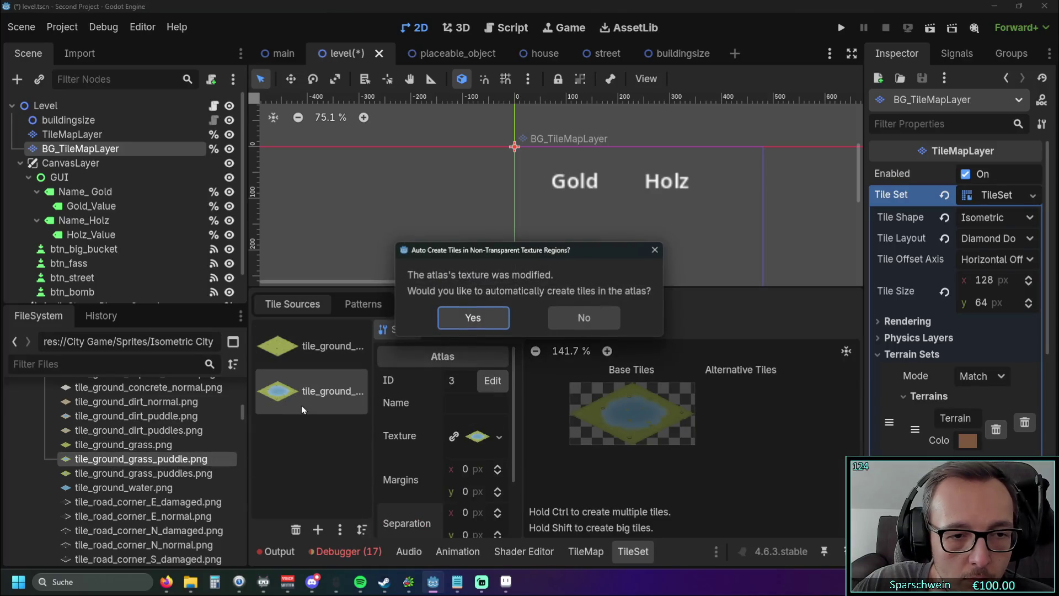
click(471, 320)
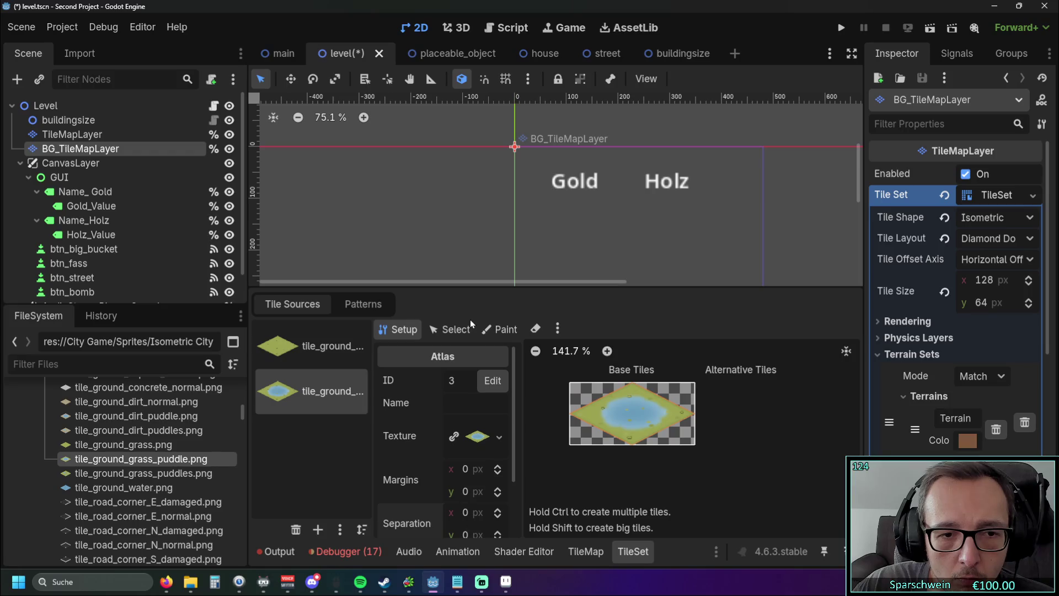
click(324, 350)
click(320, 403)
click(339, 346)
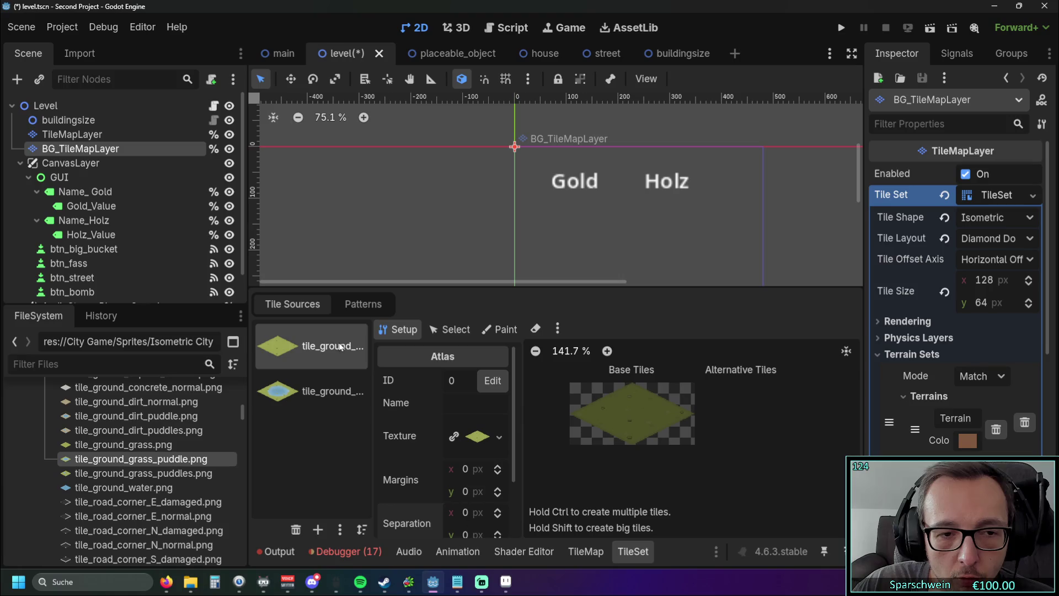
click(316, 392)
Add tile_ground_grass.png as another atlas source with auto-created tiles
drag(105, 445, 306, 441)
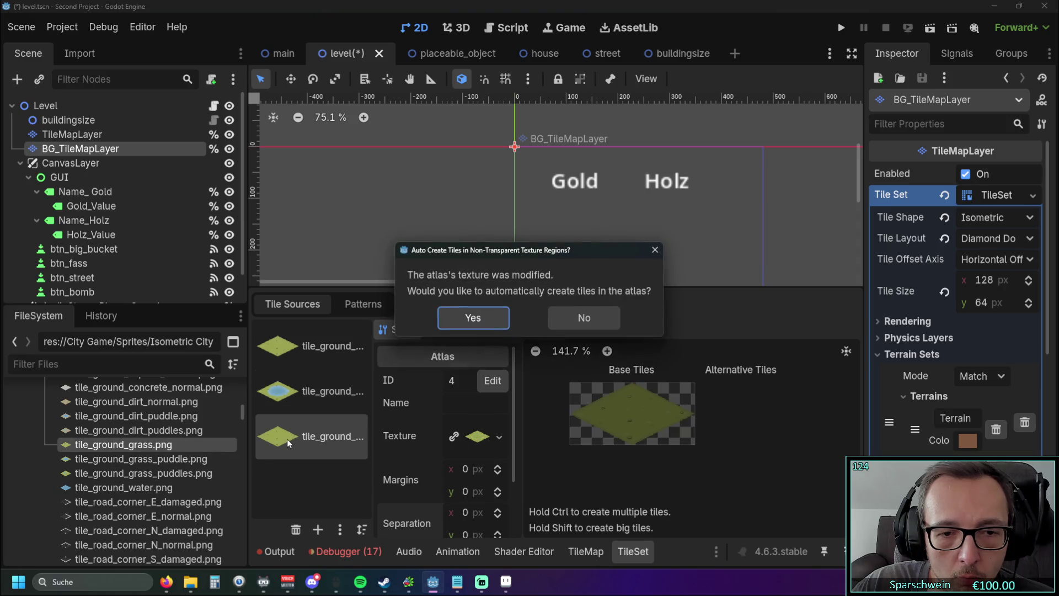
click(451, 325)
click(300, 359)
click(303, 386)
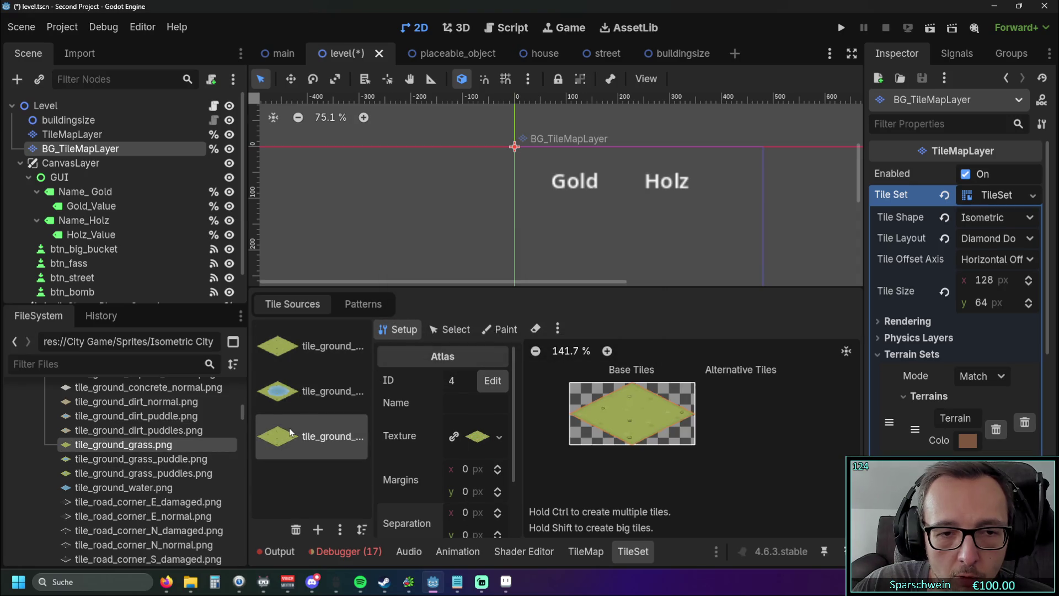
click(302, 353)
Undo the accidental BG_TileMapLayer deletion and remove the grass puddle tile source
key(Delete)
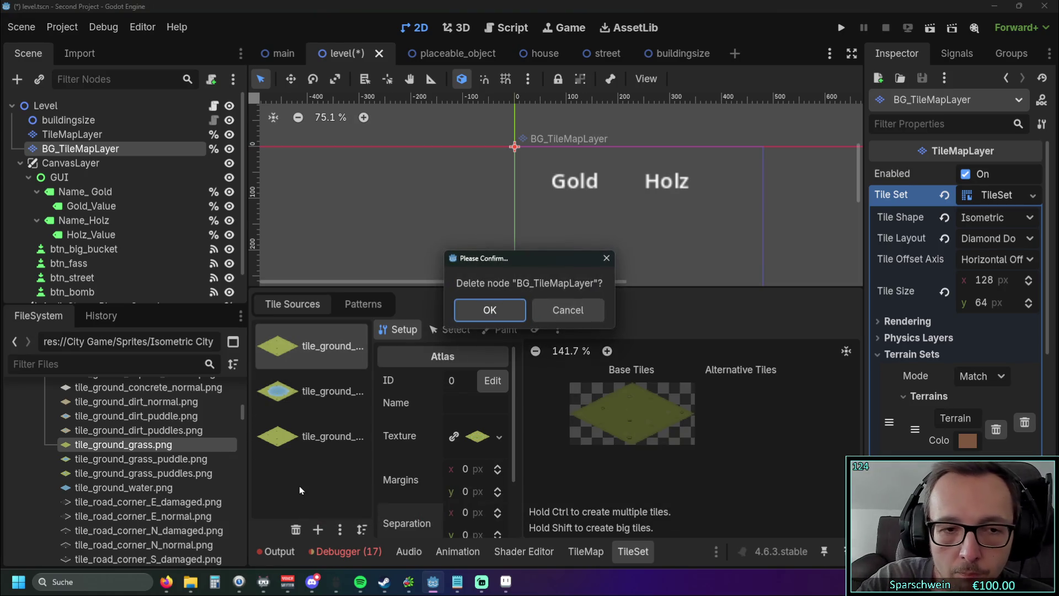
click(499, 314)
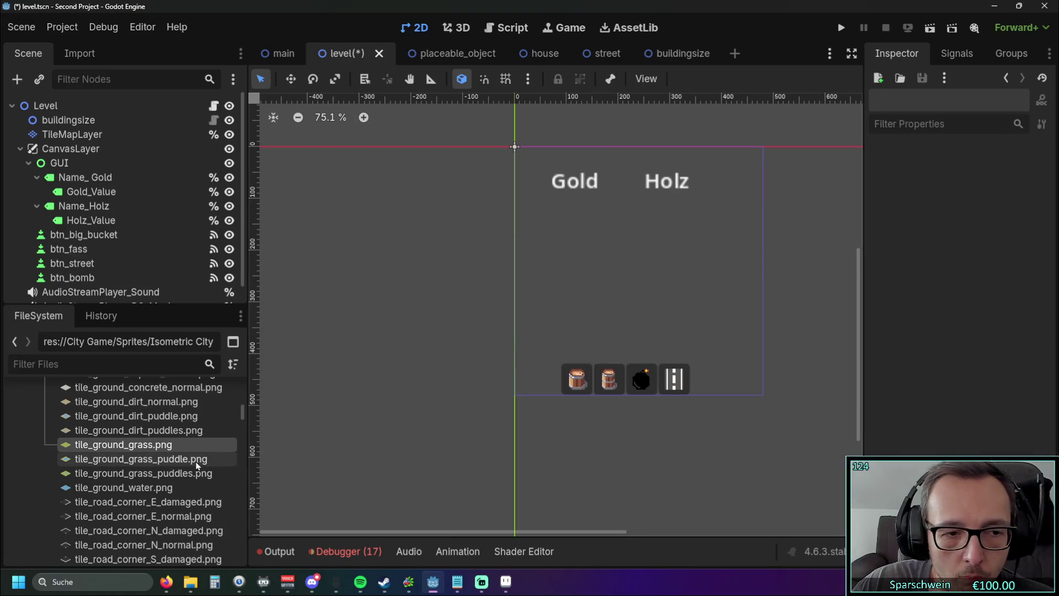
key(ctrl+z)
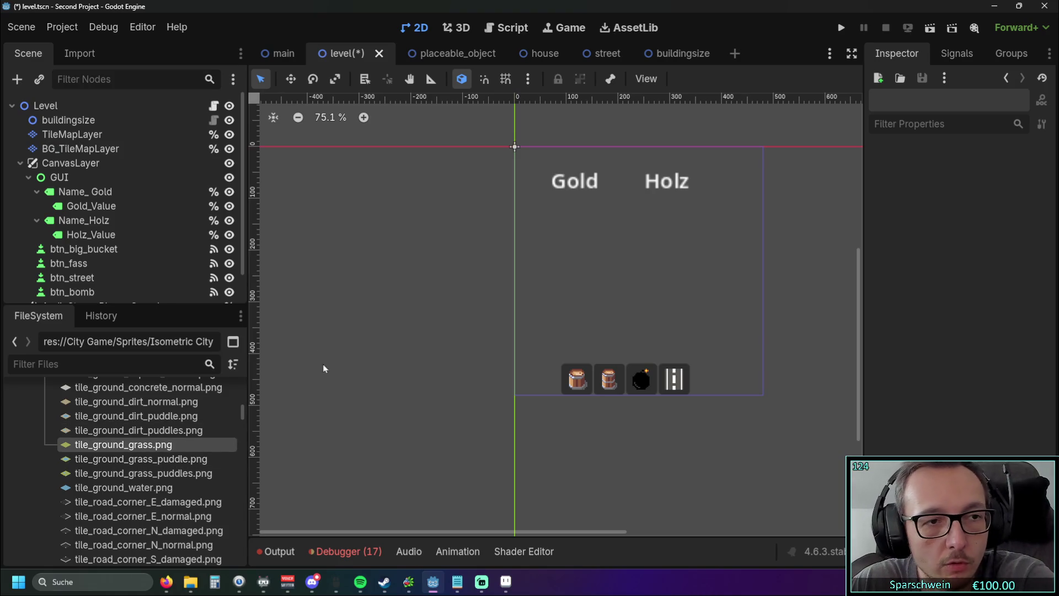
click(90, 152)
click(317, 411)
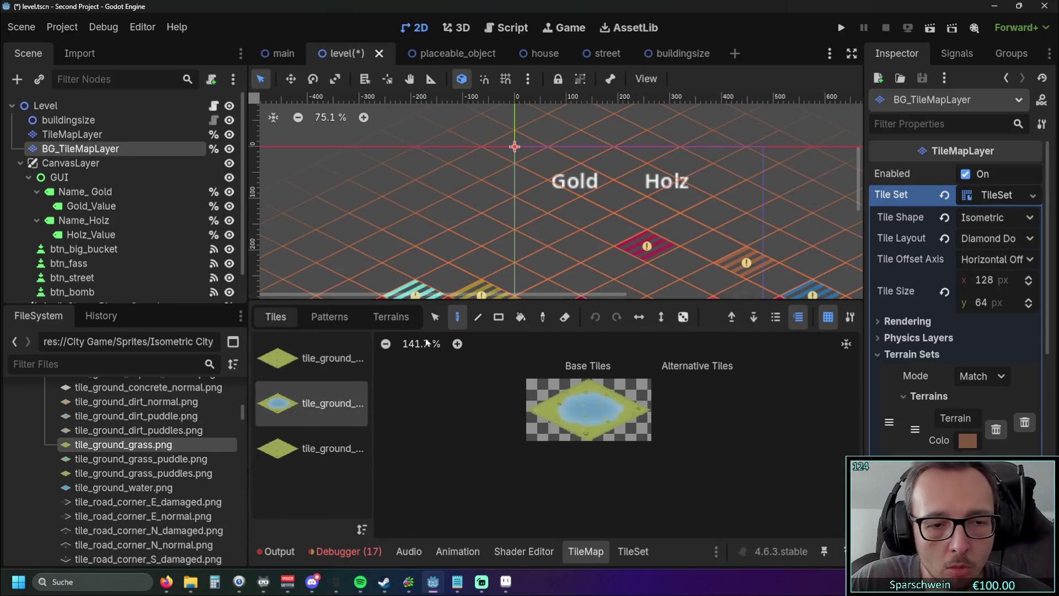
click(531, 437)
click(633, 551)
click(300, 532)
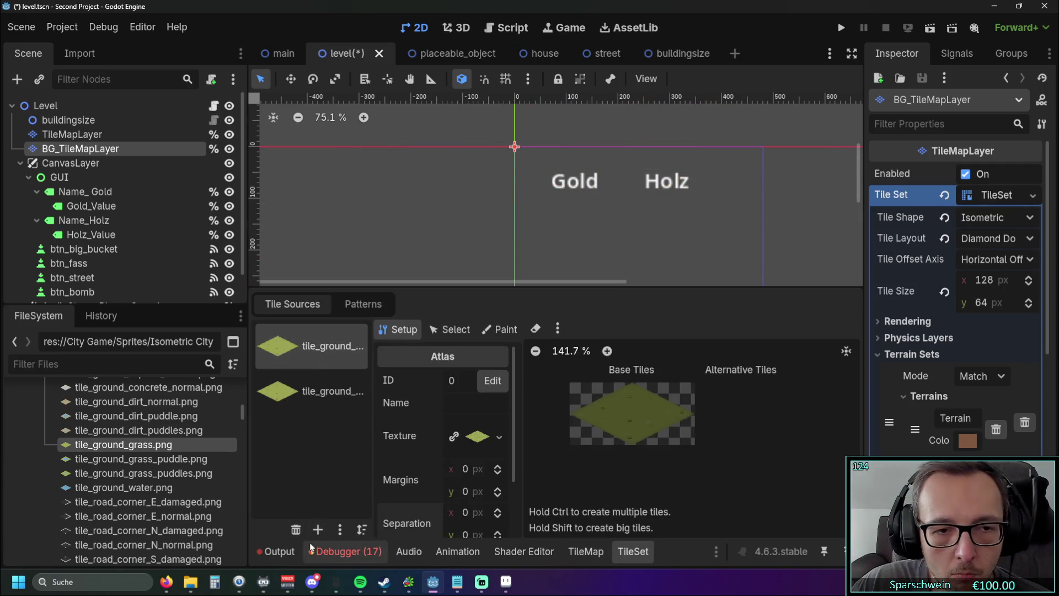
Remove tile source ID 0 and set the atlas paint property to Terrains
click(295, 530)
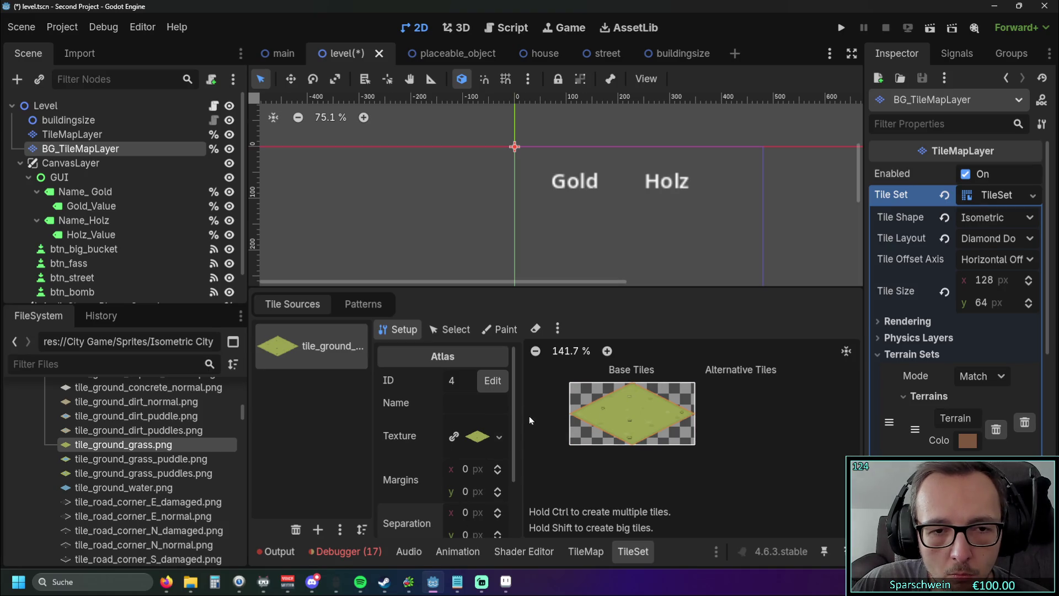
scroll(504, 495, down, 3)
scroll(504, 420, up, 3)
click(503, 333)
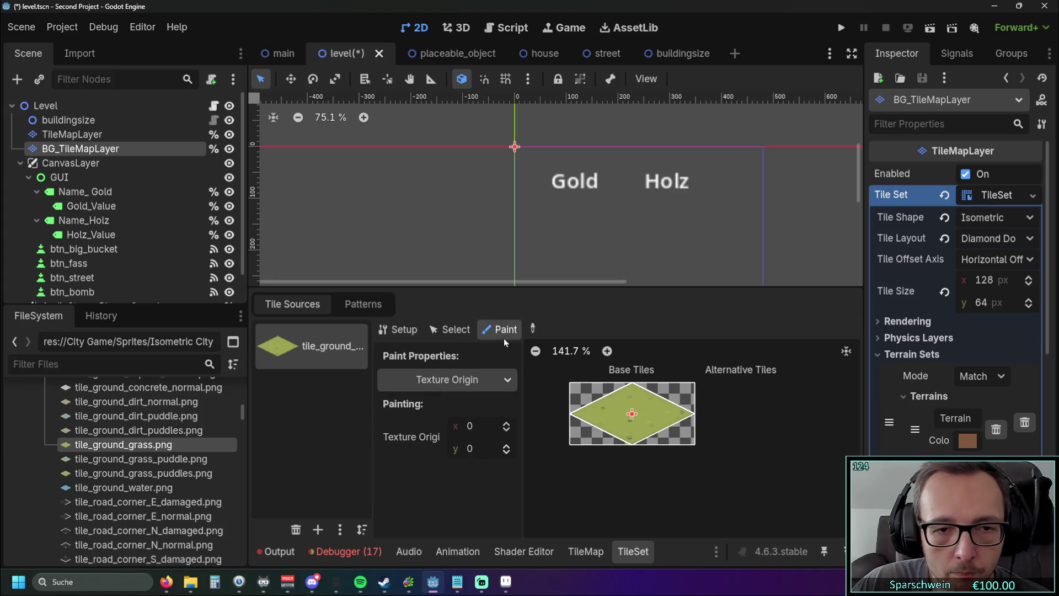
click(397, 329)
click(492, 333)
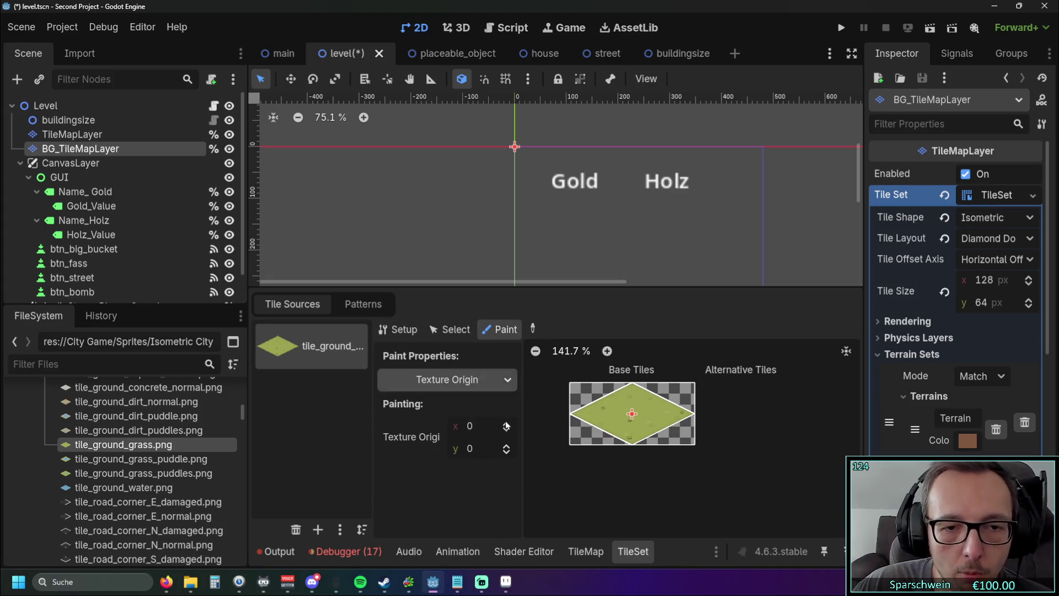
click(497, 380)
click(439, 446)
click(400, 331)
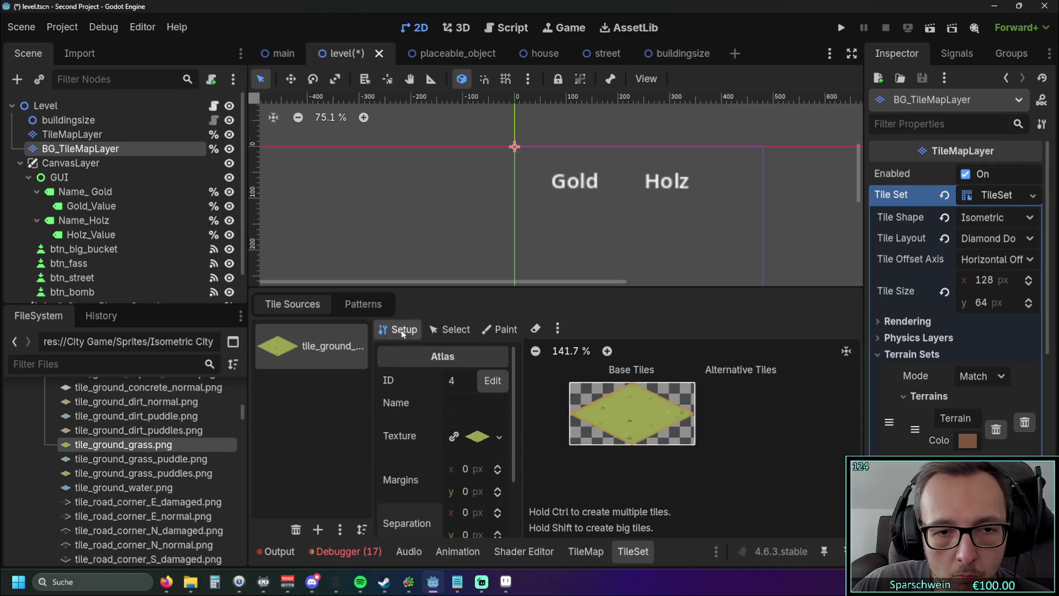
click(501, 331)
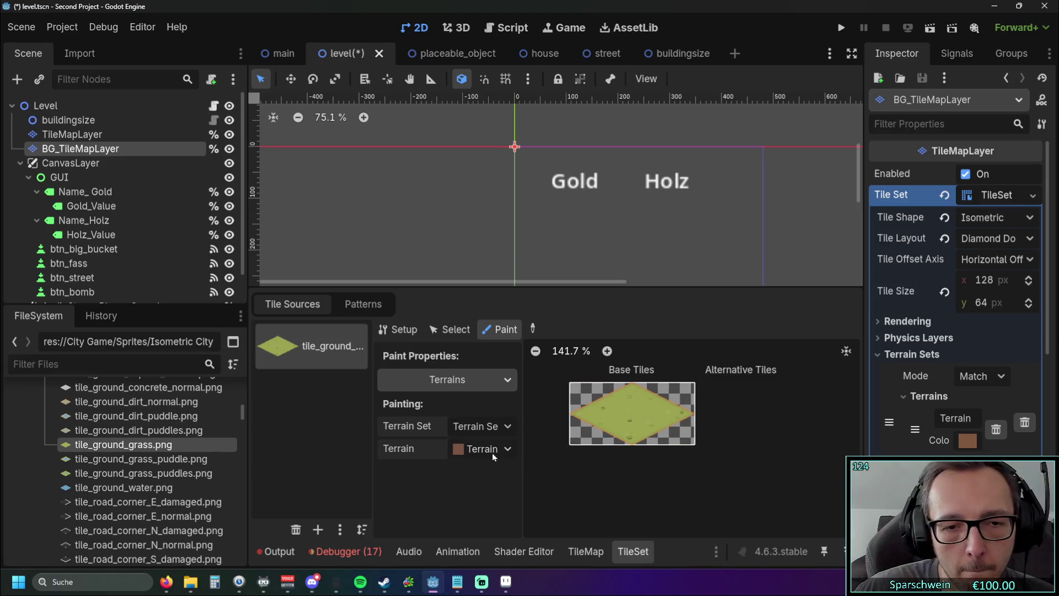
Check the tile patterns list and go back to painting the tile map
scroll(585, 228, up, 1)
scroll(511, 216, down, 1)
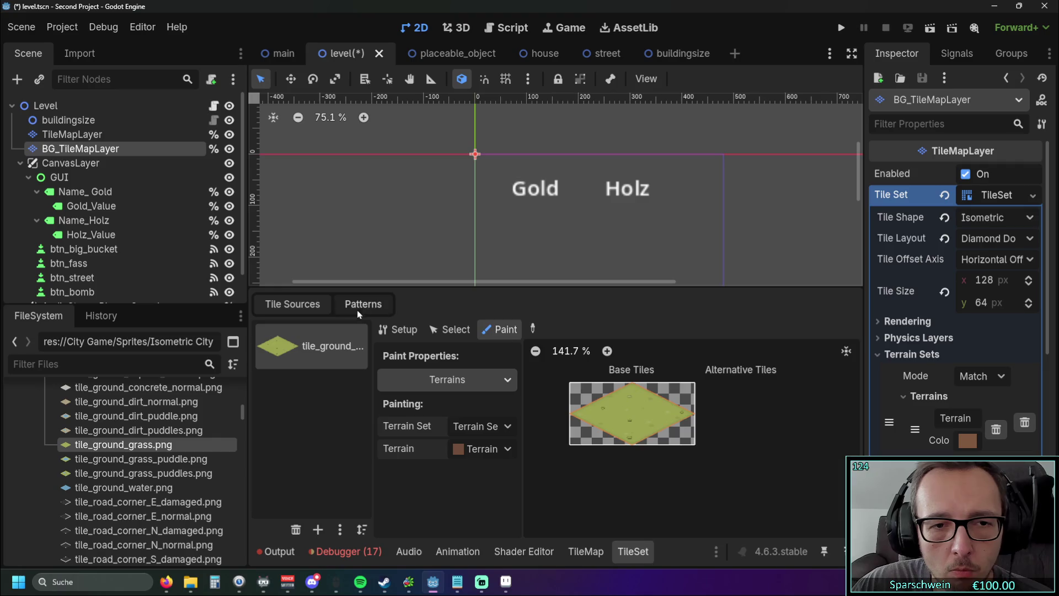
click(362, 306)
click(292, 304)
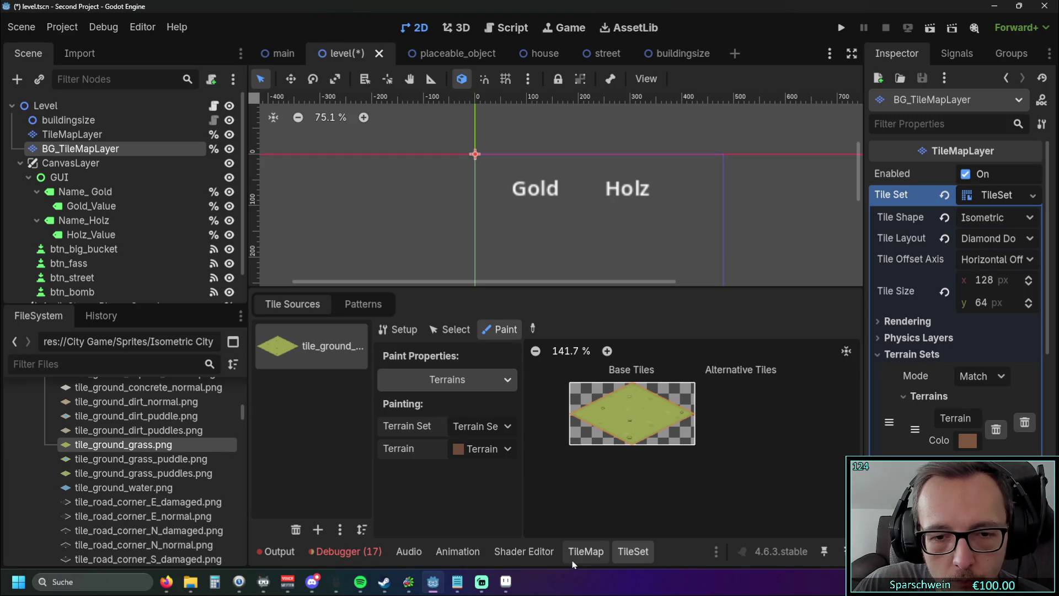
click(585, 551)
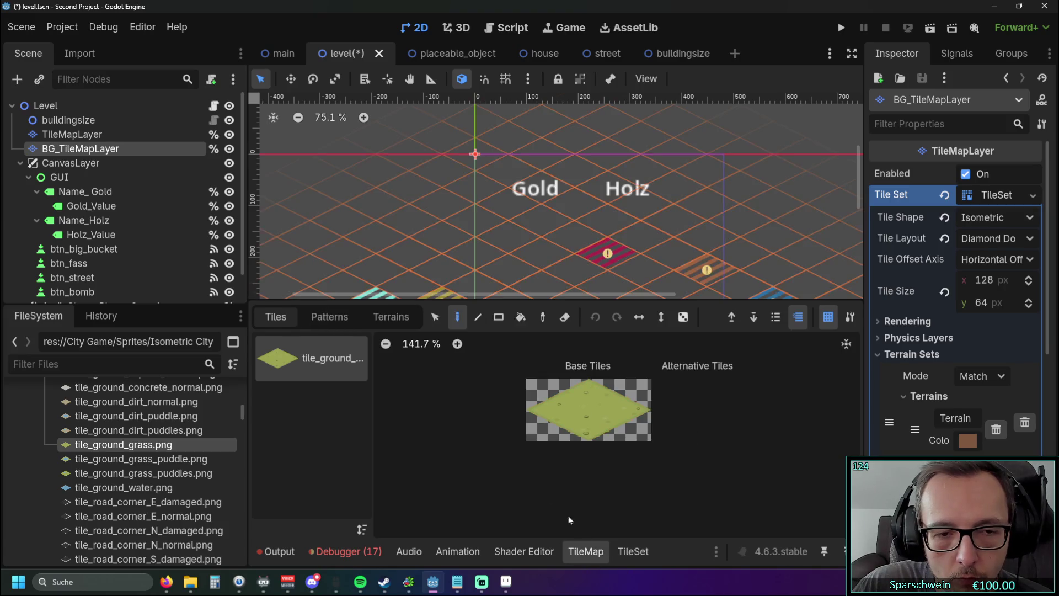
Select Terrain 0 with the Rect tool and try dragging terrain rectangles on the map
click(391, 316)
scroll(564, 218, down, 2)
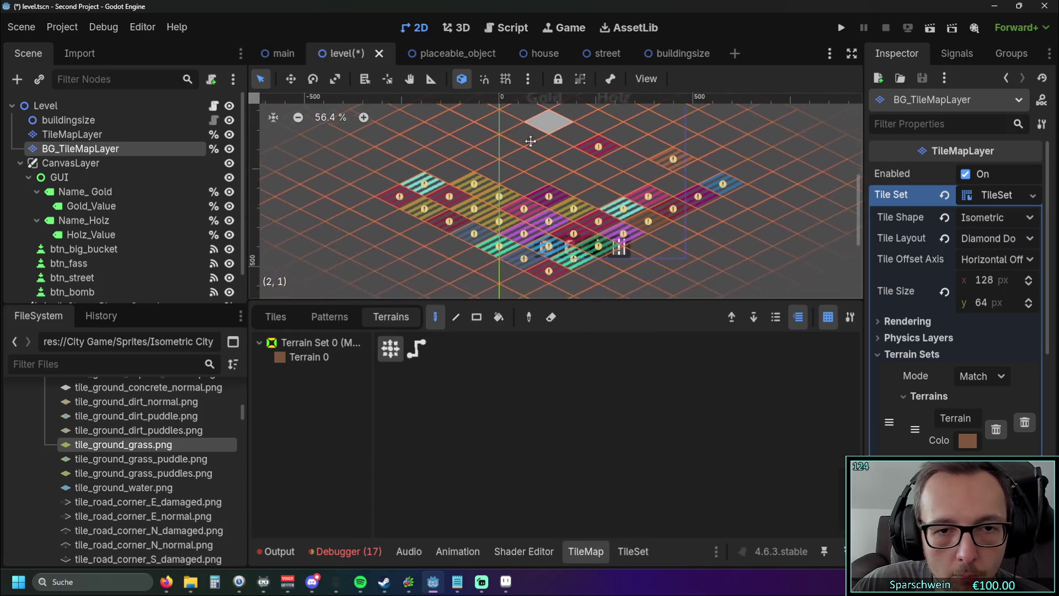
scroll(461, 143, up, 1)
click(309, 356)
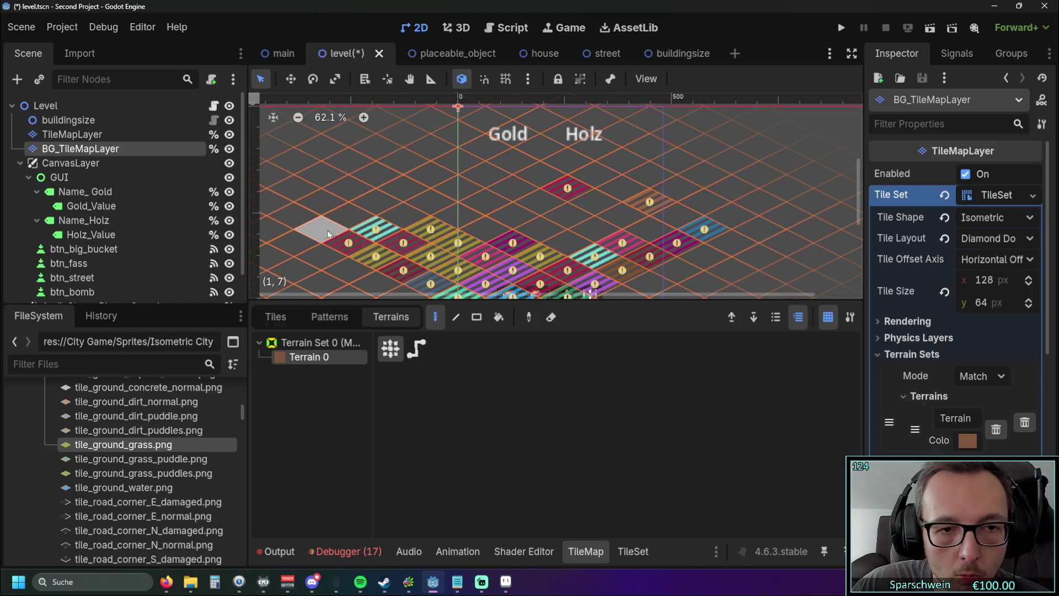
scroll(322, 232, left, 1)
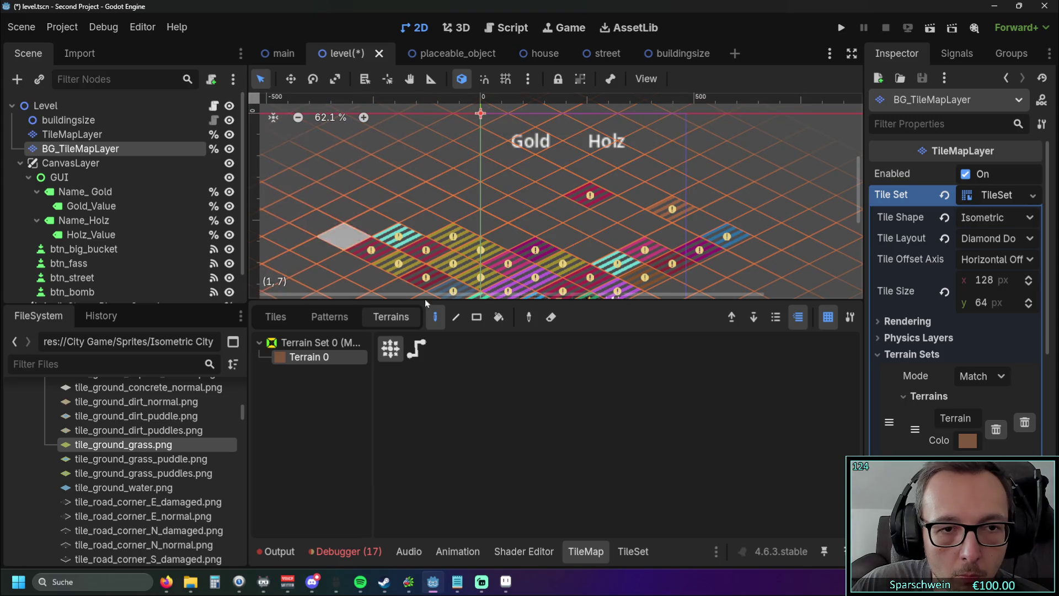
click(477, 316)
drag(508, 130, 436, 225)
mouse_move(270, 166)
mouse_down()
mouse_move(375, 165)
mouse_move(511, 209)
mouse_up()
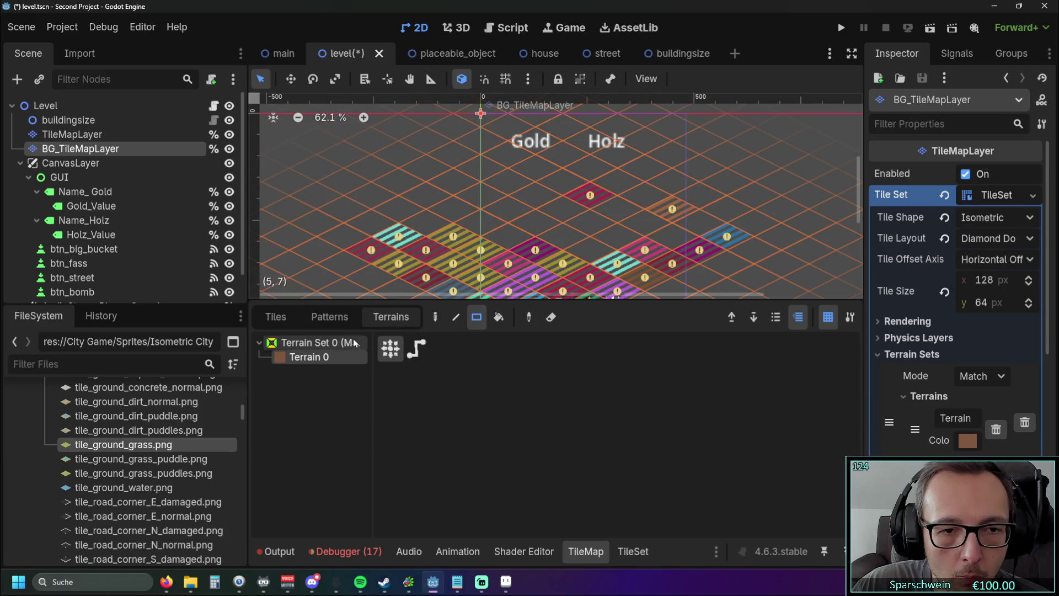
In the TileSet editor, paint Terrain Set 0's terrain onto the grass tile's centre
click(276, 317)
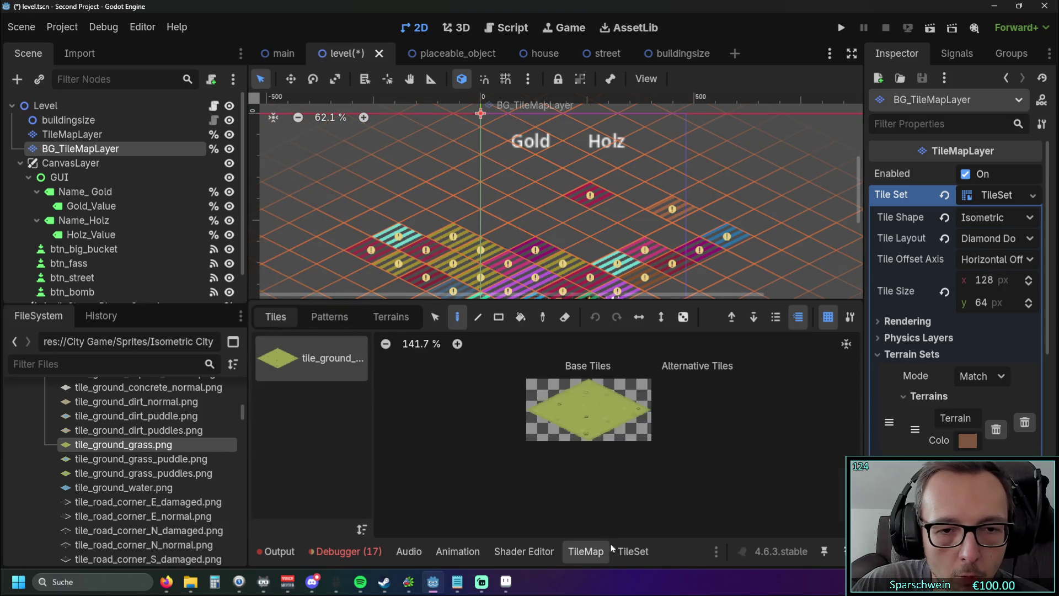
click(632, 551)
click(505, 446)
click(497, 427)
click(498, 427)
click(496, 451)
click(501, 432)
click(497, 465)
click(506, 448)
click(494, 488)
click(629, 418)
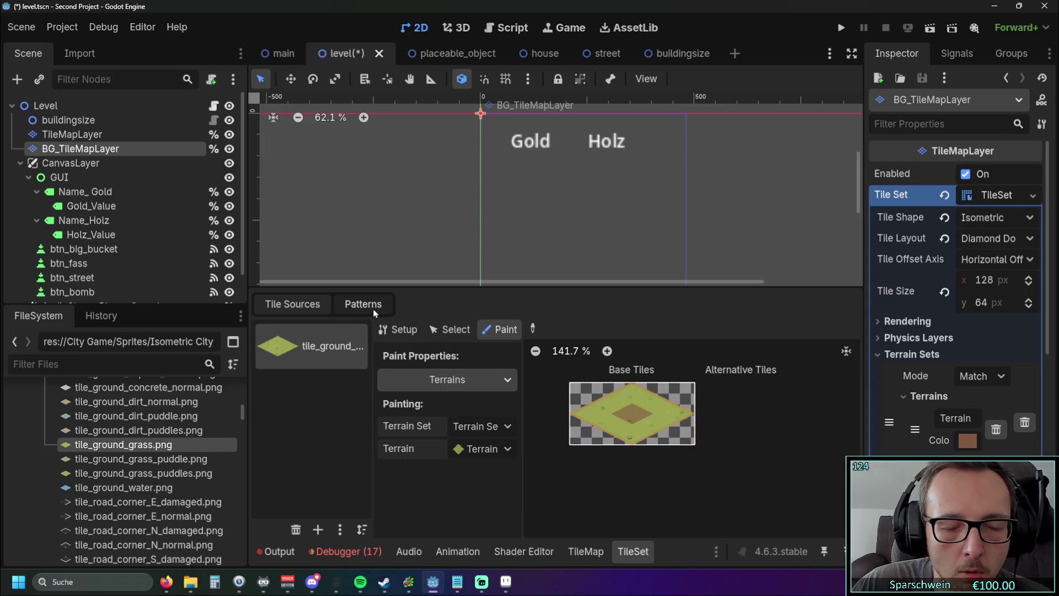
click(585, 551)
Fill rectangles of the map with grass terrain, including a 15x14 area
click(386, 317)
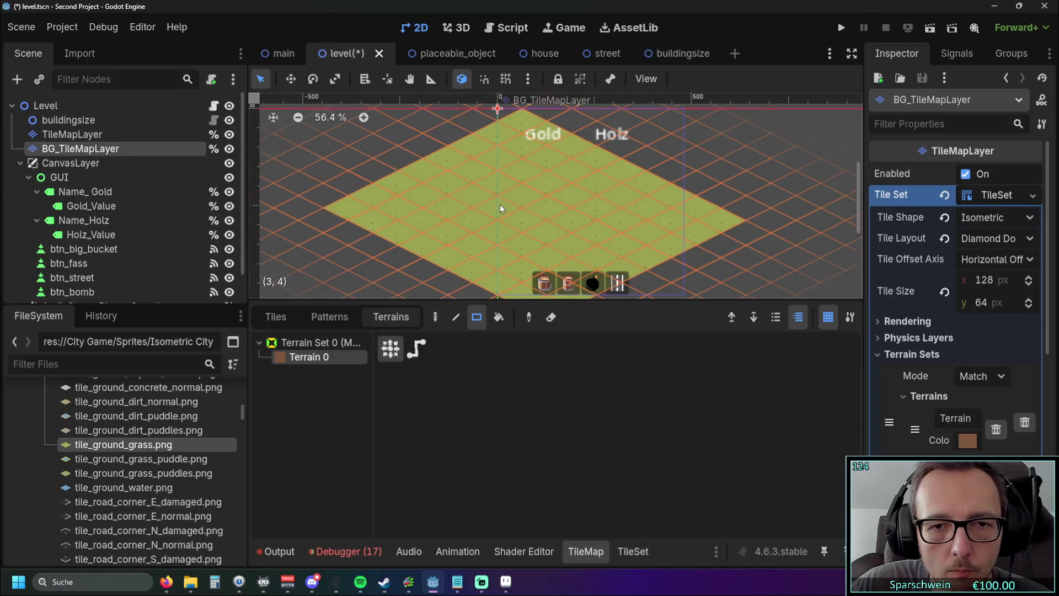
scroll(720, 221, down, 3)
drag(309, 167, 429, 224)
scroll(480, 210, down, 3)
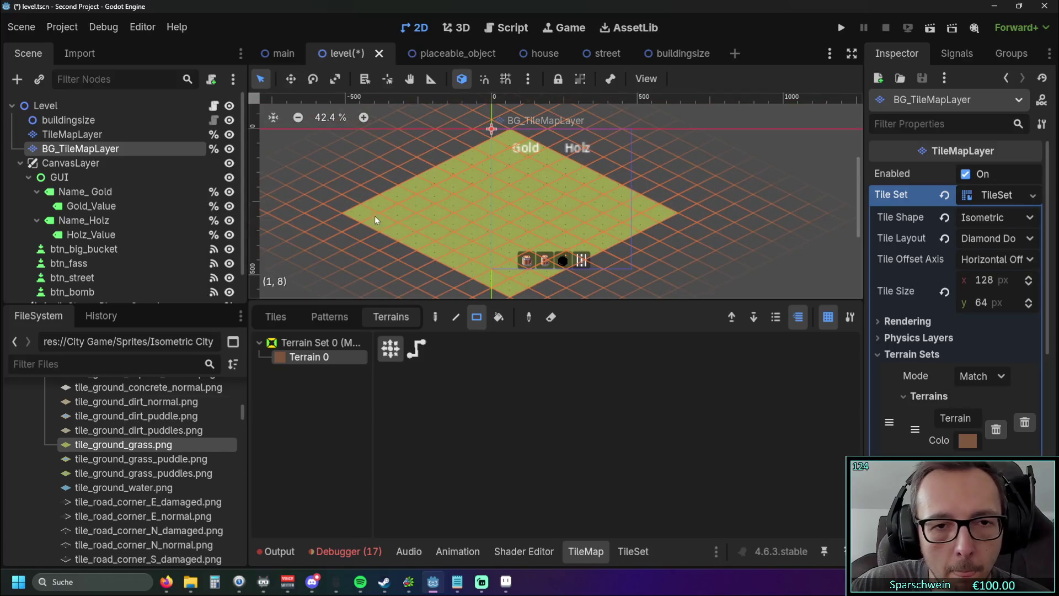
scroll(377, 224, down, 7)
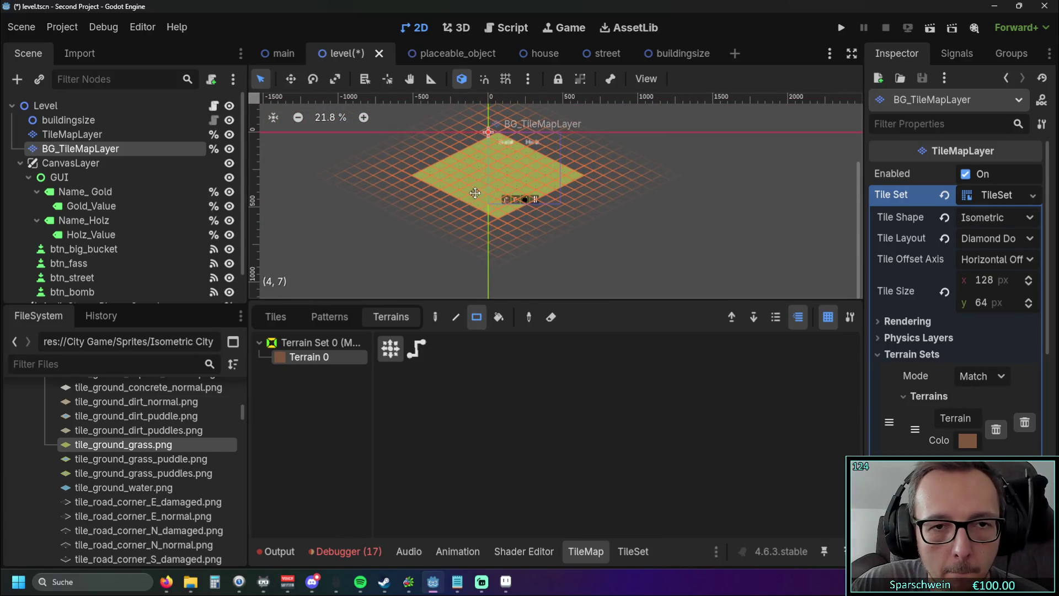
mouse_move(502, 147)
mouse_down()
mouse_move(506, 299)
mouse_move(498, 296)
mouse_move(507, 269)
mouse_move(505, 287)
mouse_up()
Paint a larger grass rectangle from the diamond's top, then save and run the game
scroll(502, 281, down, 1)
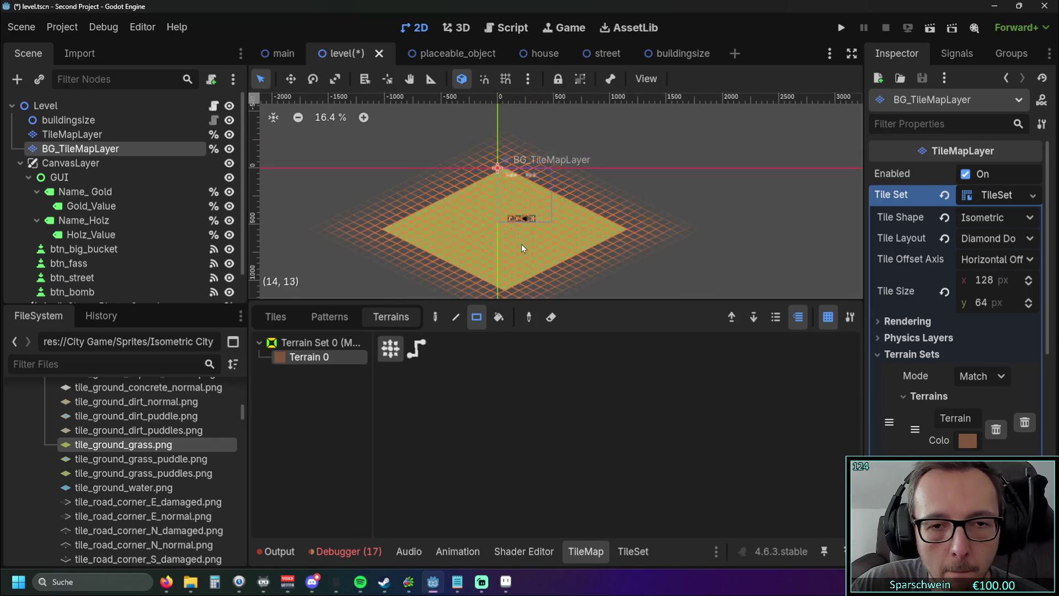
scroll(513, 240, up, 4)
scroll(508, 236, down, 2)
scroll(485, 204, up, 5)
scroll(464, 169, down, 2)
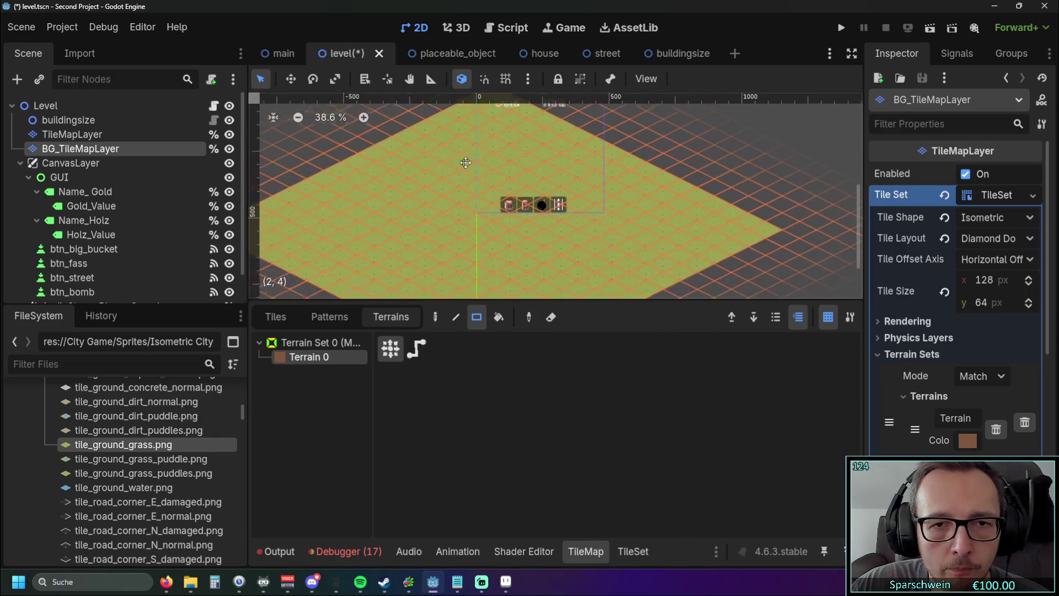
scroll(464, 170, down, 2)
scroll(469, 208, down, 5)
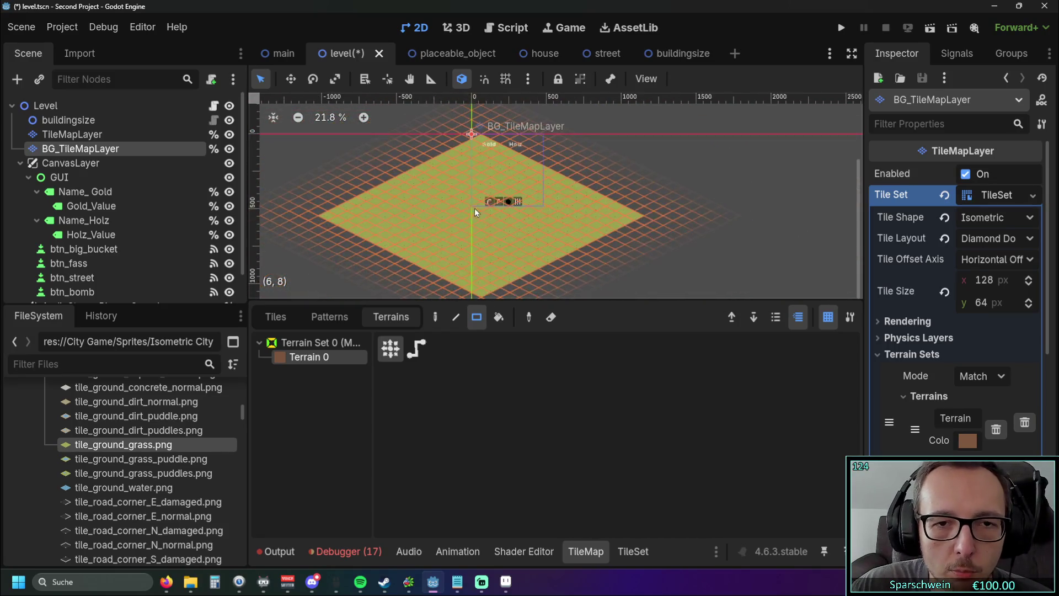
mouse_move(484, 149)
mouse_down()
mouse_move(485, 289)
mouse_move(489, 279)
mouse_up()
scroll(484, 280, down, 1)
scroll(477, 257, up, 3)
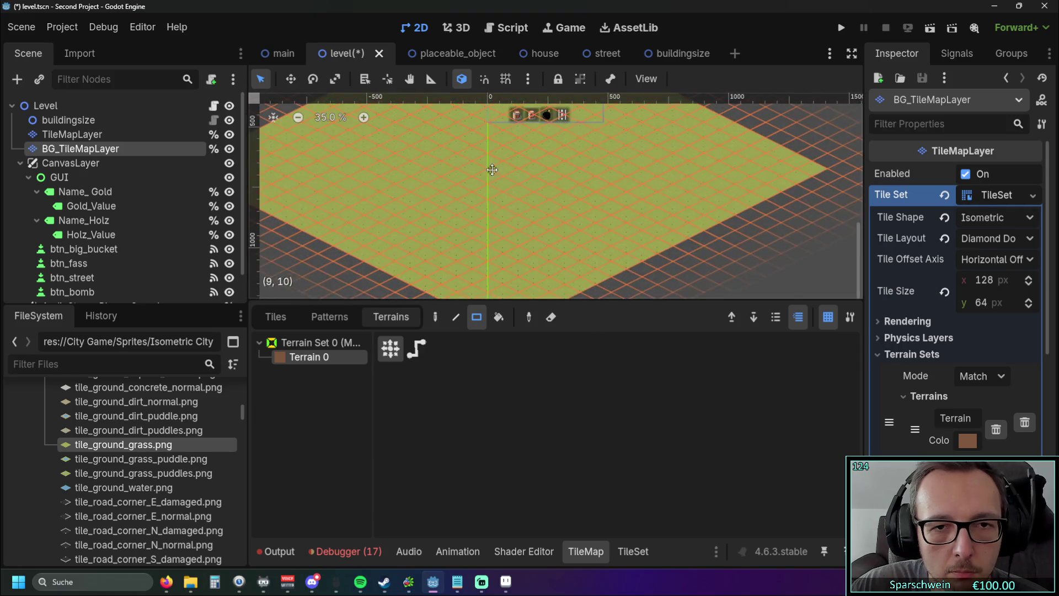
key(F5)
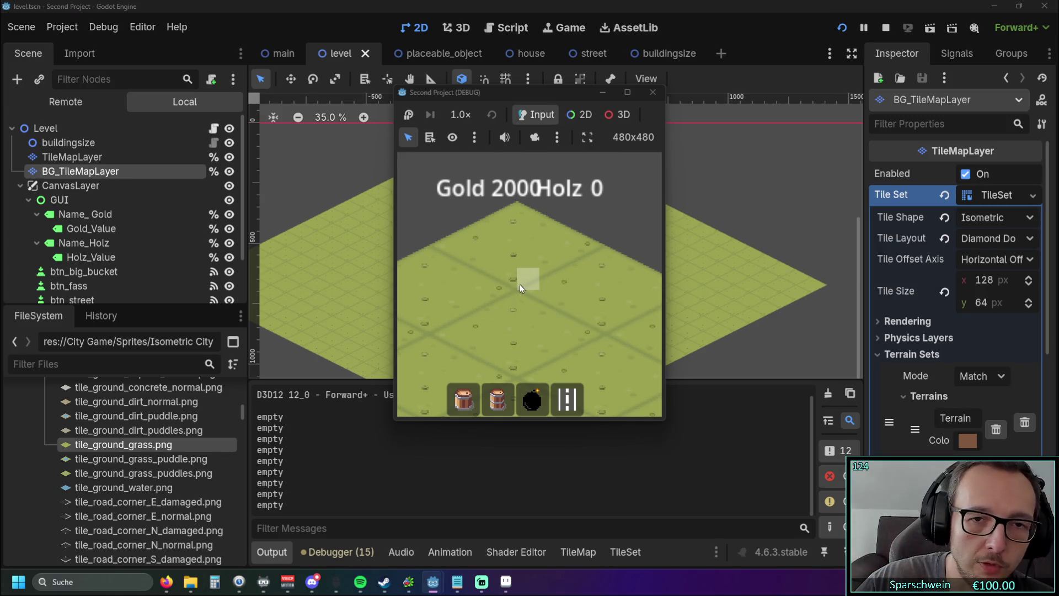
Close the running game window and stop the debug session
click(652, 95)
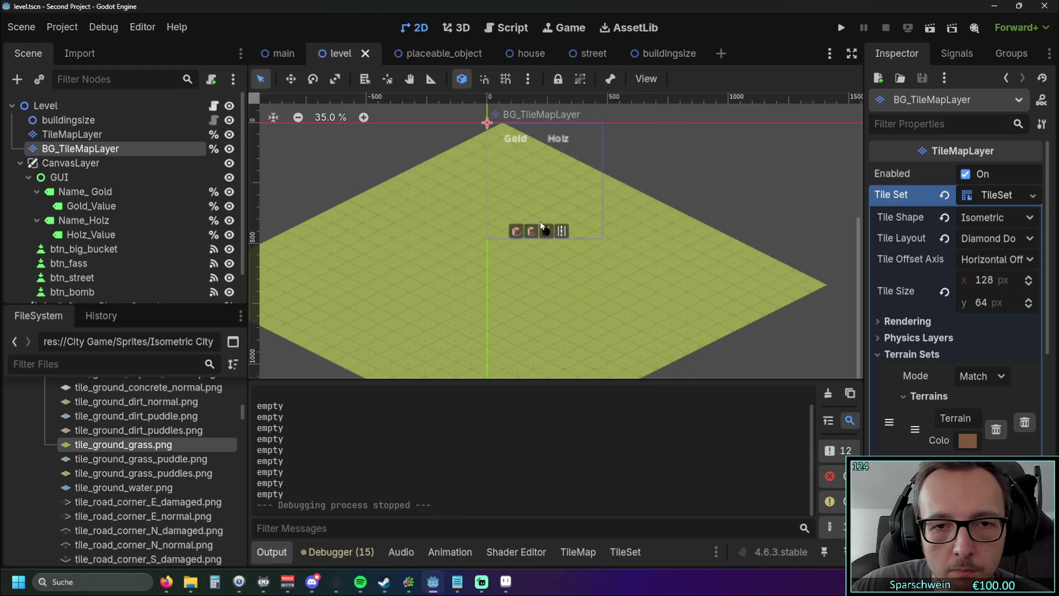
click(448, 194)
scroll(465, 206, up, 3)
drag(464, 206, 436, 245)
Reselect BG_TileMapLayer and inspect its TileSet resource in the Inspector
click(80, 148)
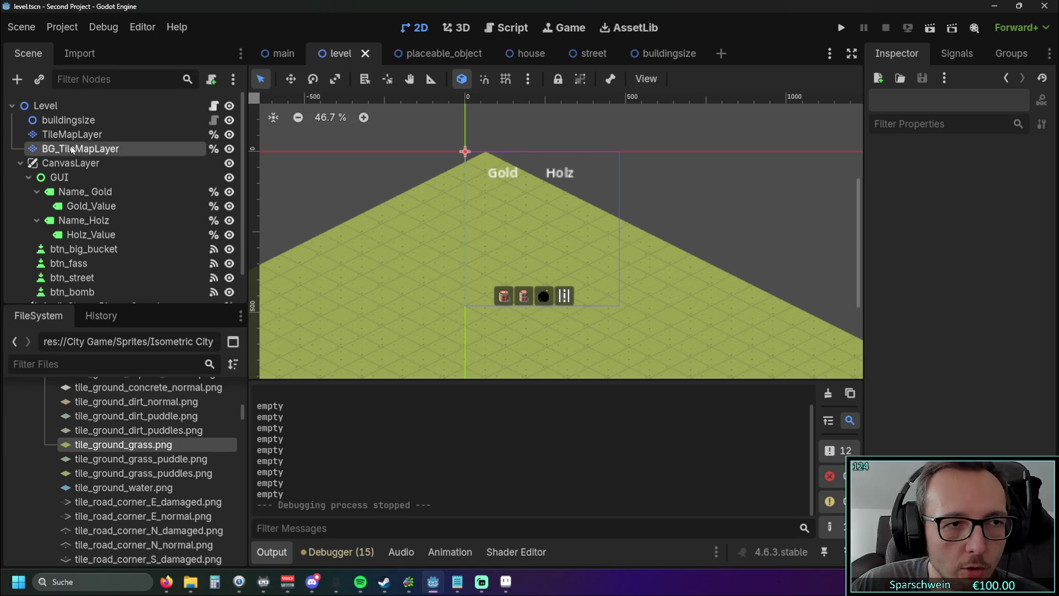
click(79, 134)
click(77, 123)
click(81, 147)
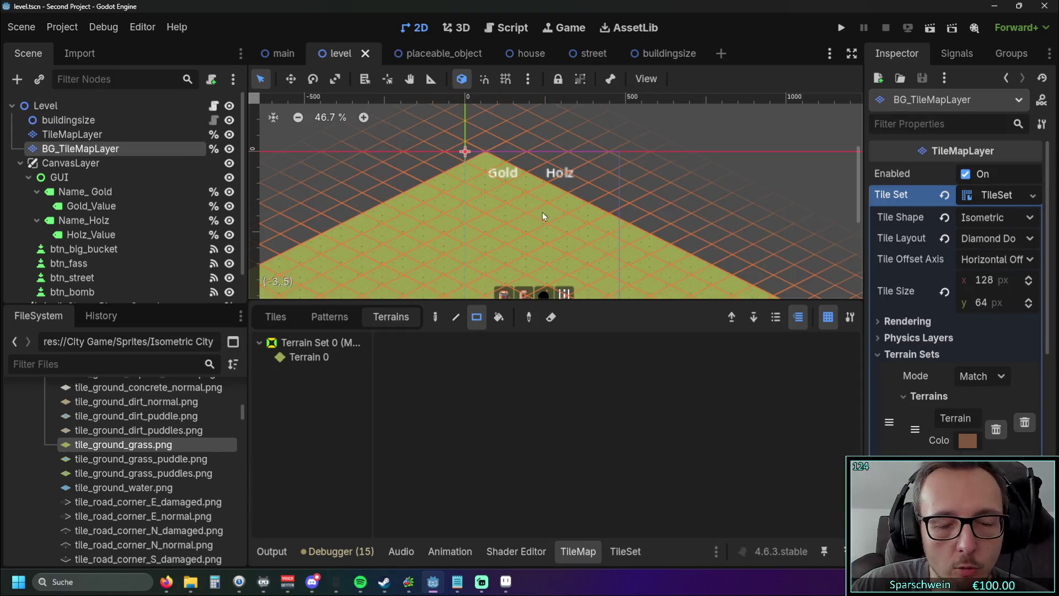
scroll(1004, 333, down, 4)
scroll(1001, 329, up, 4)
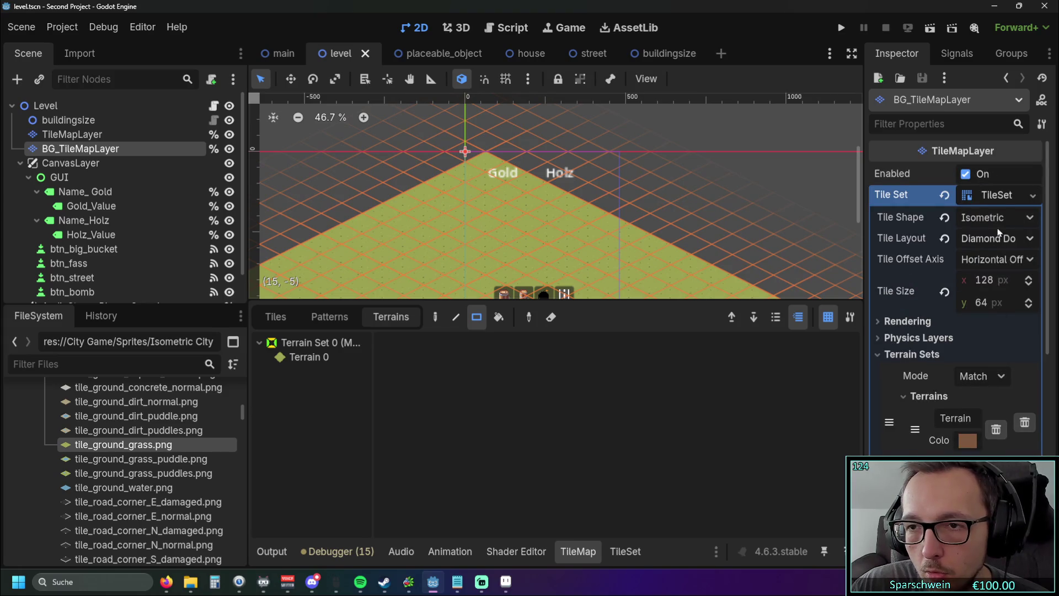
click(1033, 199)
click(1033, 199)
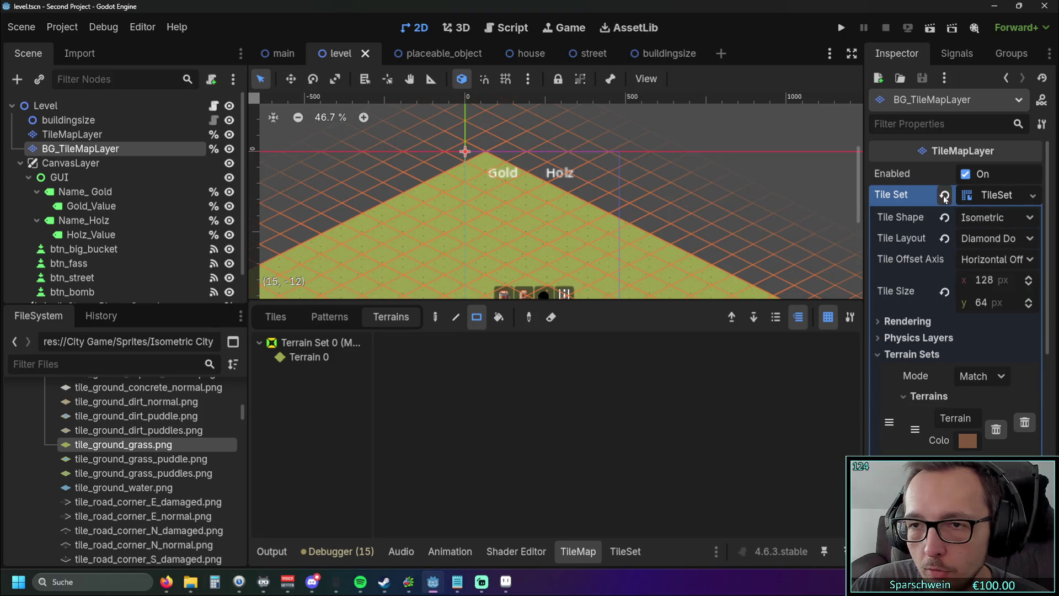
mouse_move(1044, 199)
mouse_down()
mouse_move(1051, 413)
mouse_move(1047, 282)
mouse_move(1040, 412)
mouse_move(1053, 198)
mouse_up()
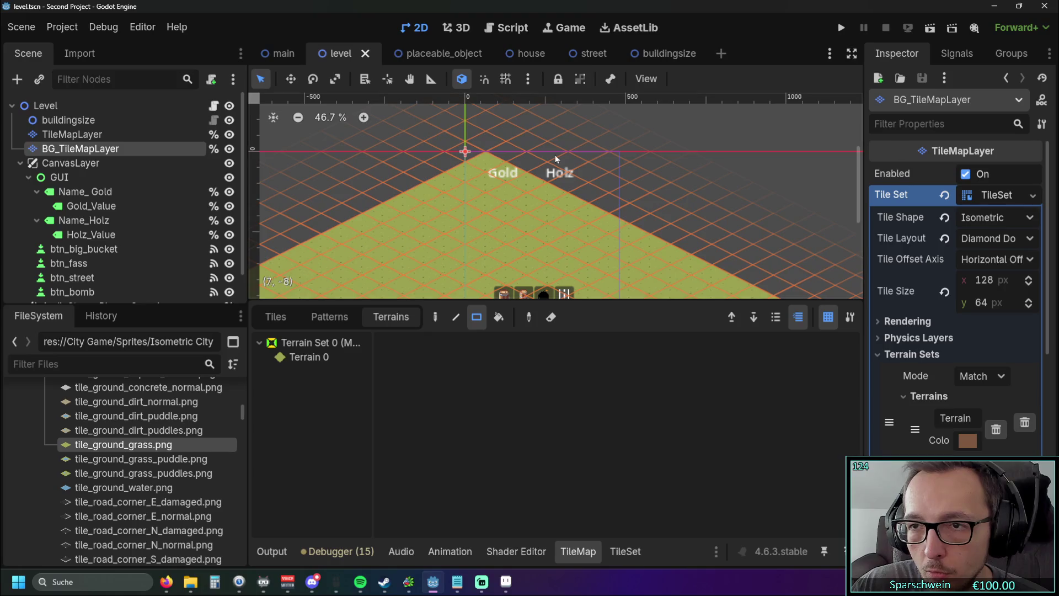
click(66, 134)
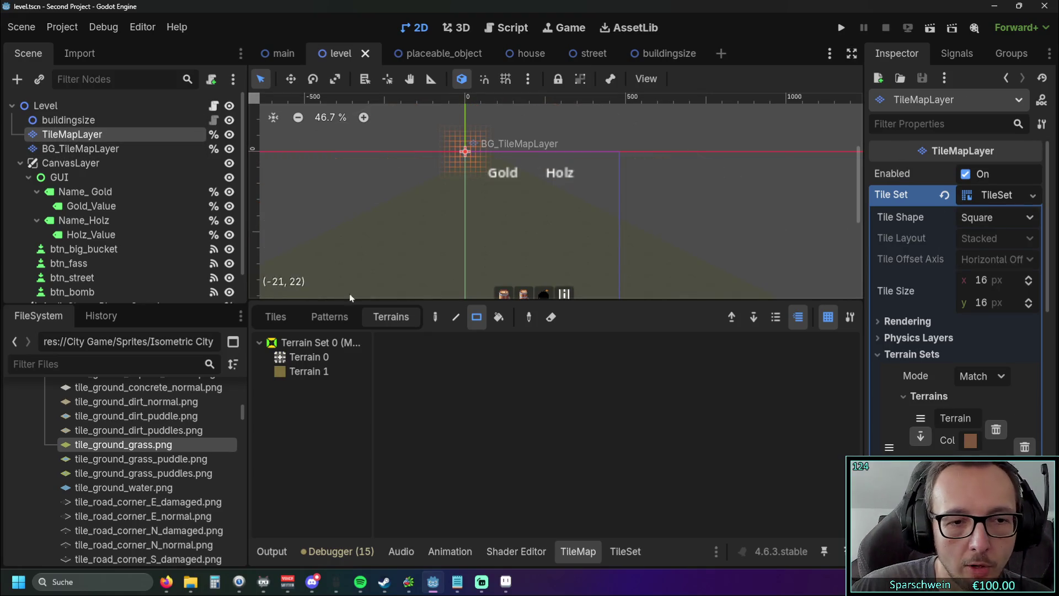
click(275, 316)
scroll(477, 188, up, 3)
mouse_move(481, 188)
mouse_down()
mouse_move(508, 224)
mouse_move(551, 231)
mouse_up()
click(311, 403)
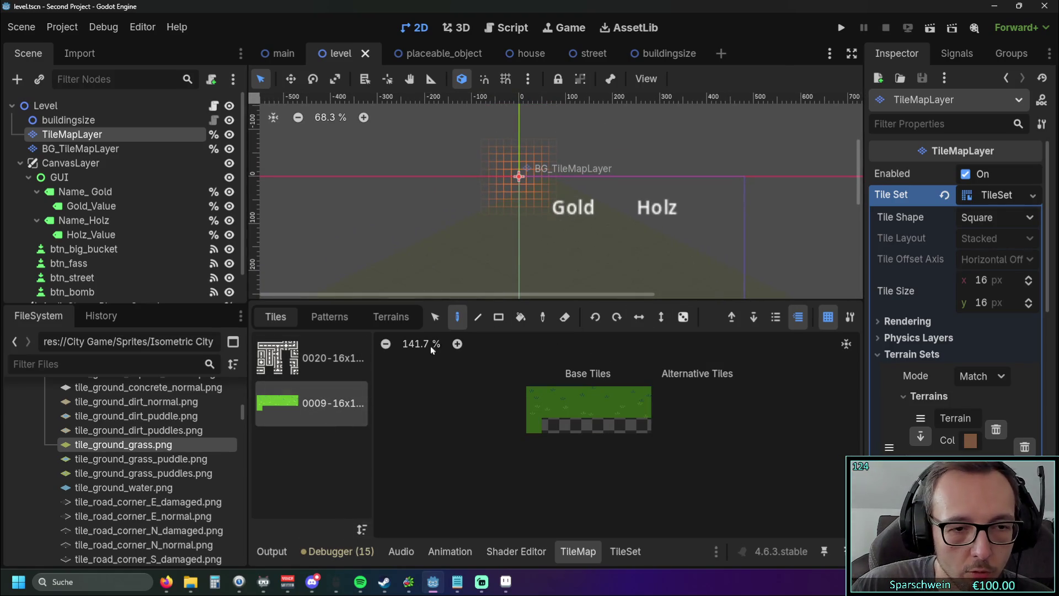
click(624, 551)
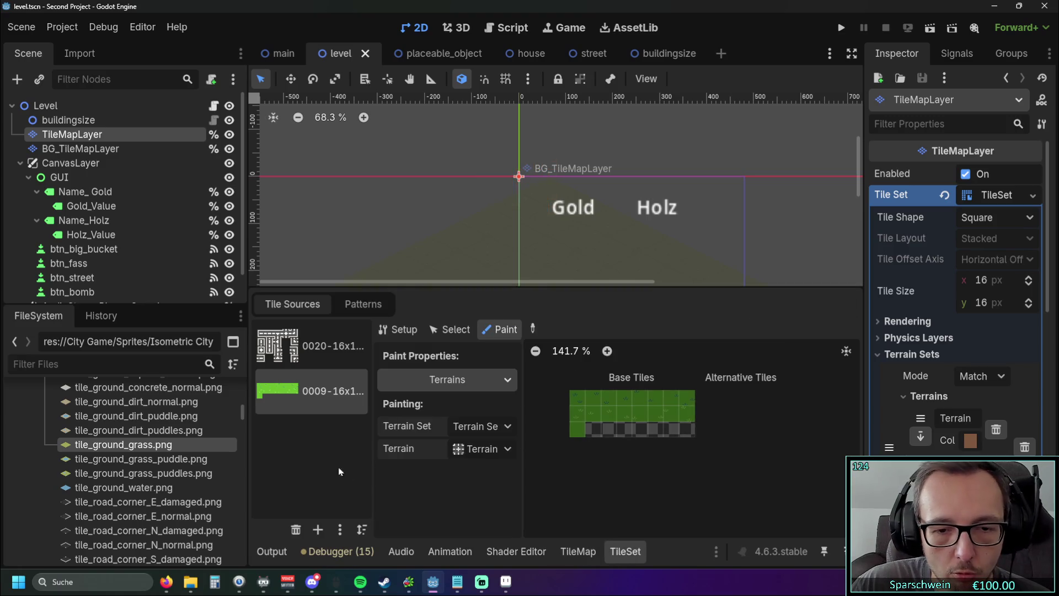
click(295, 529)
scroll(531, 233, up, 2)
mouse_move(530, 233)
mouse_down()
mouse_move(545, 188)
mouse_move(548, 199)
mouse_up()
scroll(156, 466, up, 1)
scroll(157, 466, down, 4)
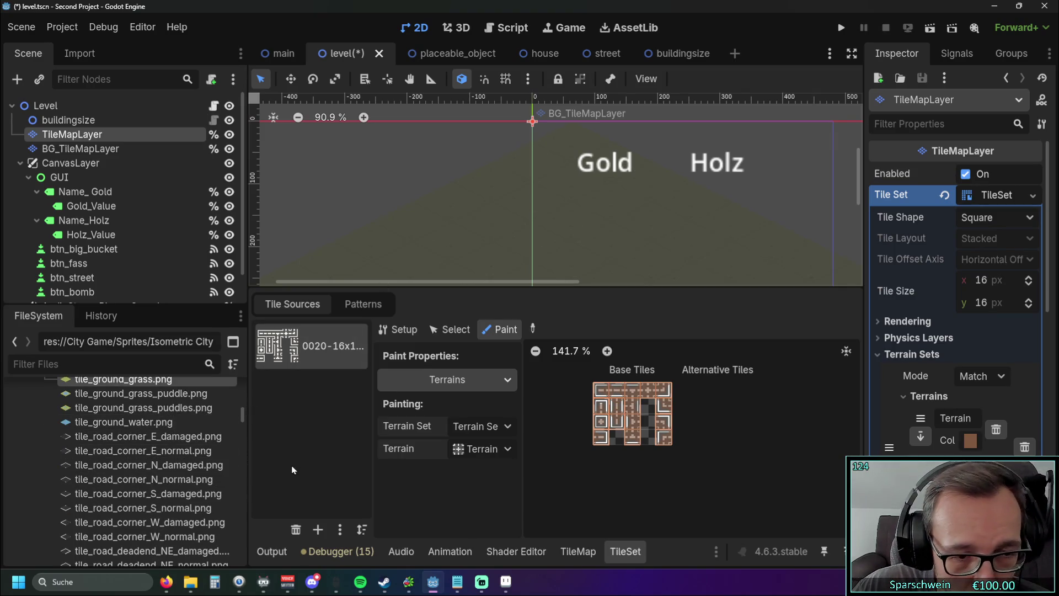
scroll(152, 457, down, 4)
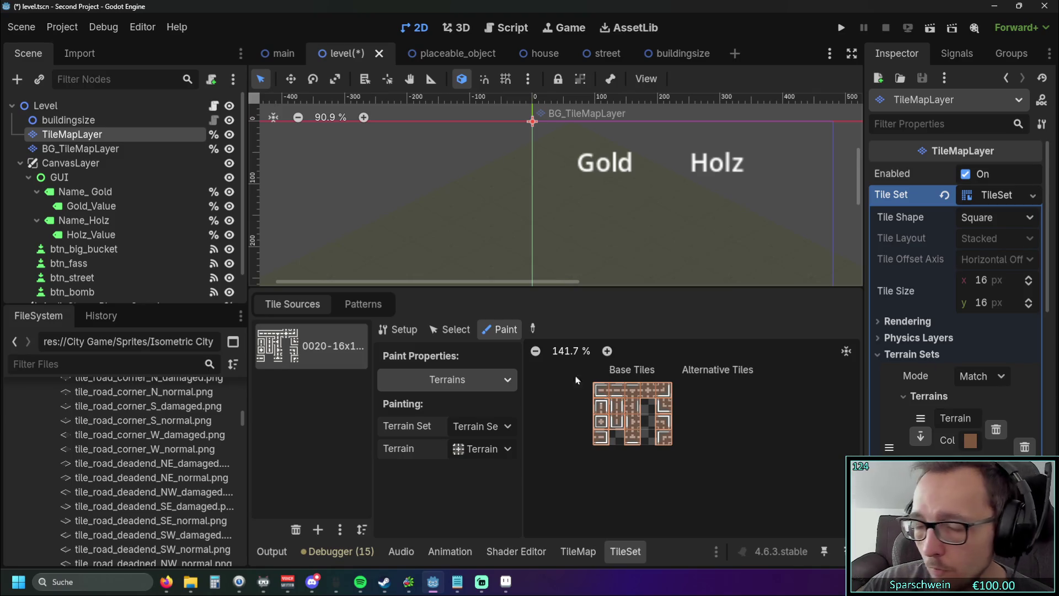
scroll(138, 423, up, 5)
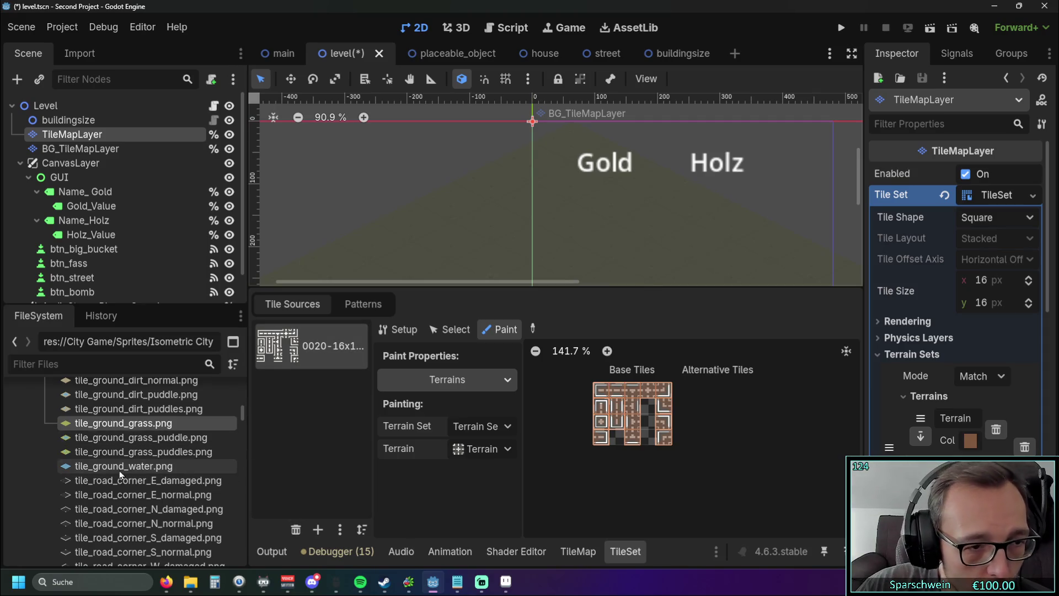
scroll(166, 436, down, 4)
scroll(156, 441, up, 2)
scroll(156, 442, down, 1)
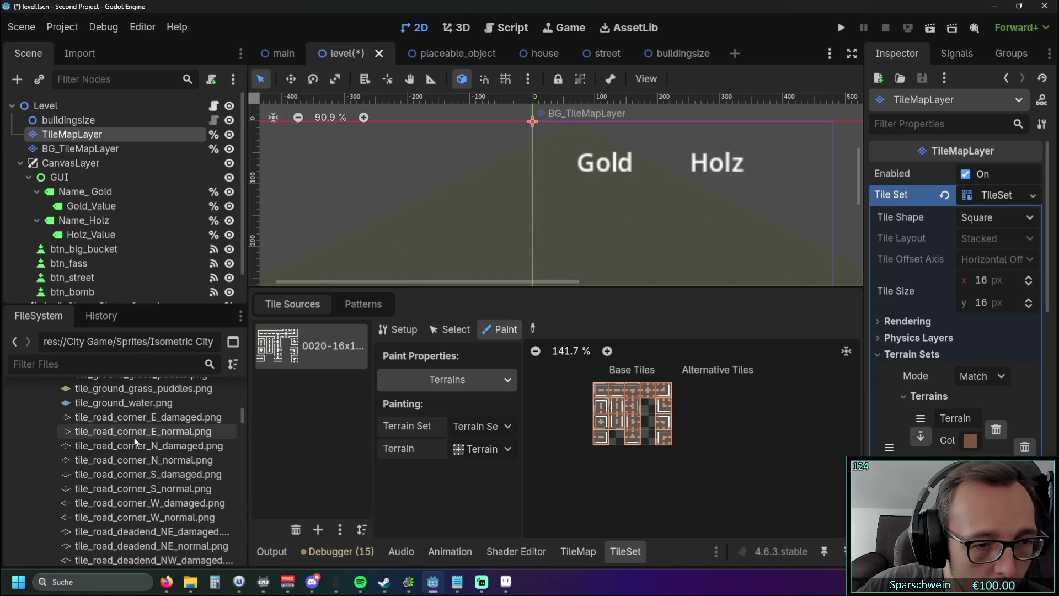
drag(100, 433, 299, 409)
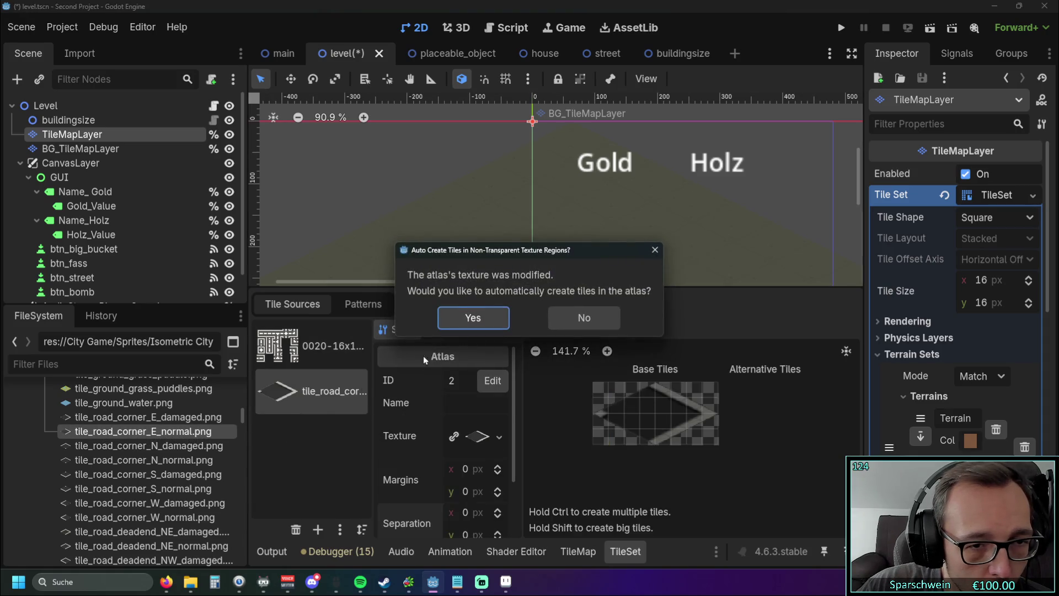
Add the east and north road-corner sprites as atlas sources with auto-created tiles
click(473, 316)
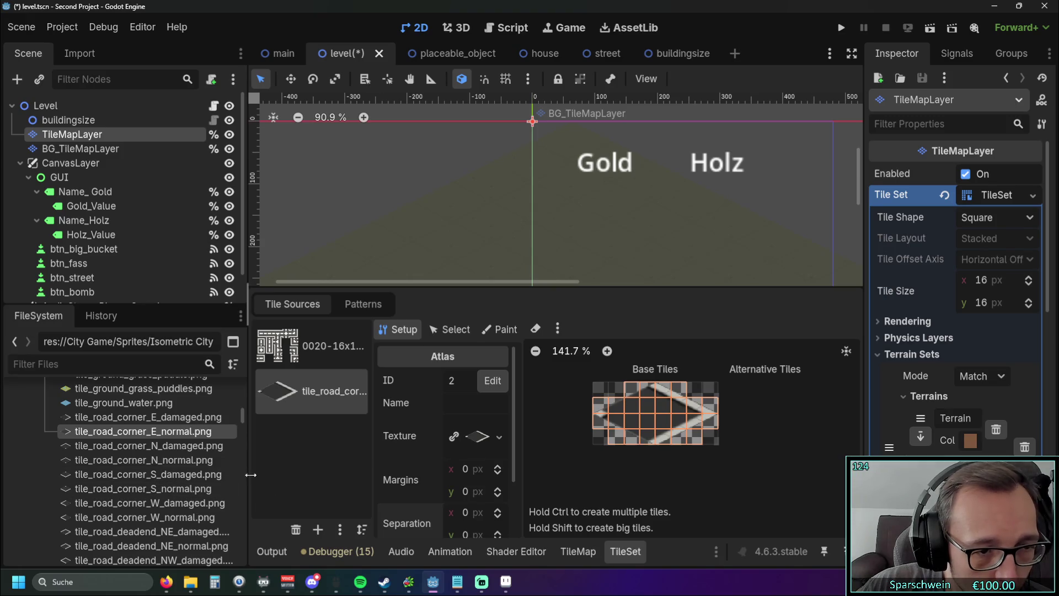
mouse_move(99, 460)
mouse_down()
mouse_move(300, 448)
mouse_move(290, 447)
mouse_up()
click(474, 313)
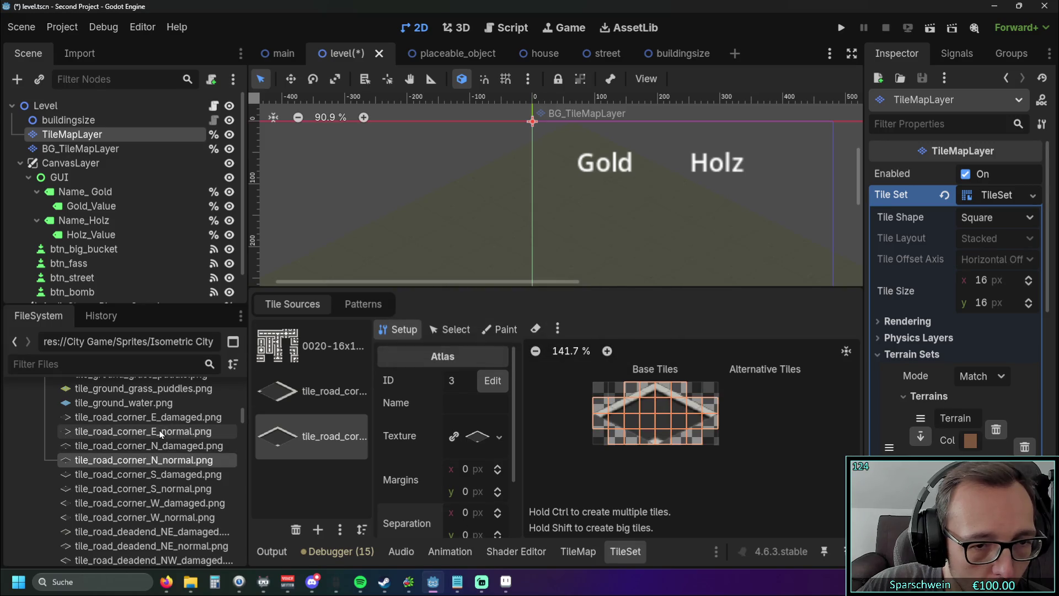
scroll(627, 476, up, 3)
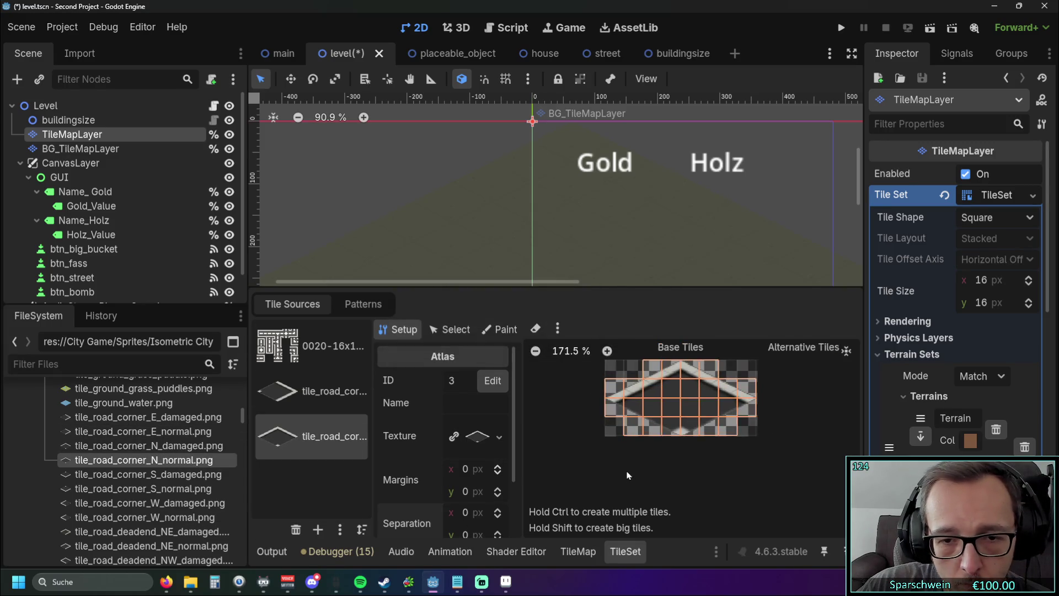
drag(627, 471, 622, 480)
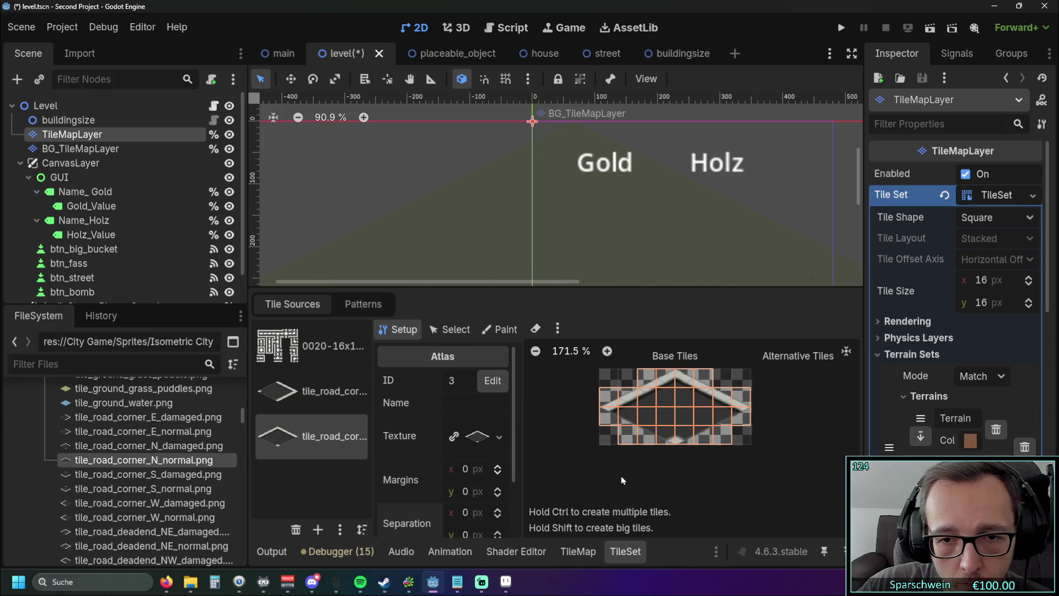
Make the tile set Isometric with Diamond Down layout and horizontal offset axis
click(1028, 218)
click(980, 257)
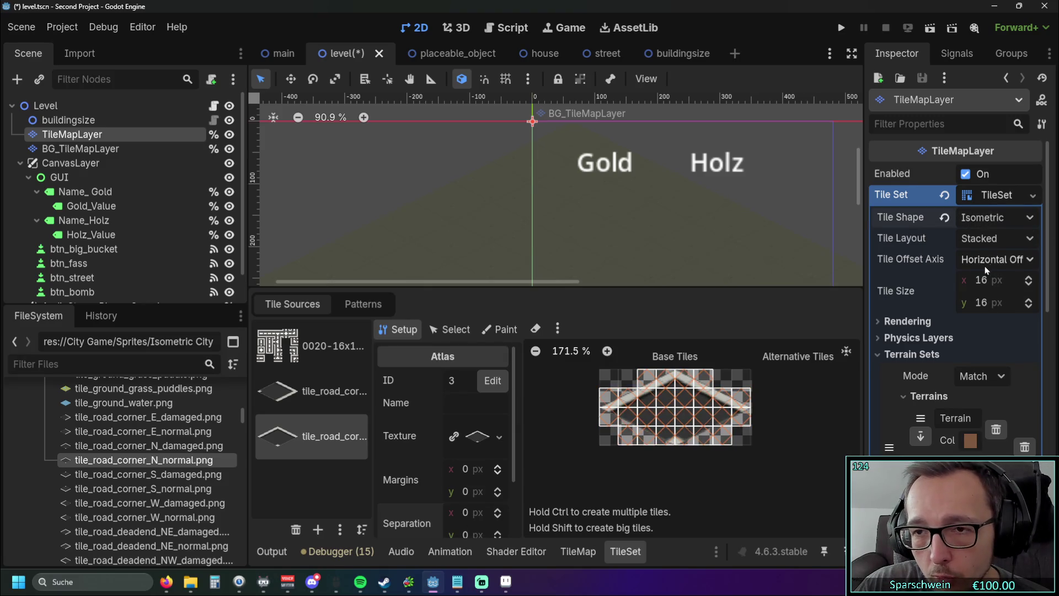
click(1028, 260)
click(1029, 238)
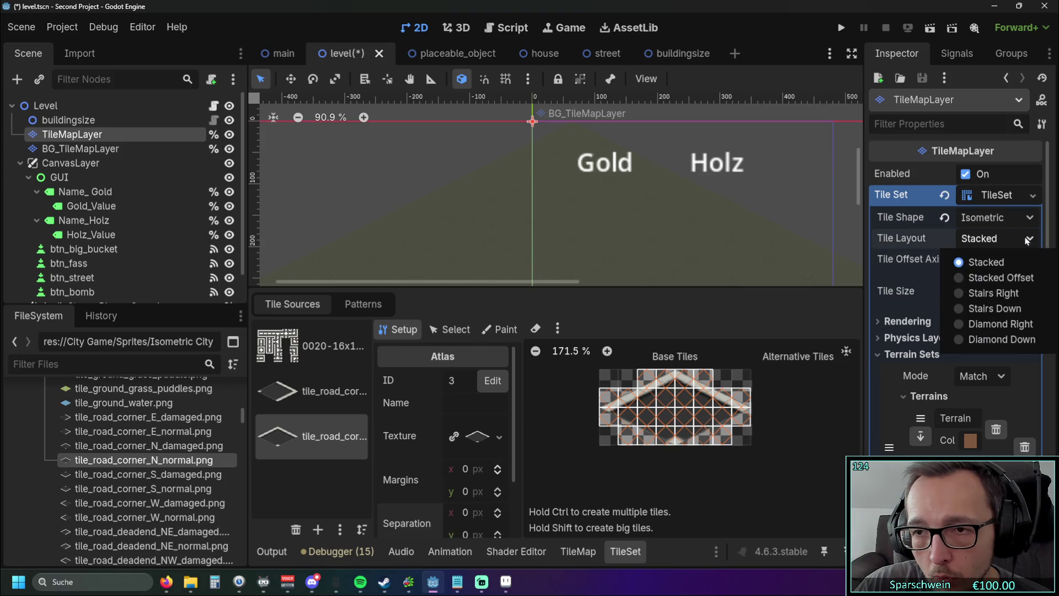
click(1001, 339)
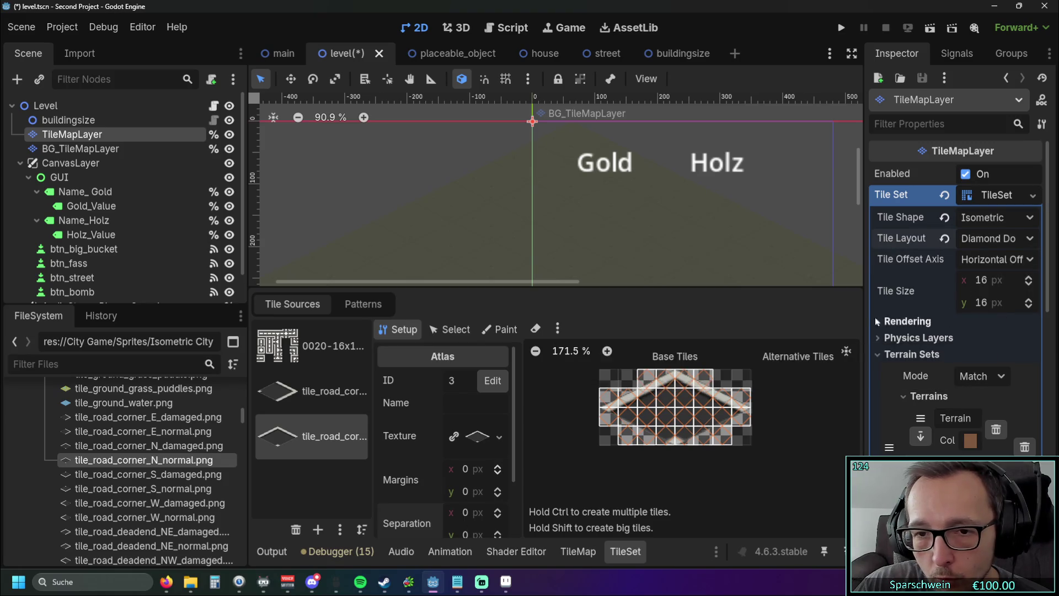
click(1001, 243)
click(1004, 243)
click(1009, 259)
click(1008, 260)
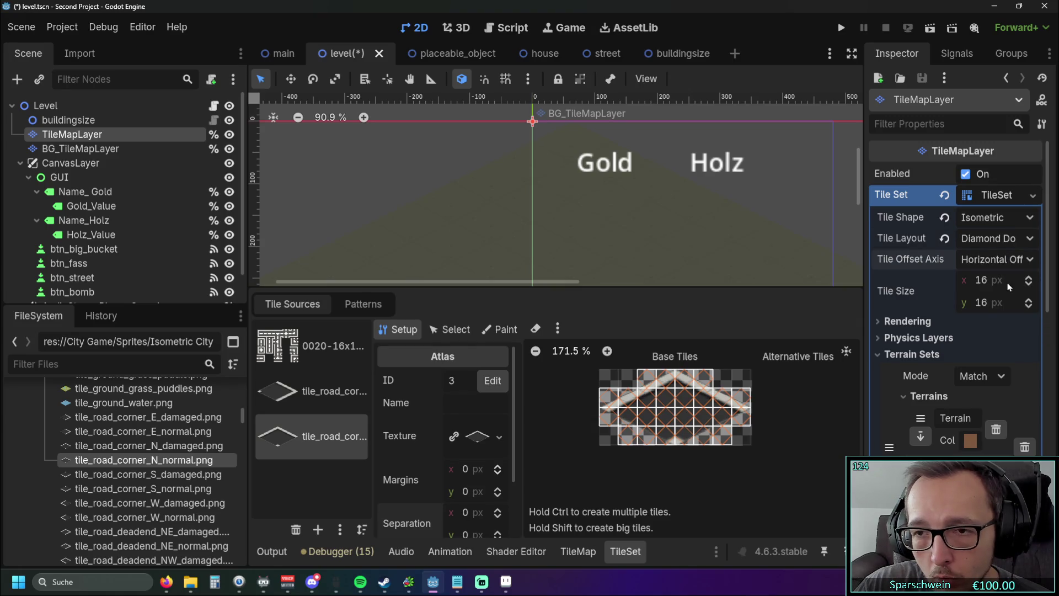
Set the tile size to 128×64 px
click(989, 285)
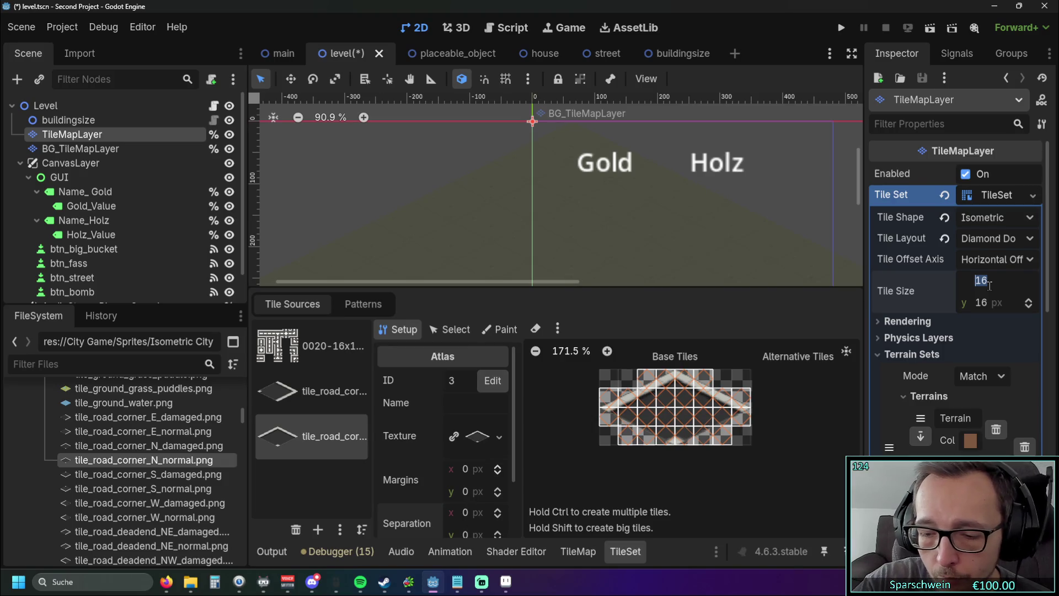
text(128)
click(988, 305)
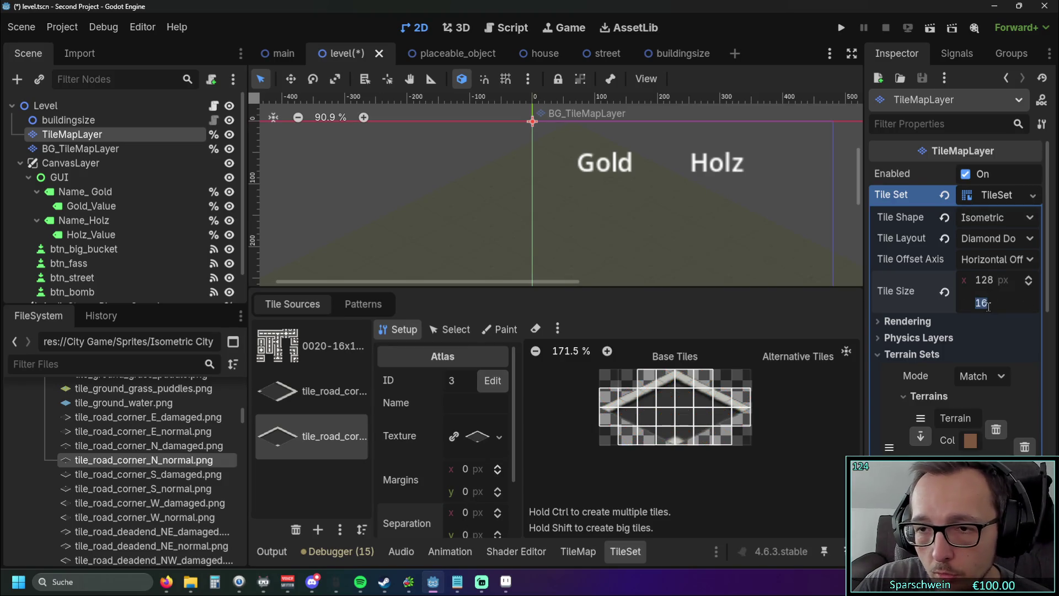
text(64)
click(985, 334)
click(932, 323)
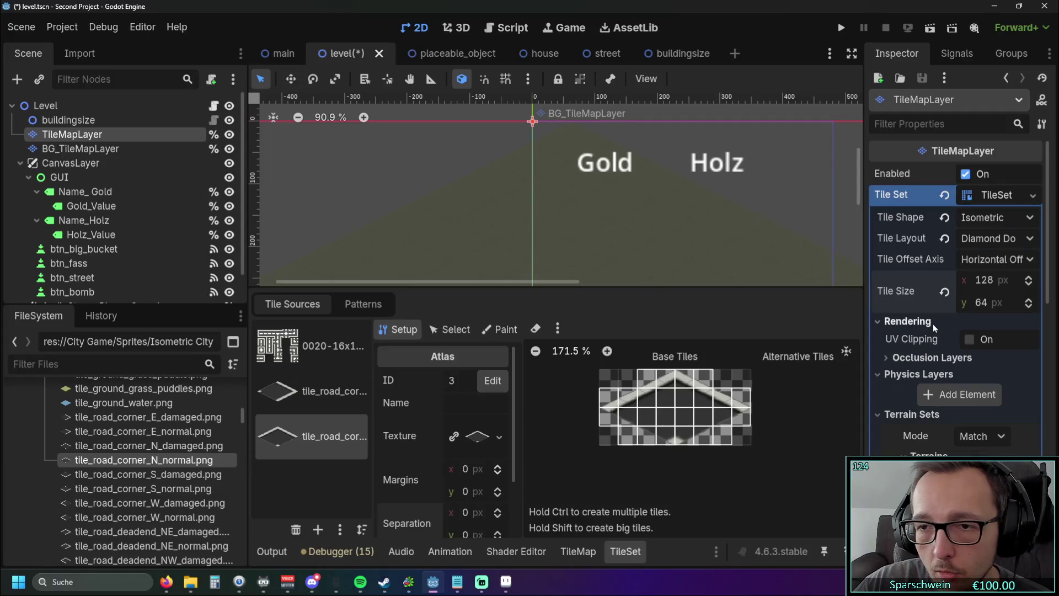
click(974, 196)
click(974, 197)
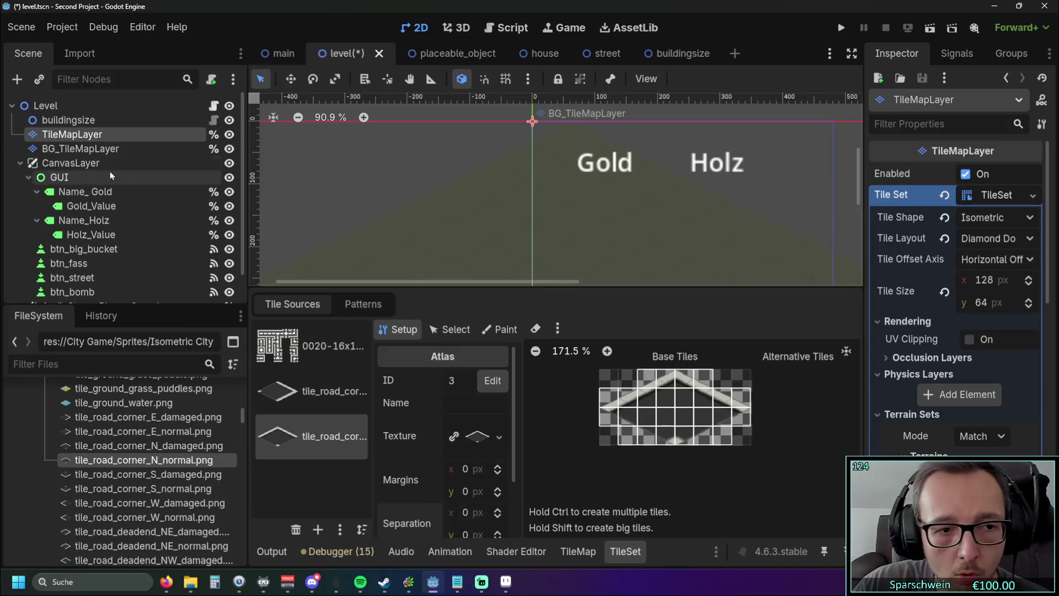
Reselect the TileMapLayer node and pick the east road-corner tile source
click(97, 147)
click(98, 136)
click(318, 405)
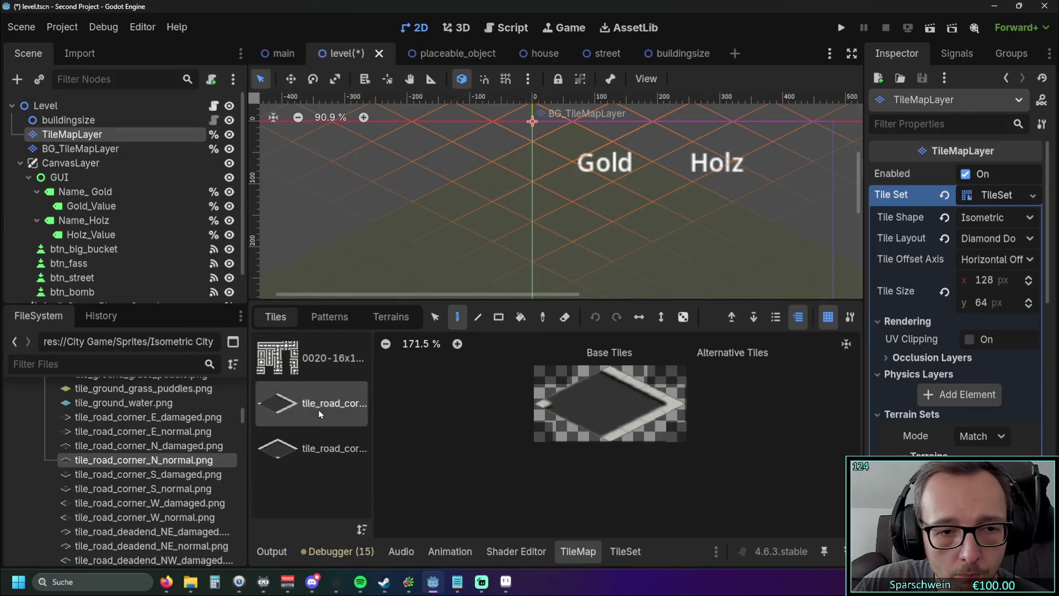
Pick the north road-corner source, then save, run the project and close the game
click(316, 448)
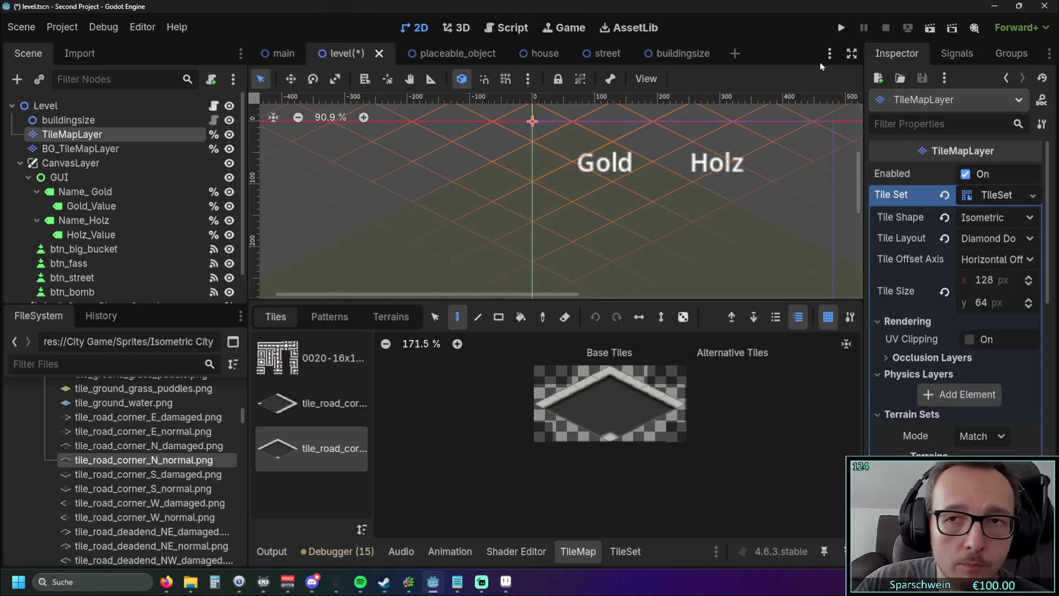
key(F5)
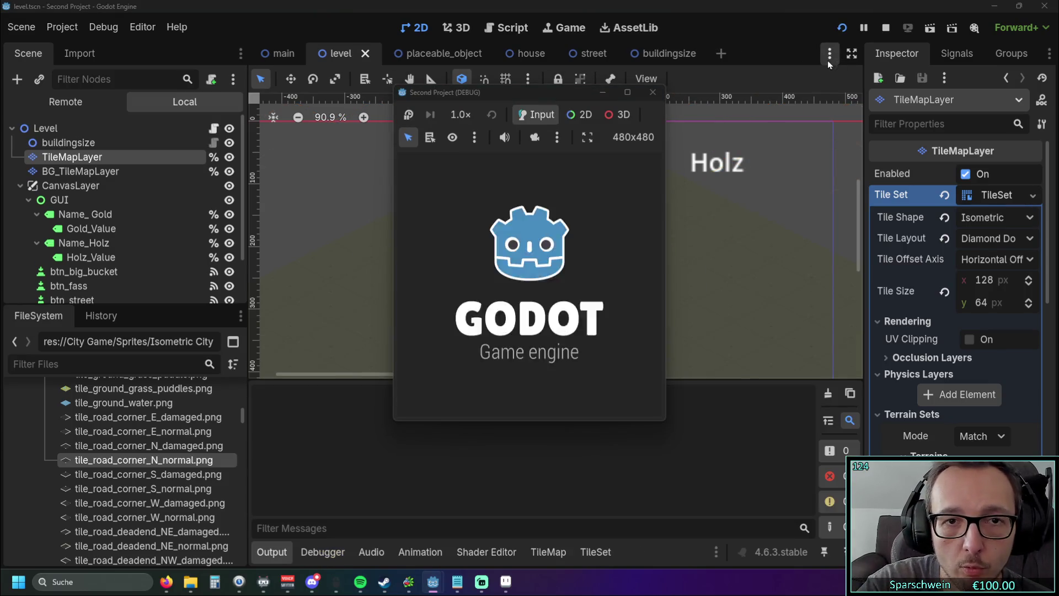
click(652, 92)
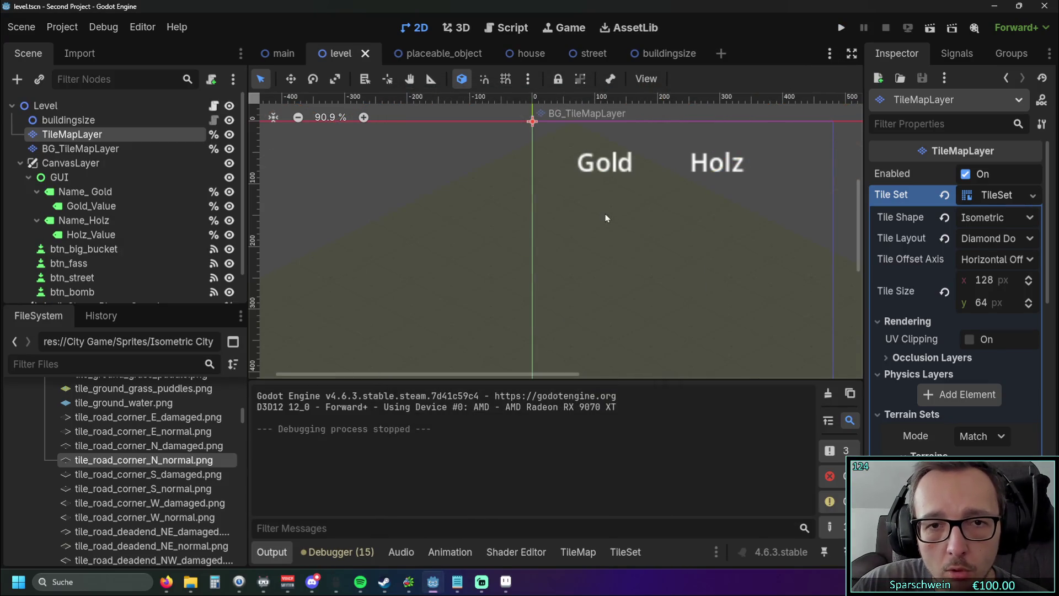
Reselect TileMapLayer and browse the east road-corner and original 16 px road sources
click(97, 149)
click(95, 138)
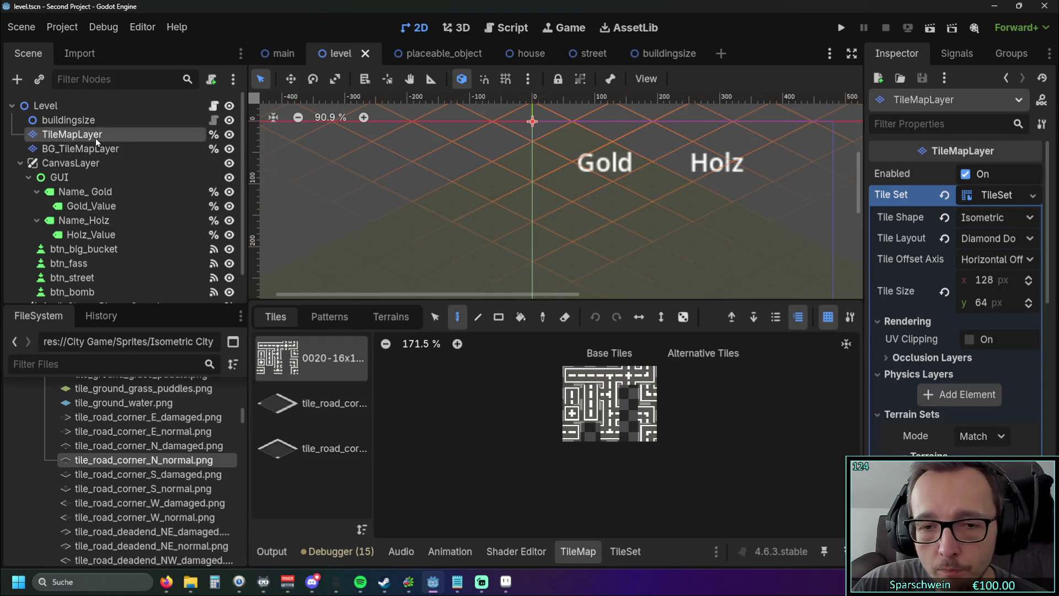
click(306, 407)
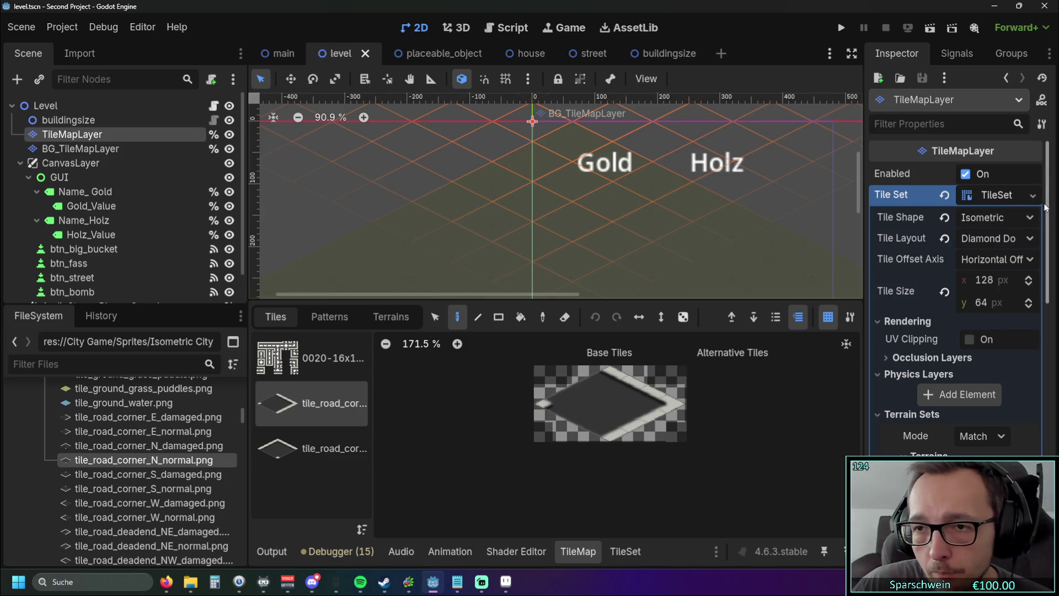
scroll(1051, 218, down, 2)
scroll(1051, 196, up, 2)
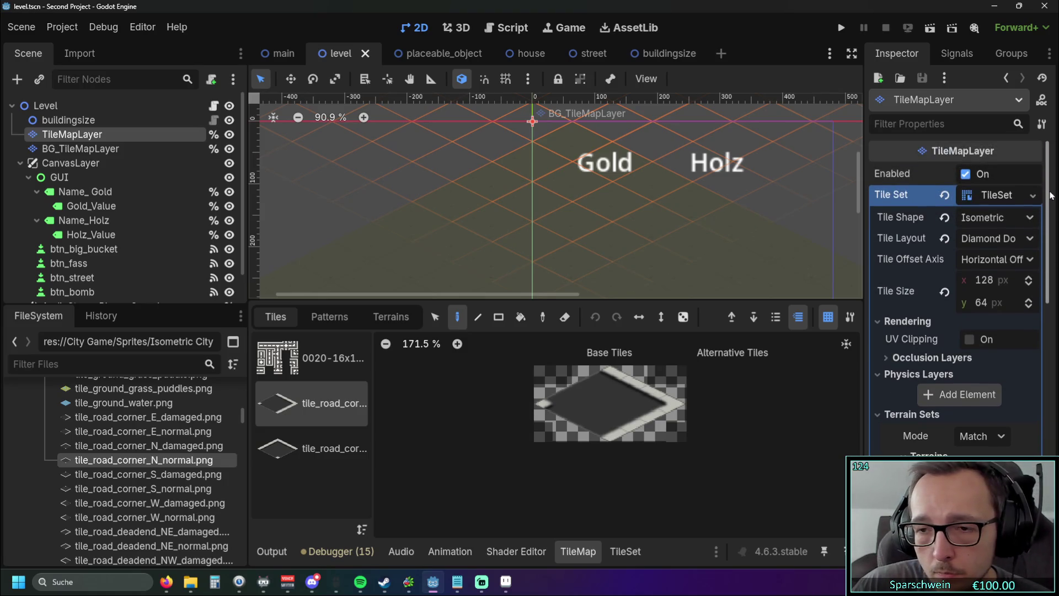
click(326, 368)
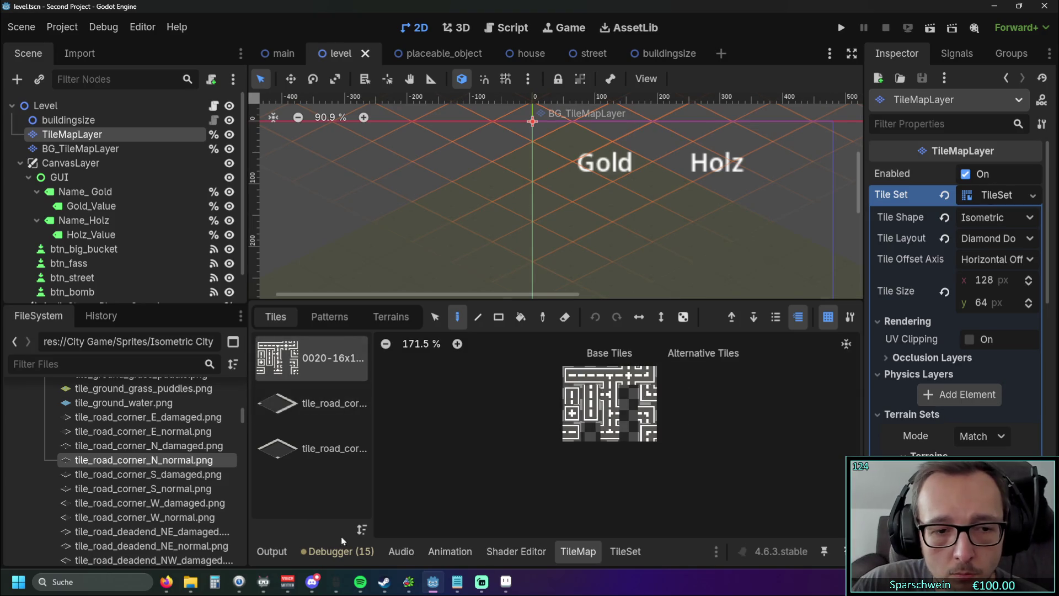
Delete the old 16 px road tile sheet source from the TileSet
click(622, 551)
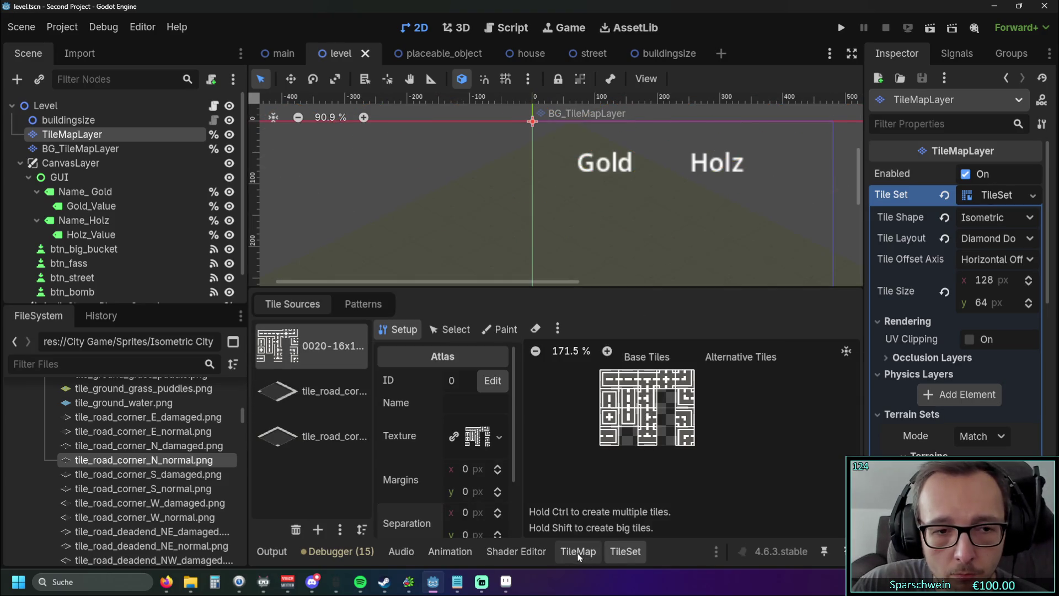
click(309, 399)
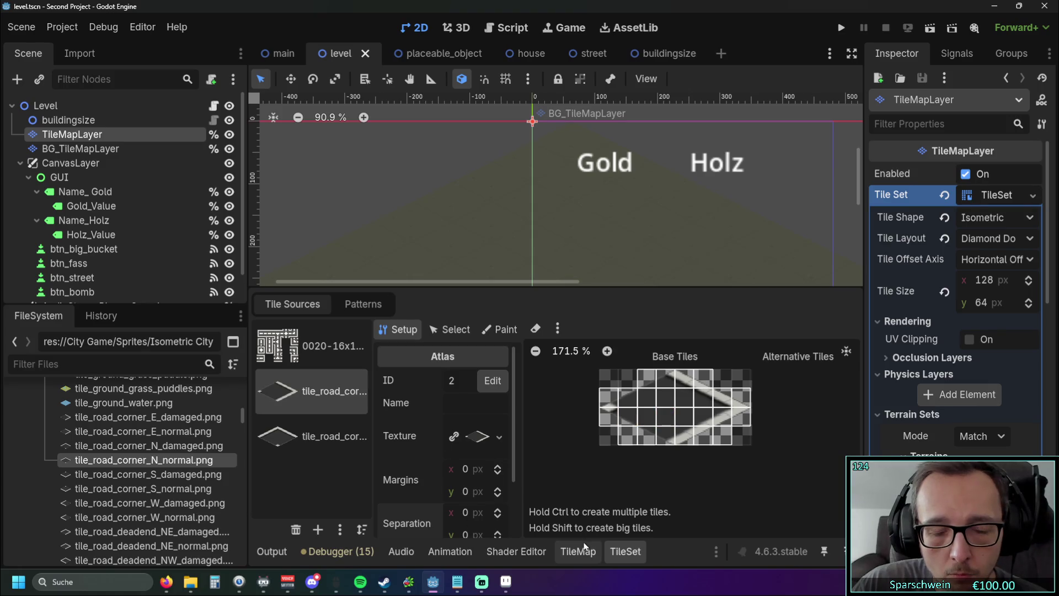
click(360, 529)
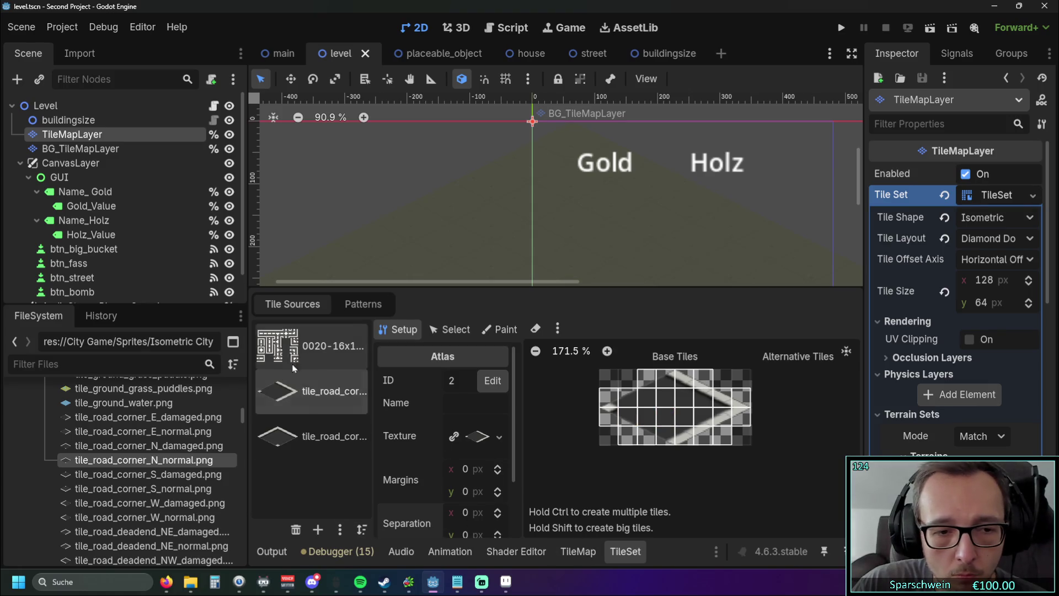
click(296, 529)
Edit the atlas texture region dimensions to 128 and 64 px
scroll(514, 474, down, 3)
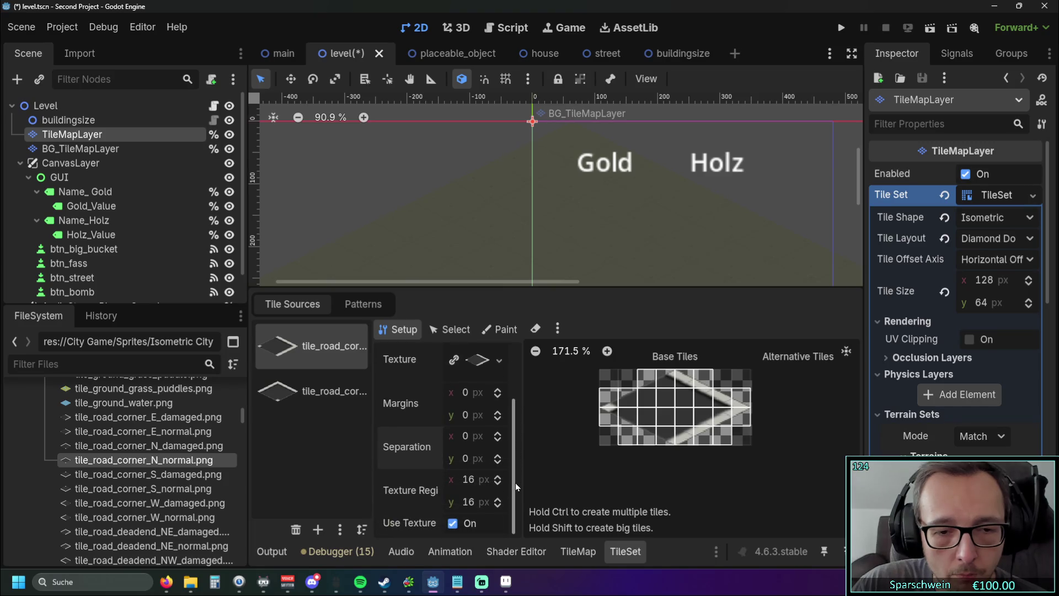
text(8)
click(475, 502)
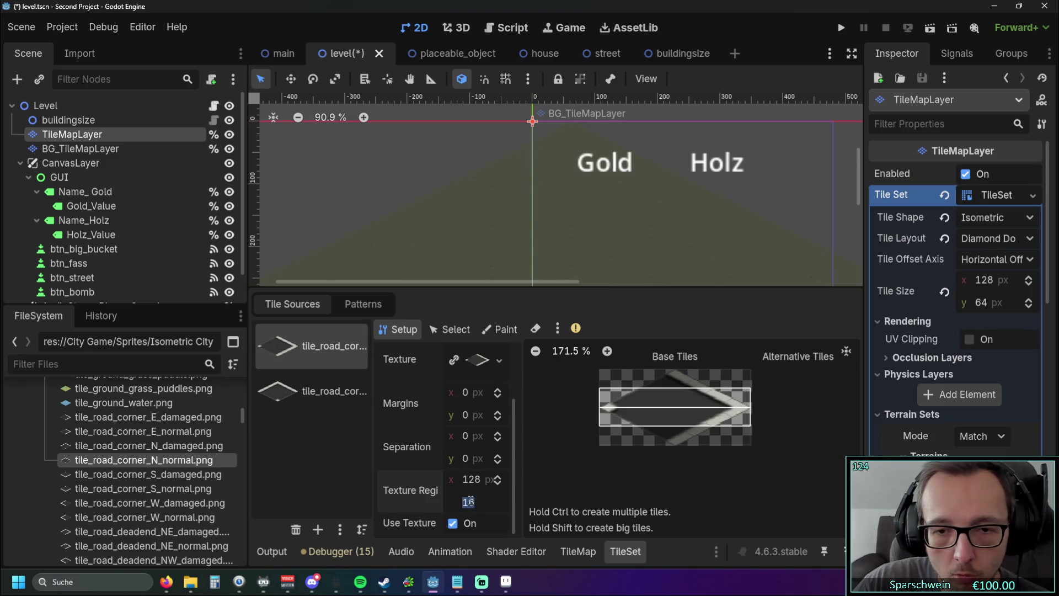
click(464, 479)
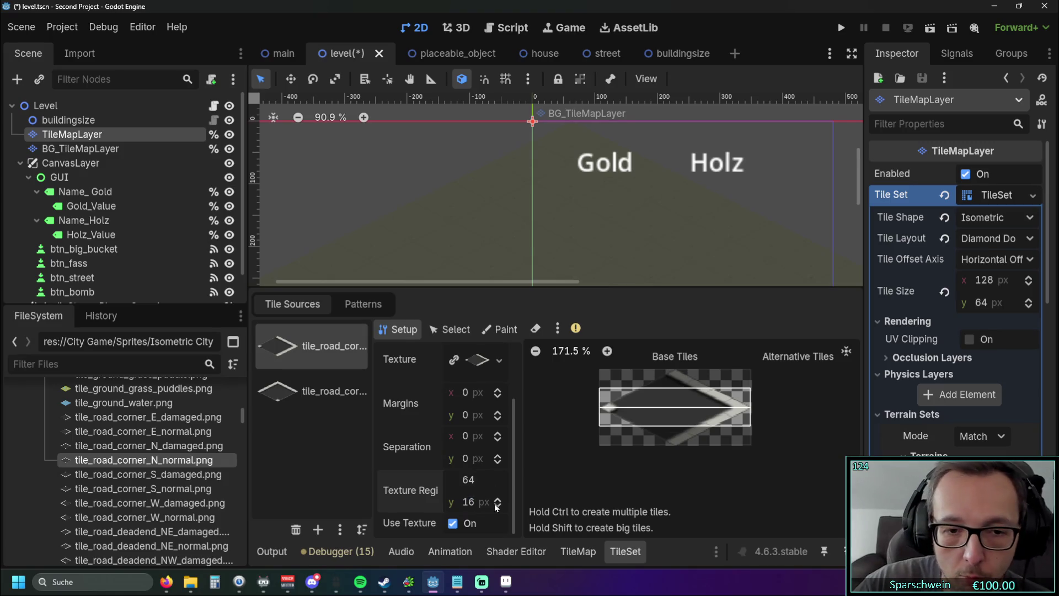
click(473, 503)
text(128)
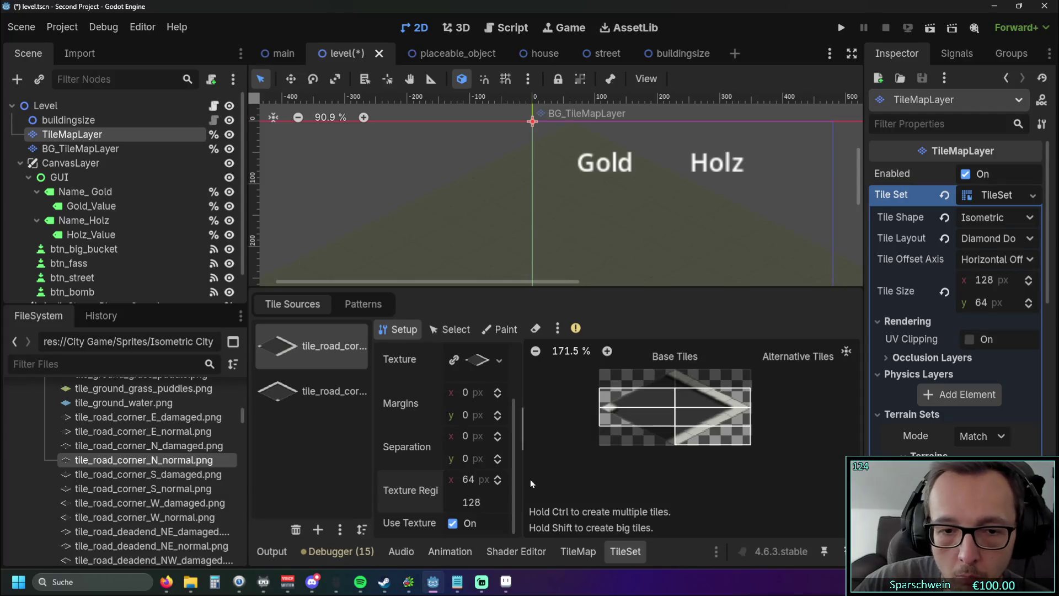
key(Return)
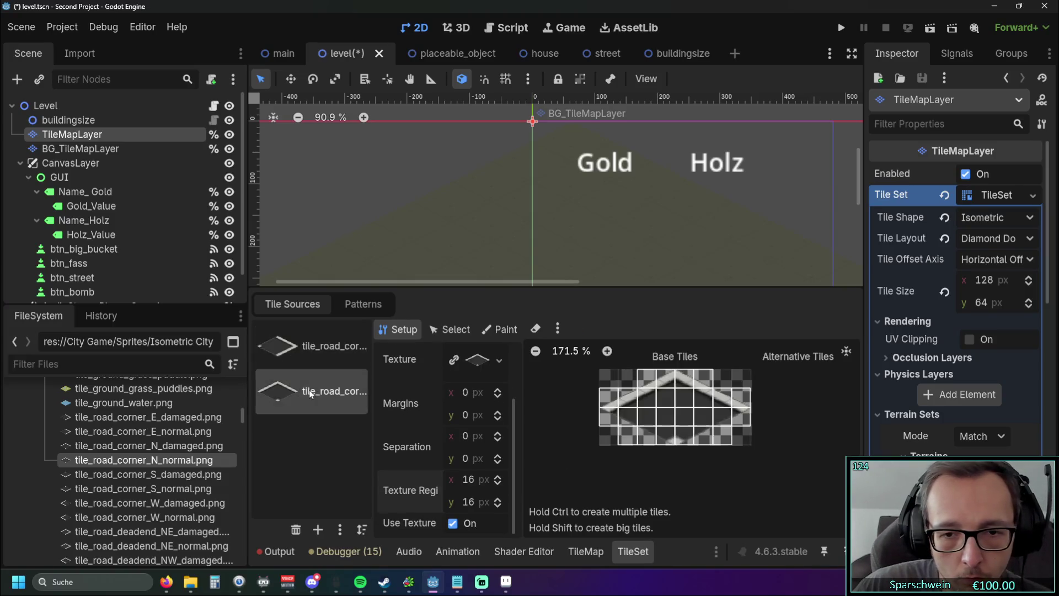
Re-add the east road-corner sprite as an auto-tiled source and compare the sources
click(292, 396)
mouse_move(149, 431)
mouse_down()
mouse_move(325, 444)
mouse_move(313, 443)
mouse_up()
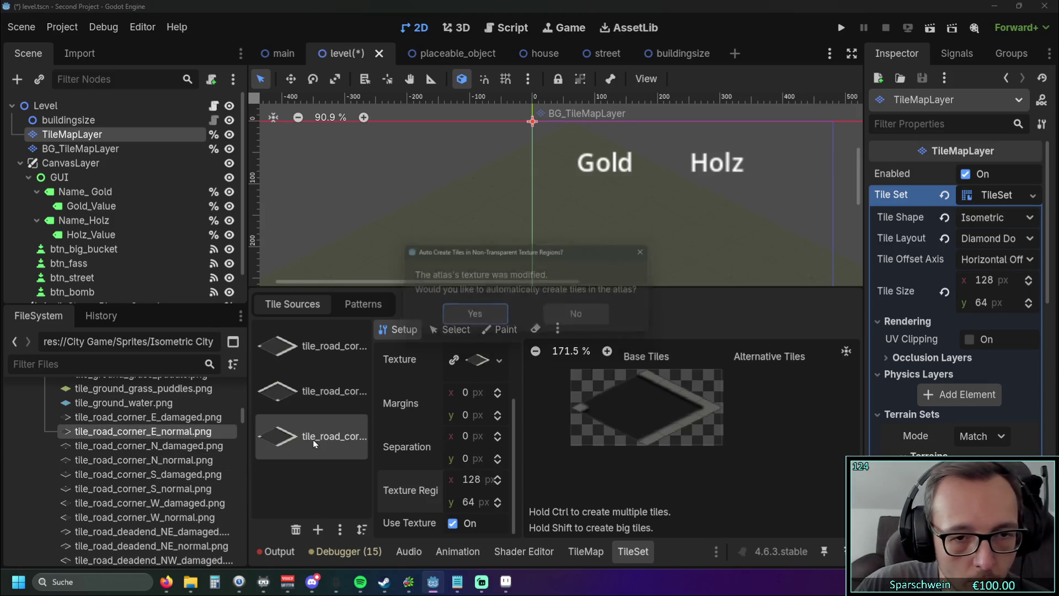
click(475, 316)
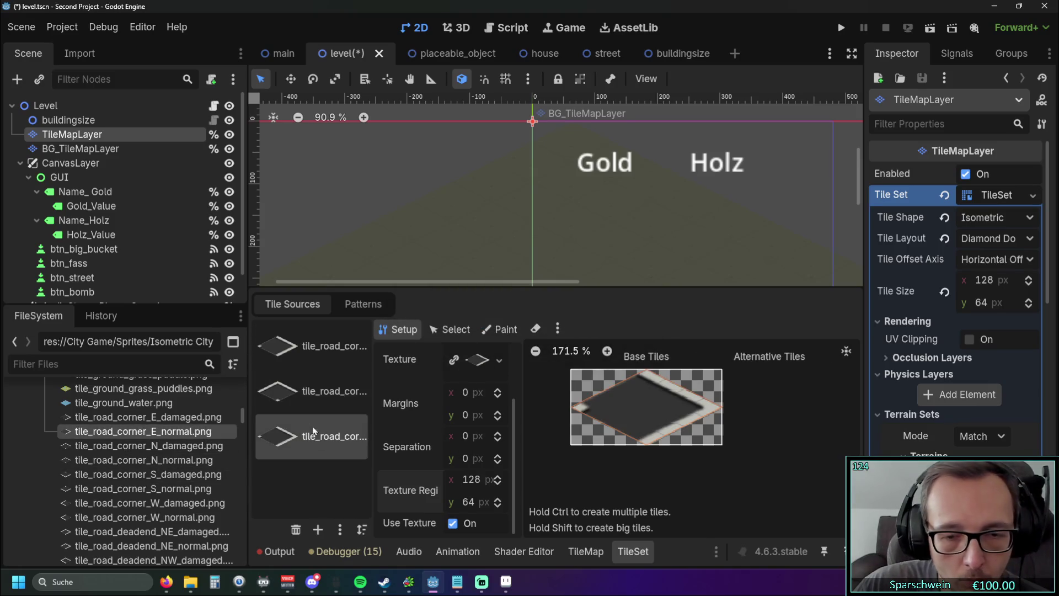
key(Up)
key(Down)
key(Up)
key(Down)
key(Up)
key(Down)
key(Up)
Remove two unneeded tile sources, keeping a single road-corner atlas
click(321, 396)
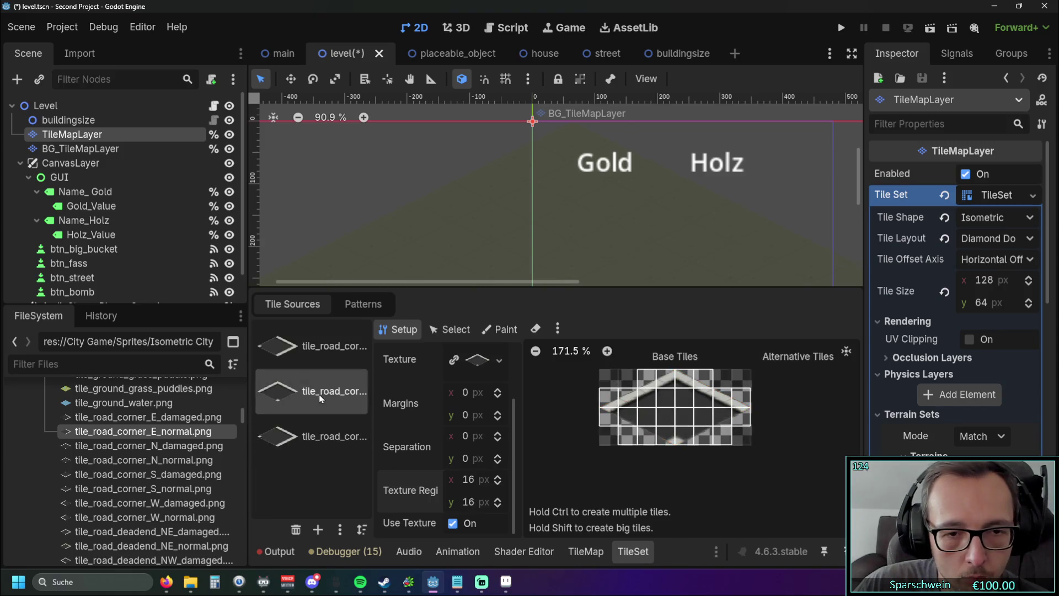
click(299, 531)
click(293, 530)
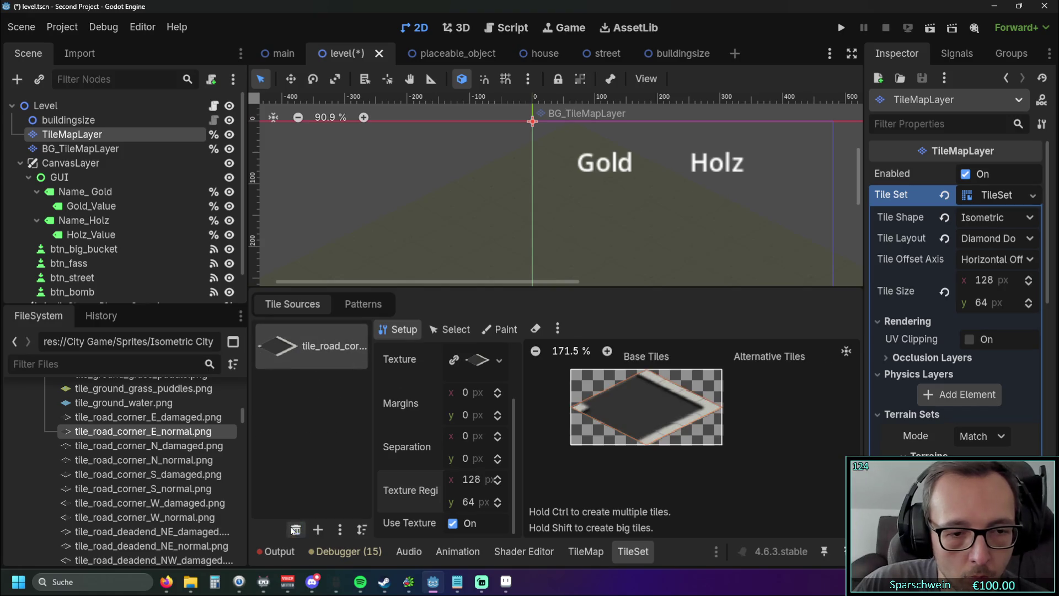
click(596, 414)
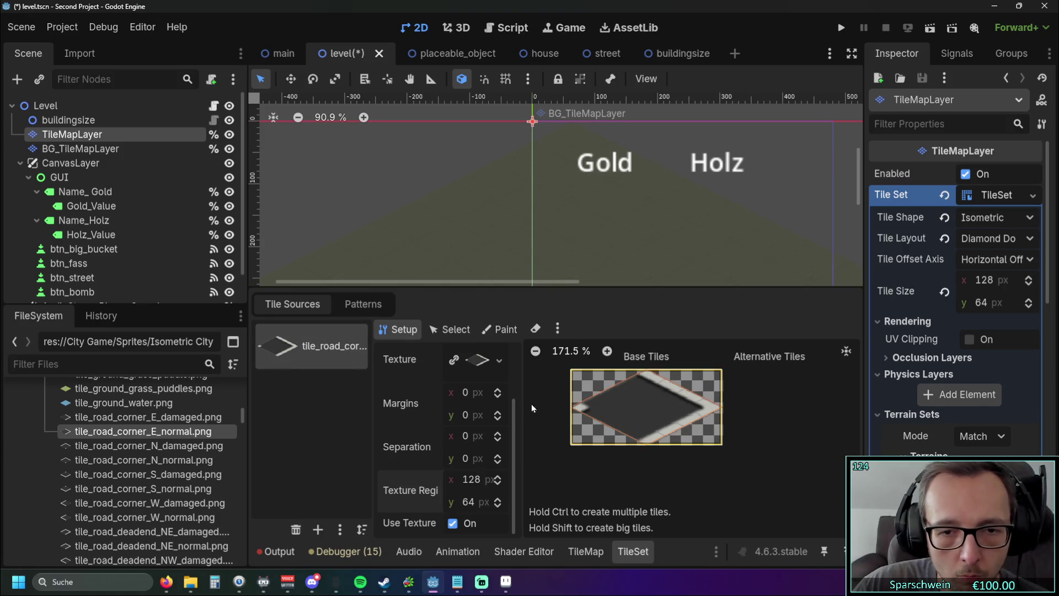
mouse_move(144, 460)
mouse_down()
mouse_move(309, 419)
mouse_move(155, 466)
mouse_up()
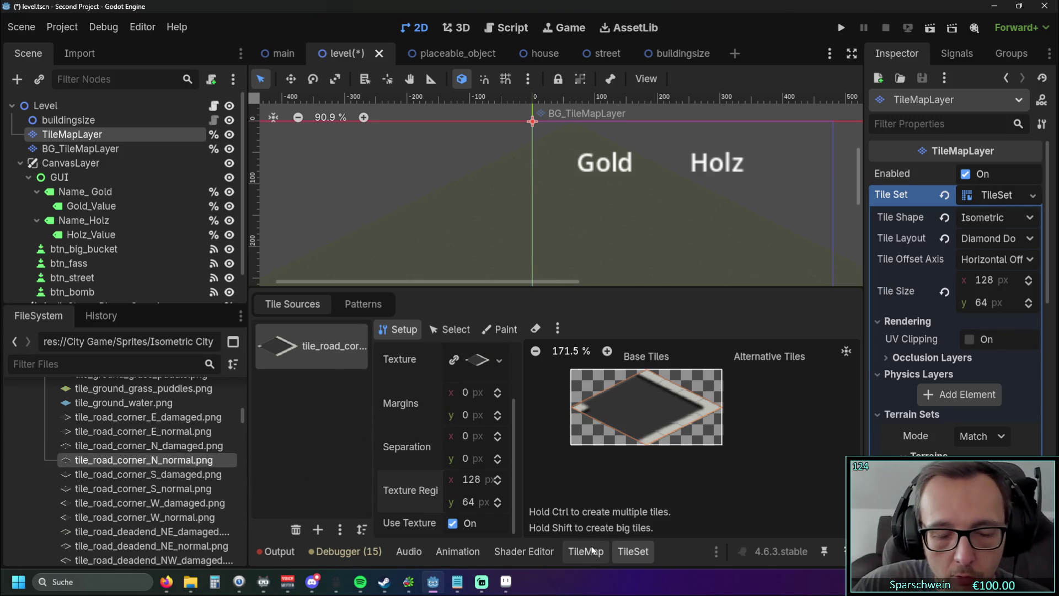
click(498, 332)
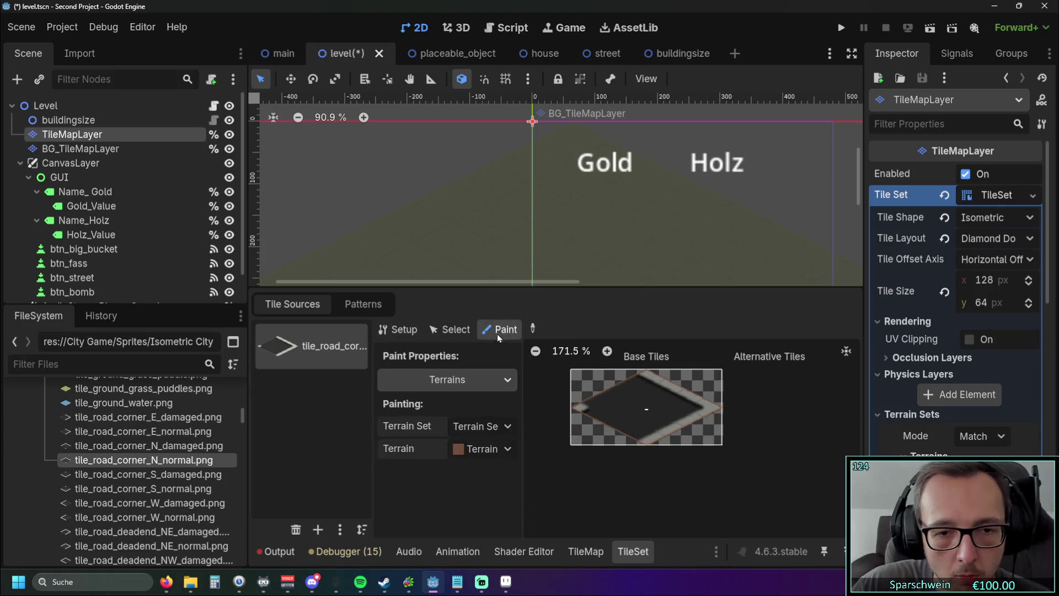
Select Terrain 0 and paint the current tile's left side with brown terrain
click(501, 449)
click(502, 450)
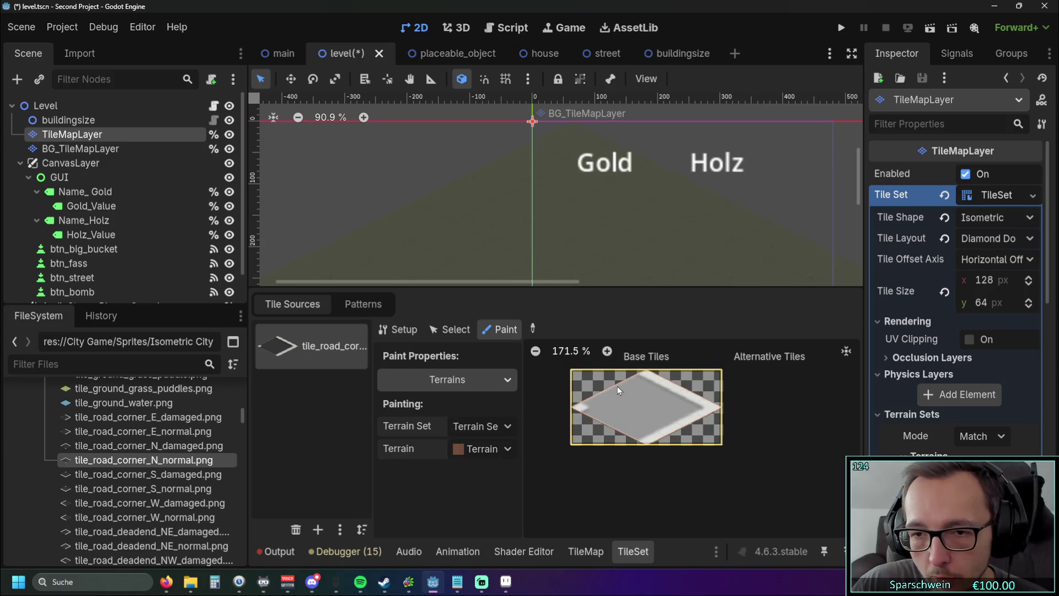
click(634, 422)
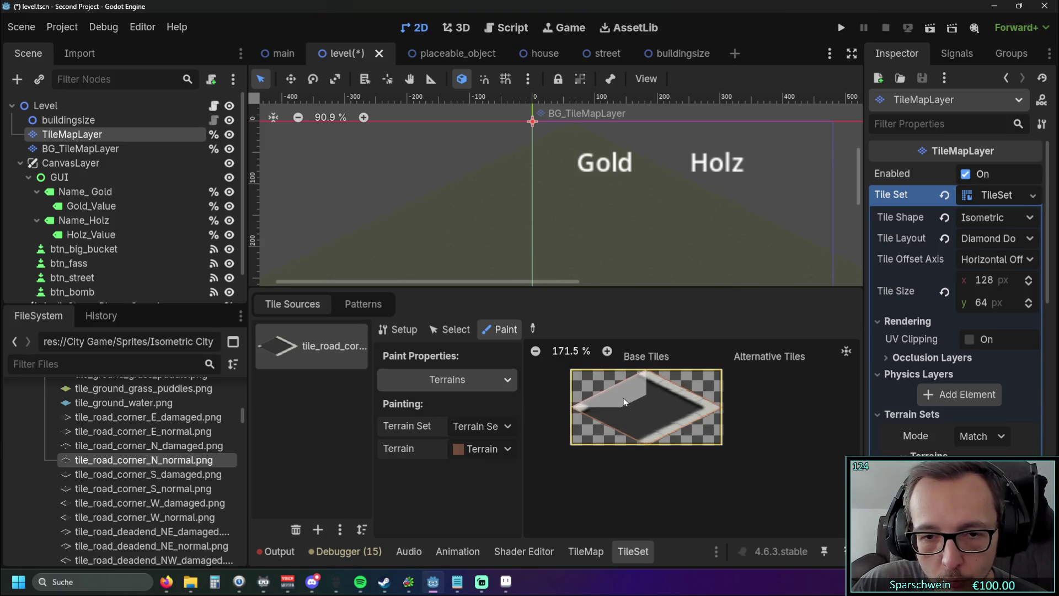
drag(649, 436, 650, 406)
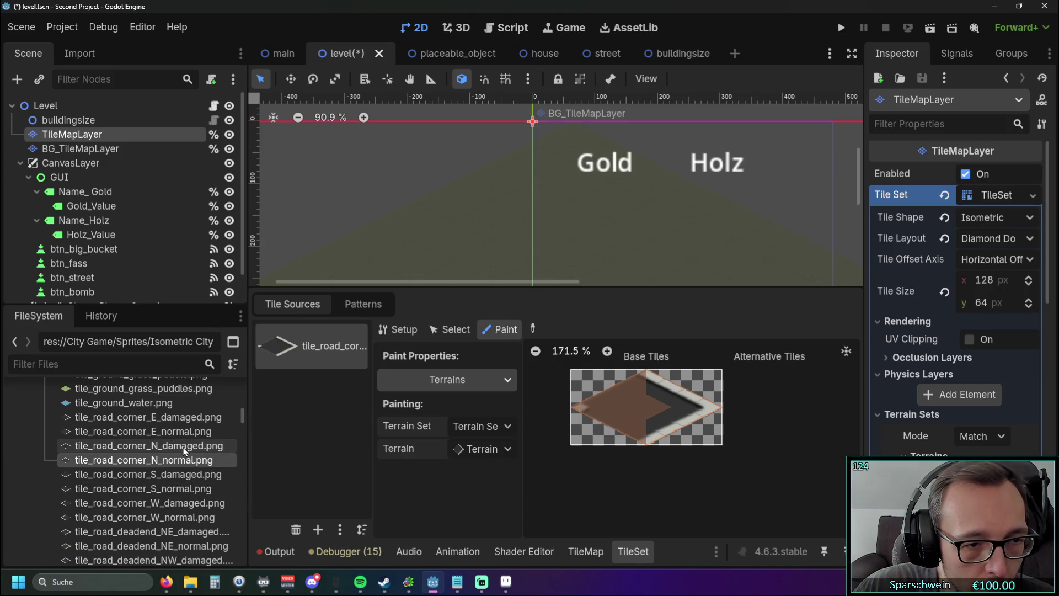
Add N, S and W road-corner sources, painting their lower, top and right halves brown
drag(144, 459, 303, 406)
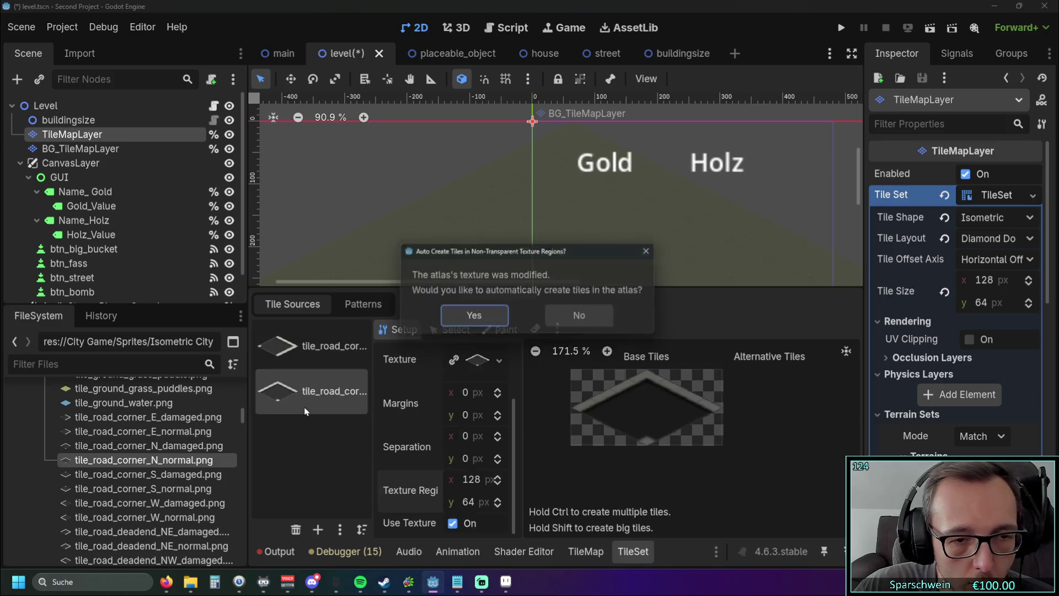
click(472, 315)
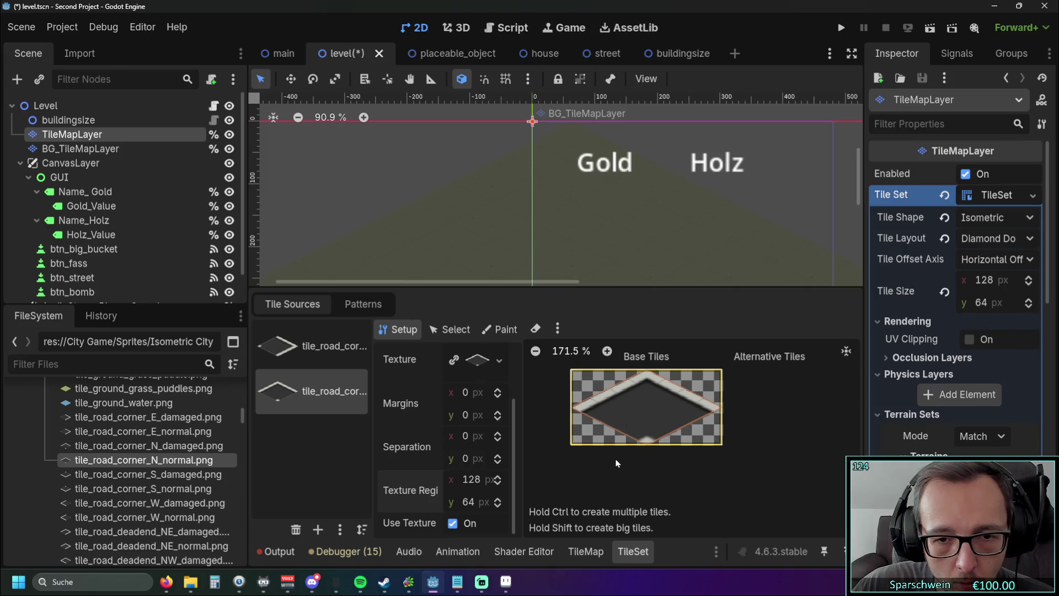
click(499, 329)
drag(615, 433, 684, 425)
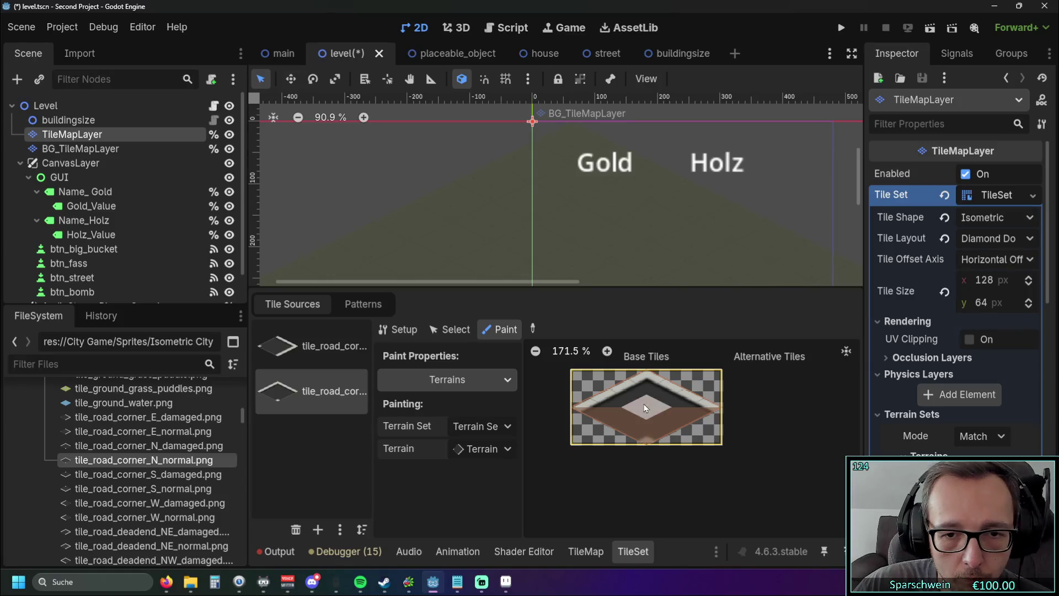
drag(142, 488, 297, 440)
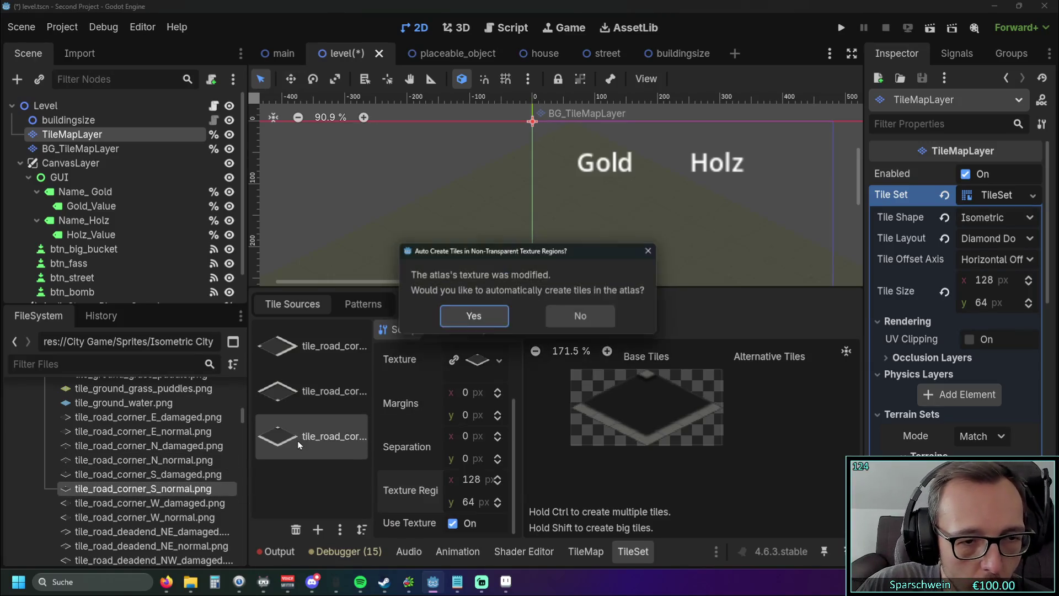
click(474, 316)
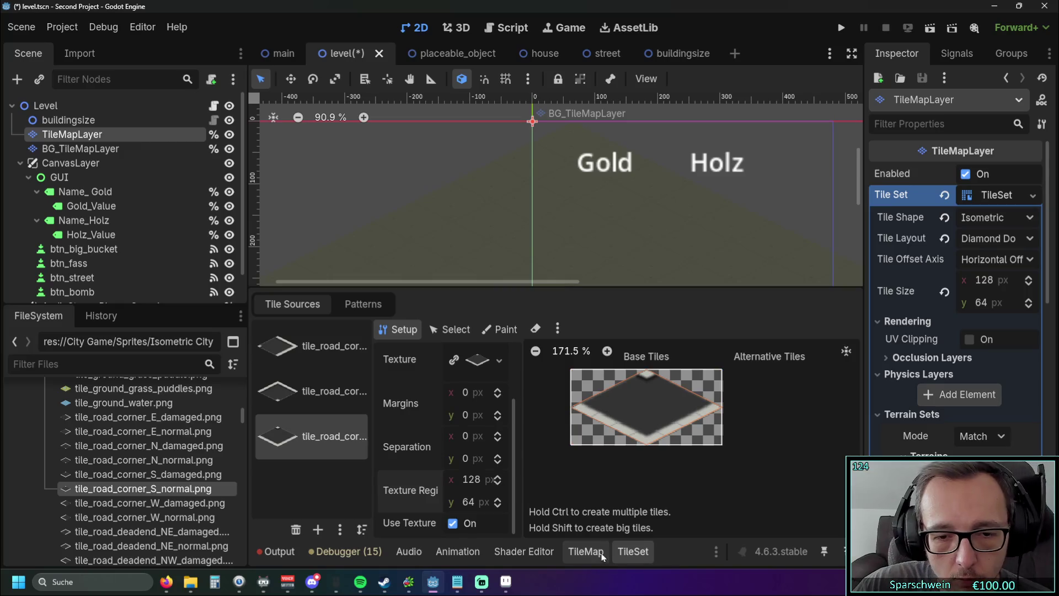
click(506, 331)
mouse_move(615, 389)
mouse_down()
mouse_move(684, 386)
mouse_move(601, 397)
mouse_up()
drag(173, 513, 304, 488)
click(473, 316)
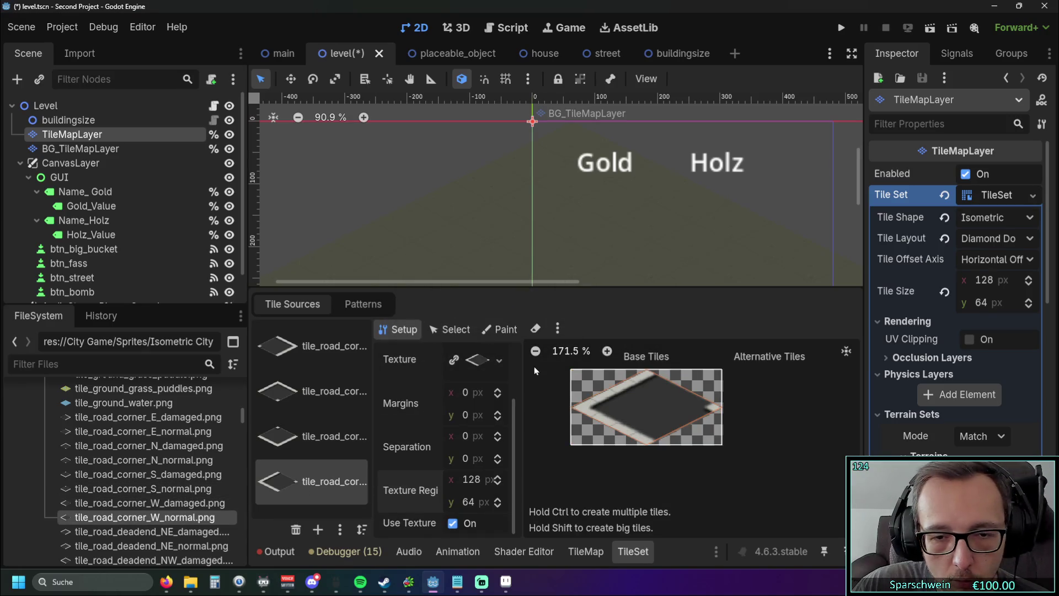
click(501, 329)
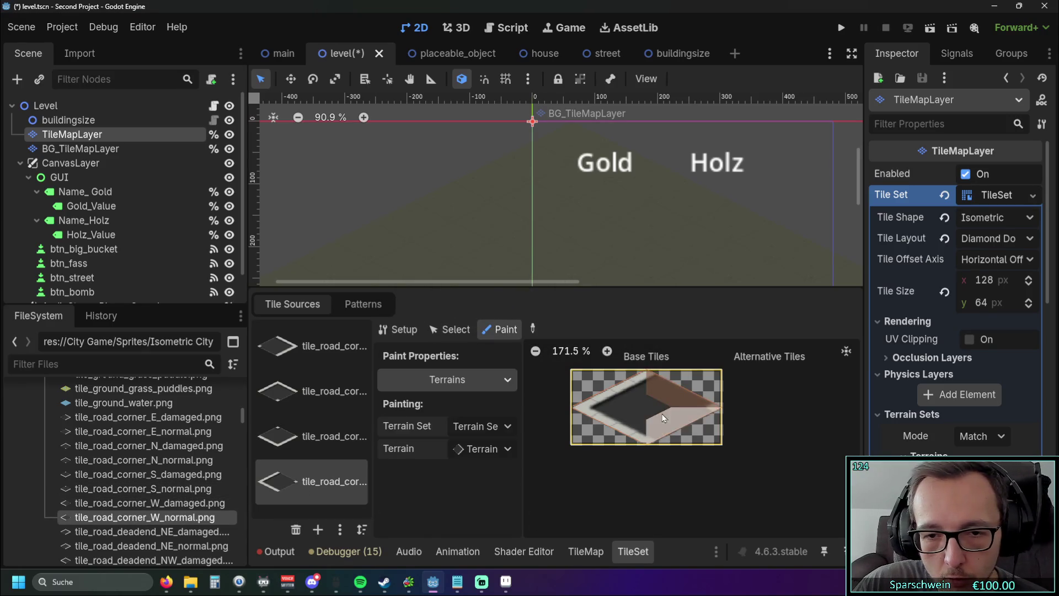
click(674, 398)
Add the NE dead-end source with lower-left and centre painted brown, then the SE dead end
scroll(193, 438, down, 2)
scroll(193, 439, down, 3)
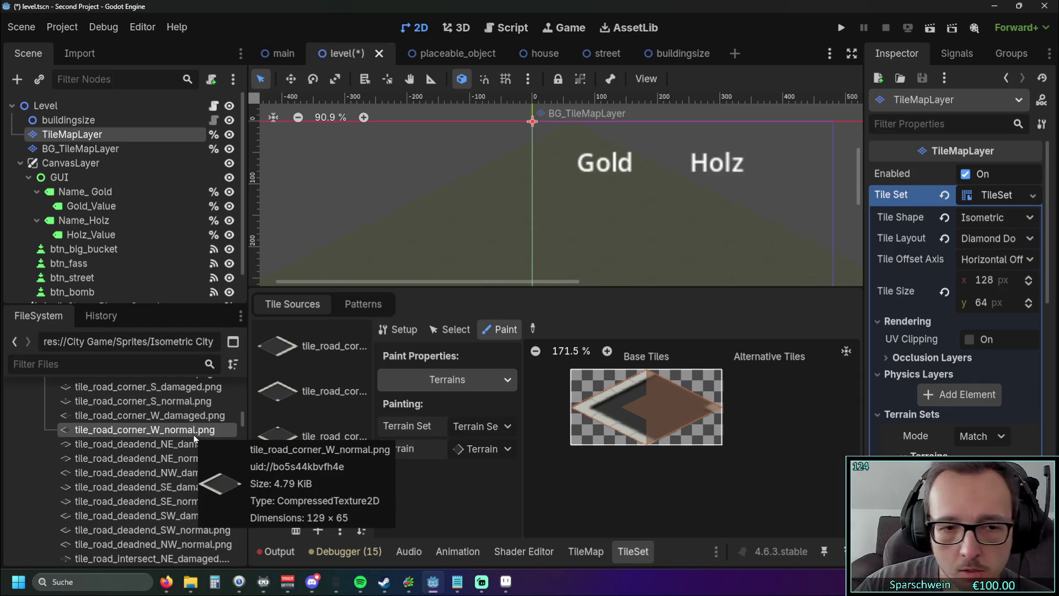
scroll(194, 439, down, 1)
drag(194, 408, 309, 435)
mouse_move(151, 435)
mouse_down()
mouse_move(300, 478)
mouse_move(317, 466)
mouse_move(307, 462)
mouse_up()
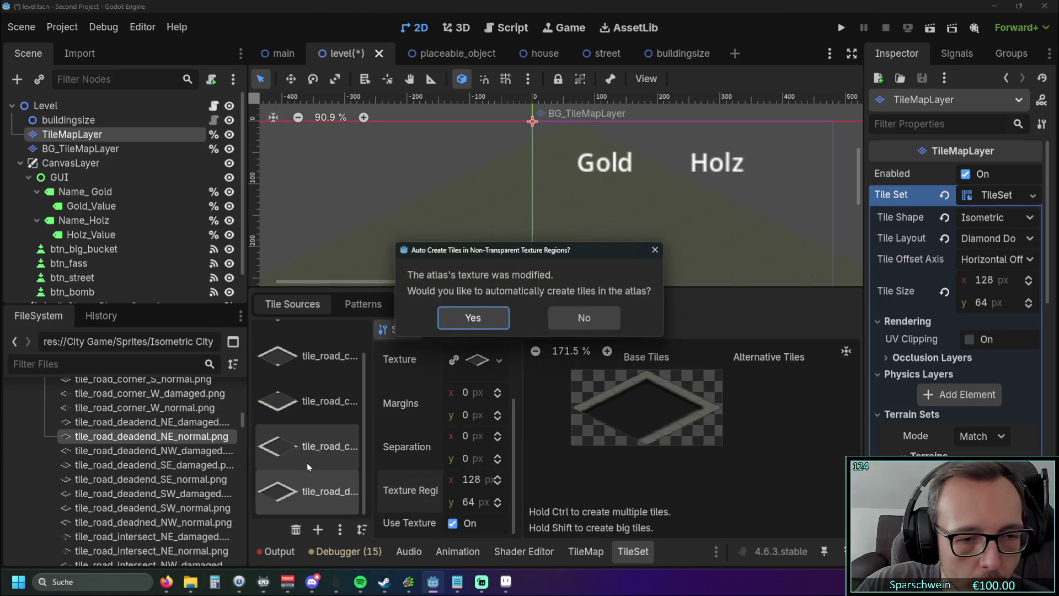
click(466, 320)
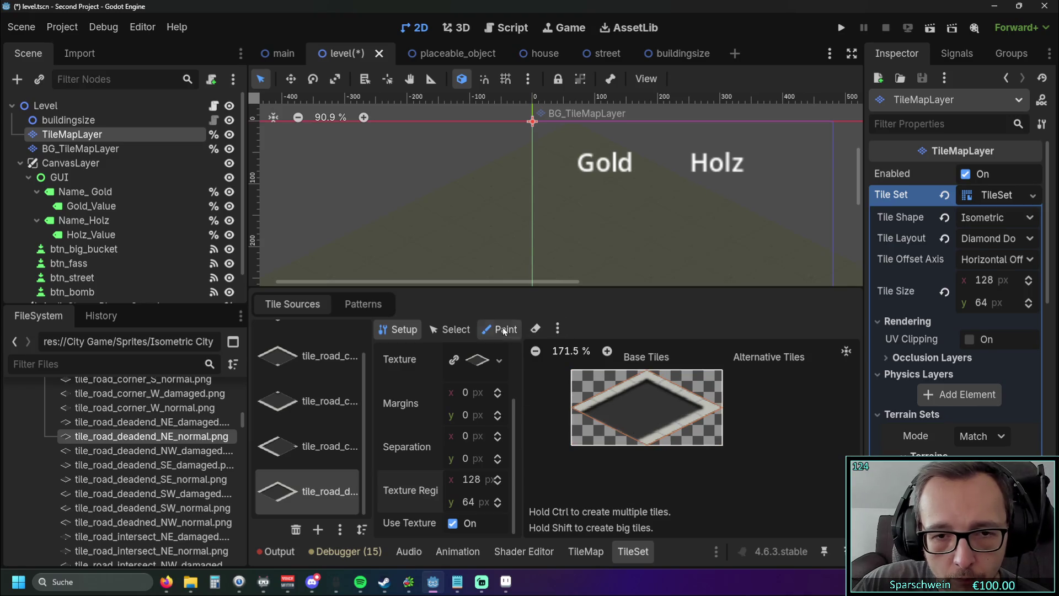
click(502, 328)
click(624, 422)
click(639, 414)
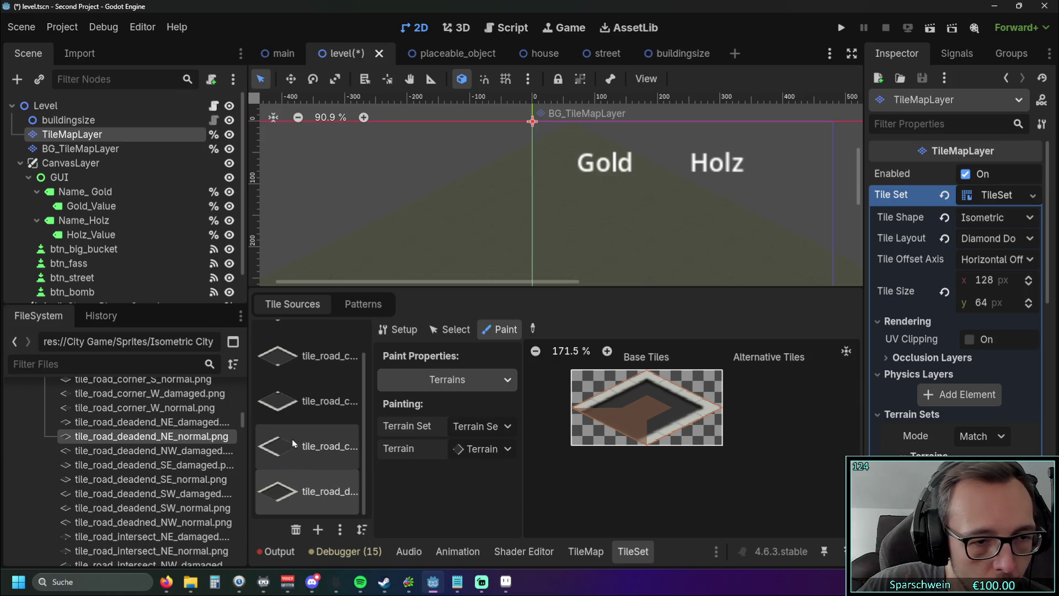
mouse_move(209, 444)
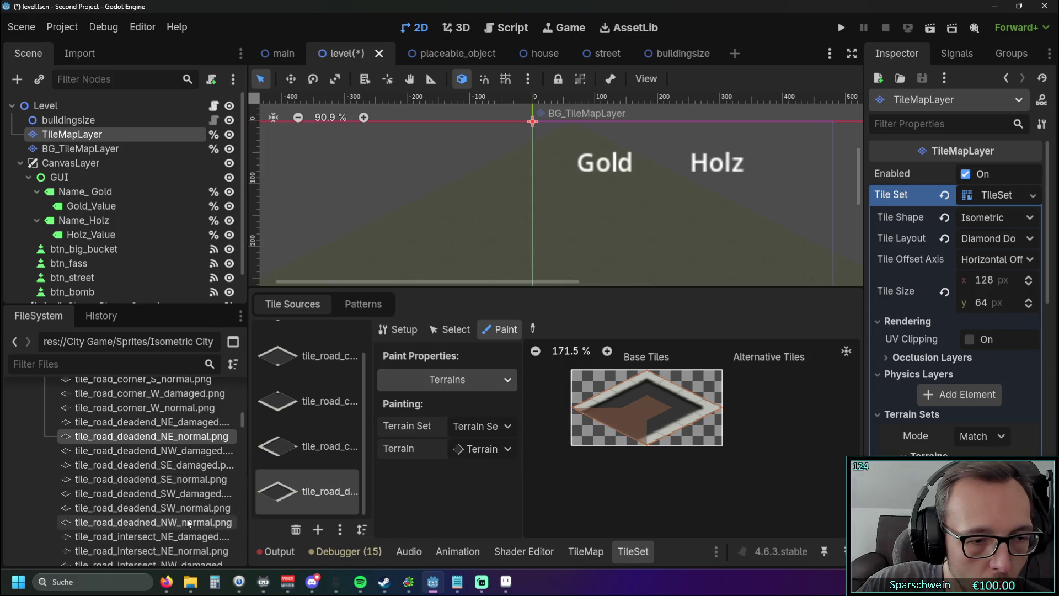
drag(135, 484, 309, 488)
Auto-create the SE dead-end tile and paint its terrain brown with Terrain 0
click(473, 320)
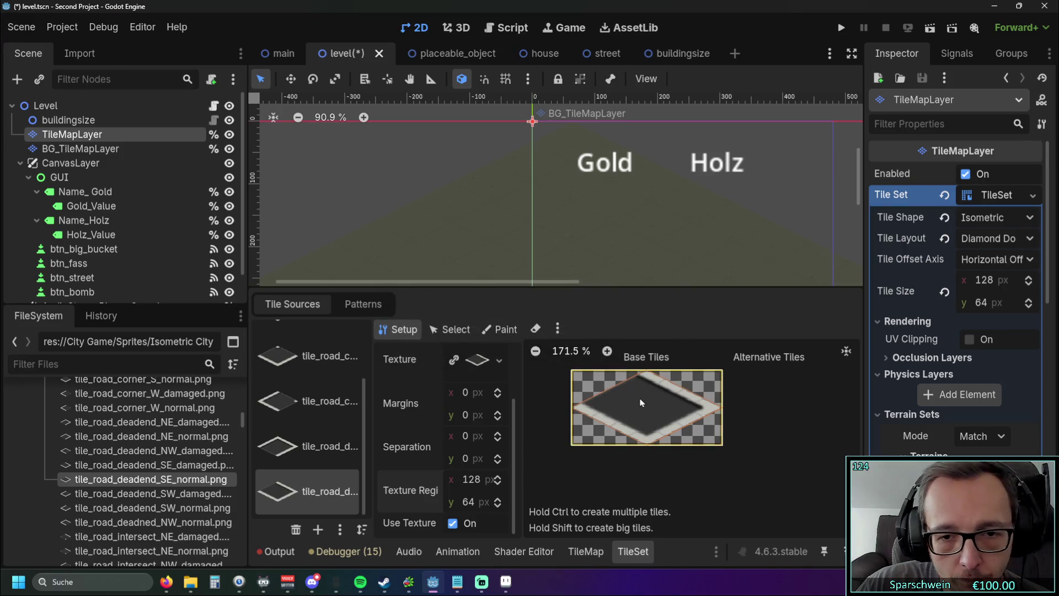
click(500, 329)
drag(624, 391, 579, 406)
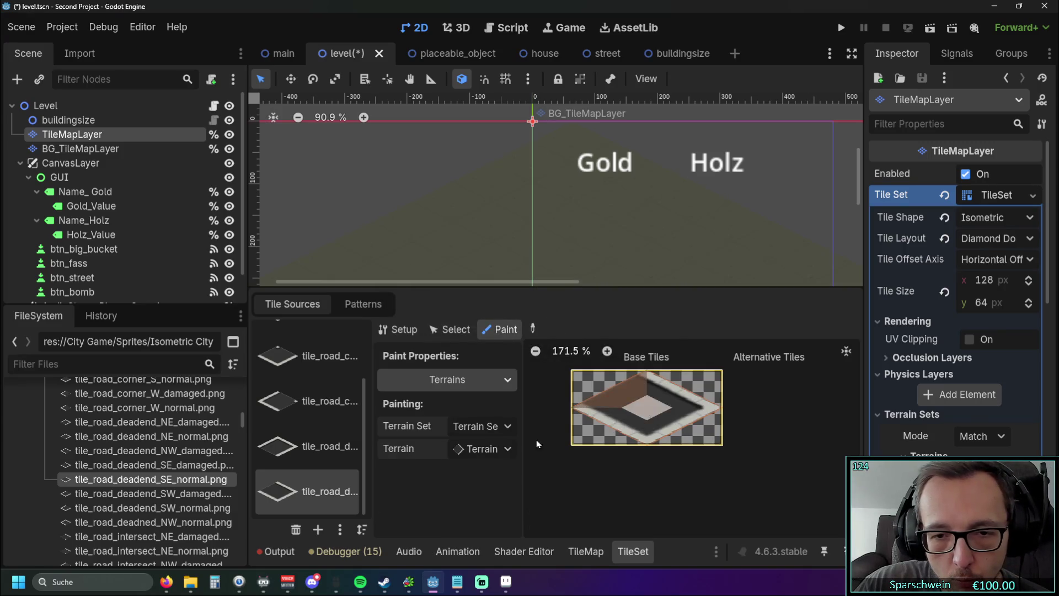
click(500, 449)
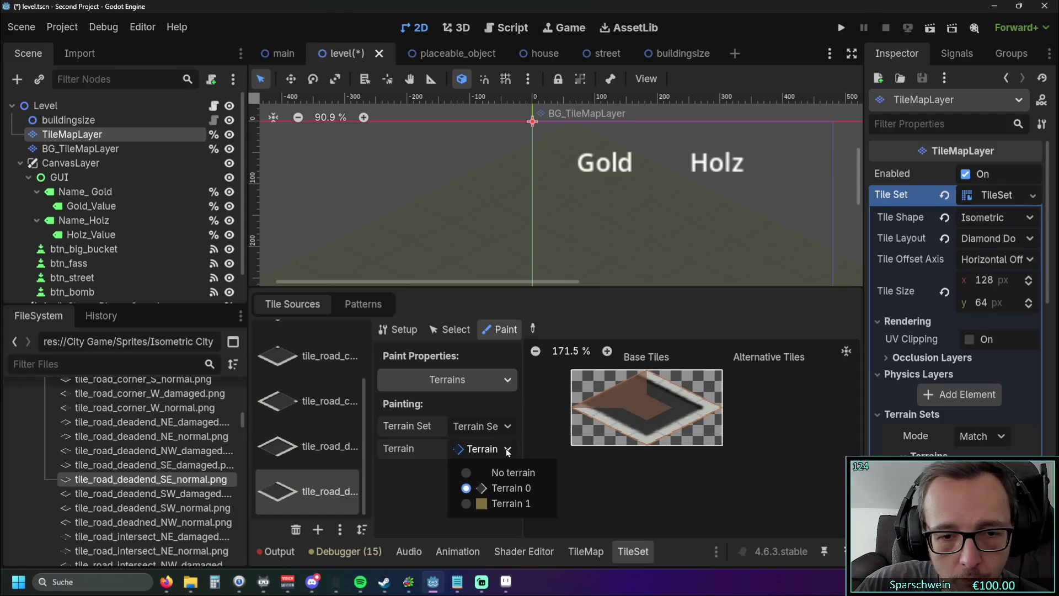
click(506, 449)
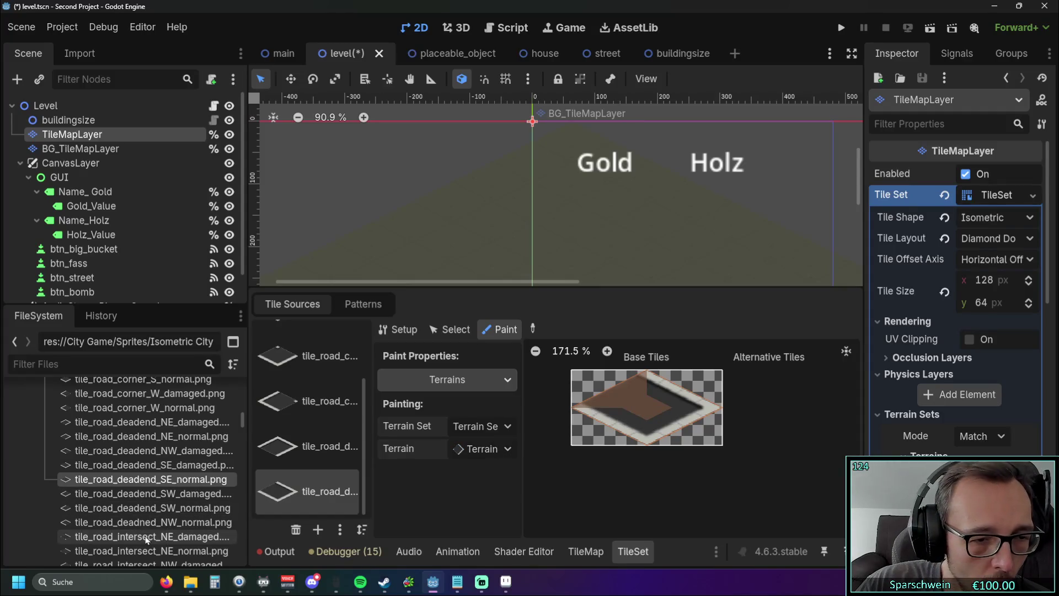
Add the SW dead-end texture as an atlas source with auto-created tiles
mouse_move(122, 514)
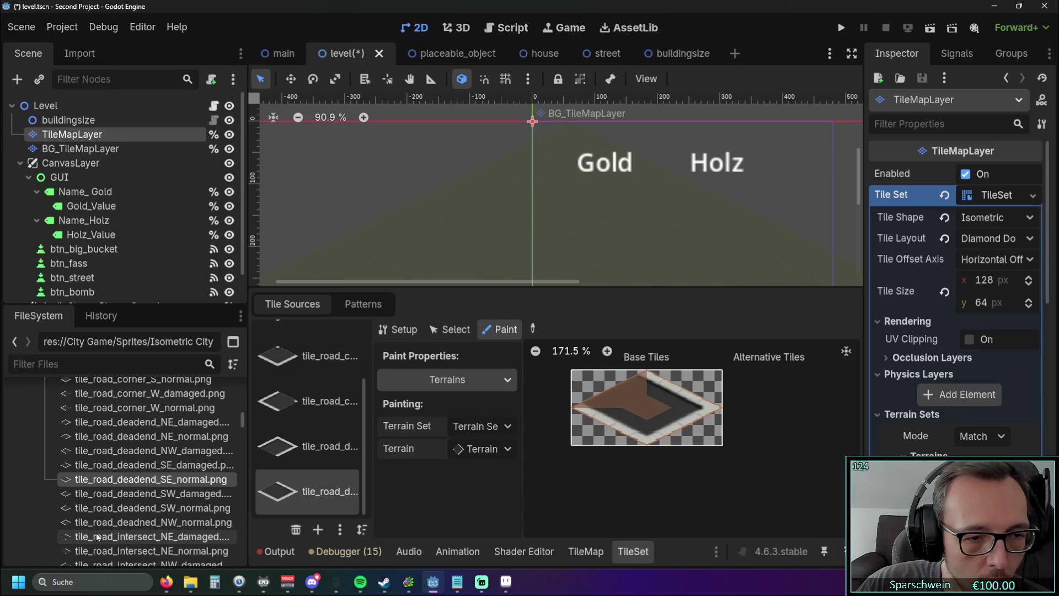
drag(114, 507, 320, 483)
click(475, 316)
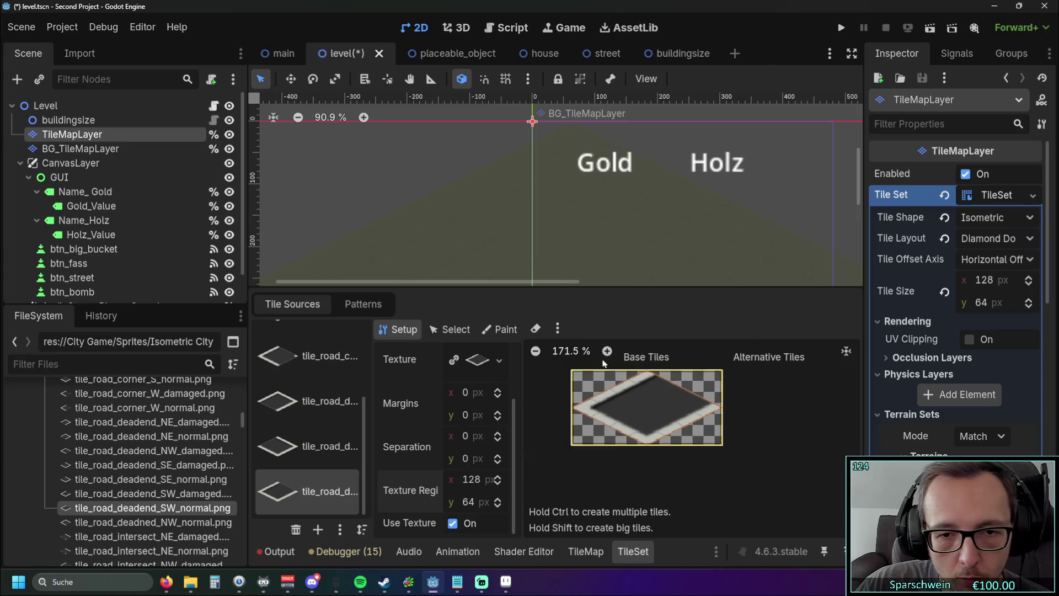
click(499, 329)
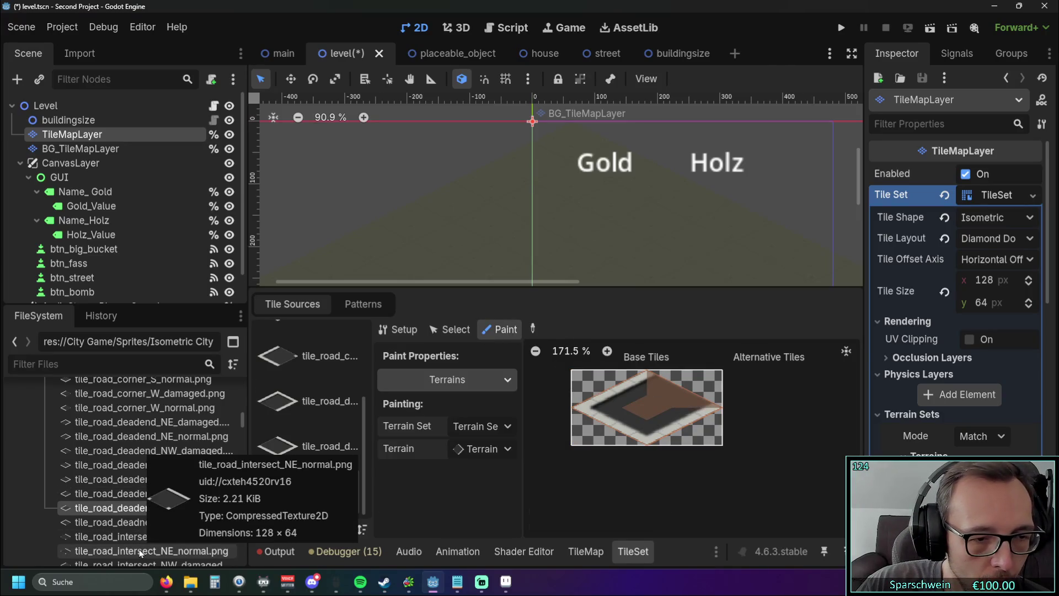
Add the NW dead-end atlas and paint its centre and lower-right terrain brown
drag(130, 529, 303, 471)
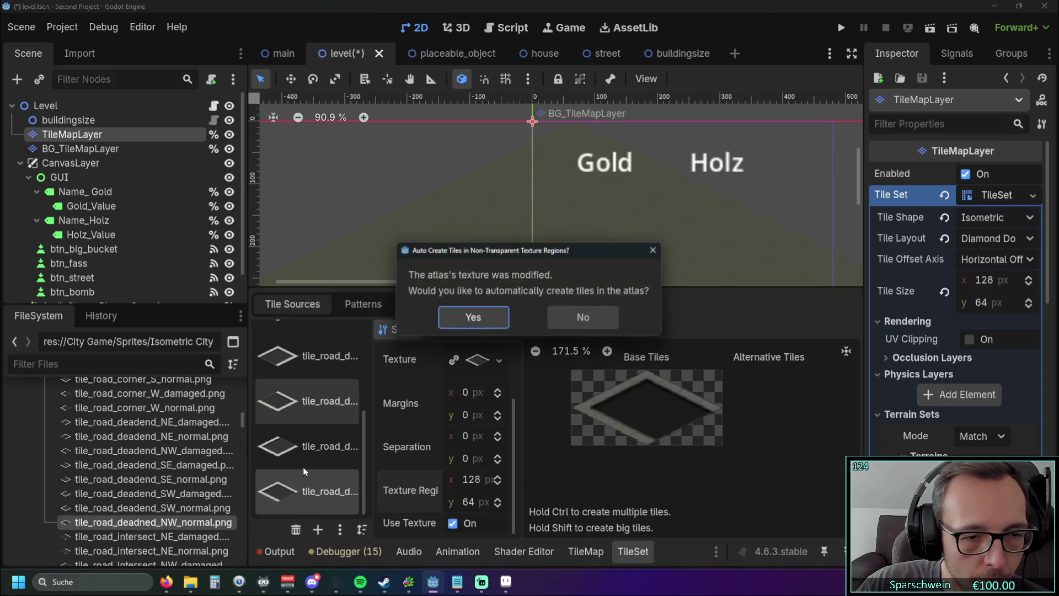
click(494, 317)
click(499, 330)
click(647, 407)
click(684, 422)
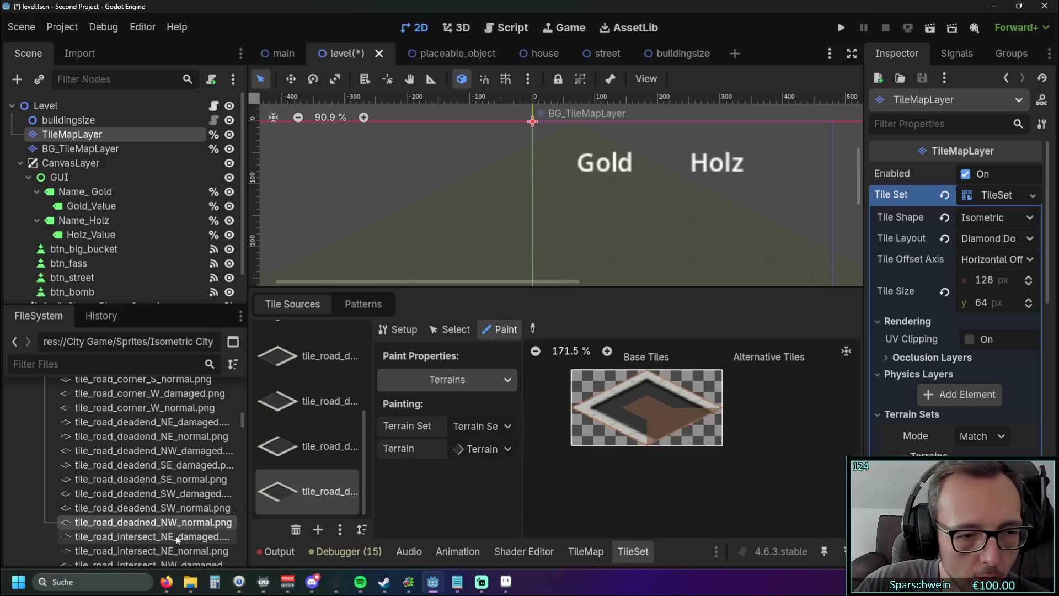
scroll(171, 513, down, 3)
Add the NE intersection texture and paint its top-left, centre and lower terrain brown
drag(118, 491, 331, 448)
click(469, 317)
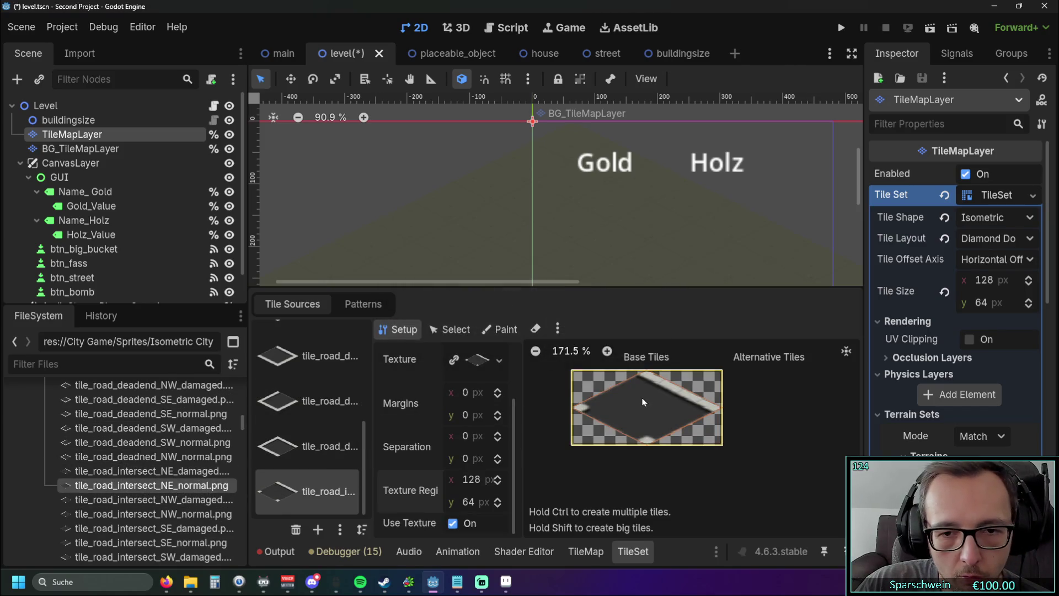
click(499, 329)
click(641, 395)
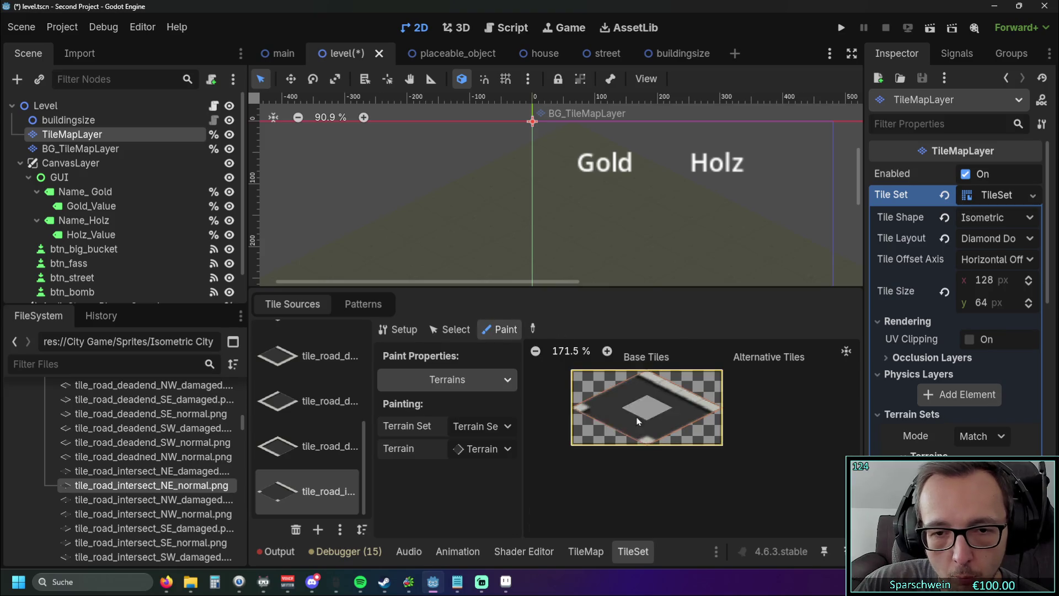
click(624, 416)
click(686, 423)
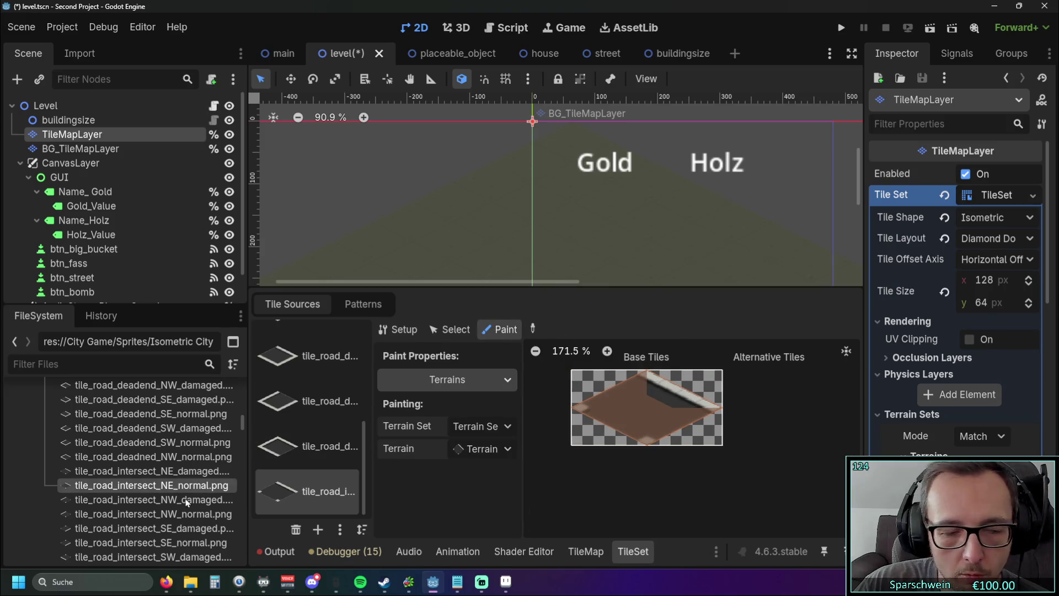
Add tile_road_intersect_NW_normal.png and paint its centre with road terrain
drag(115, 517, 293, 472)
click(489, 316)
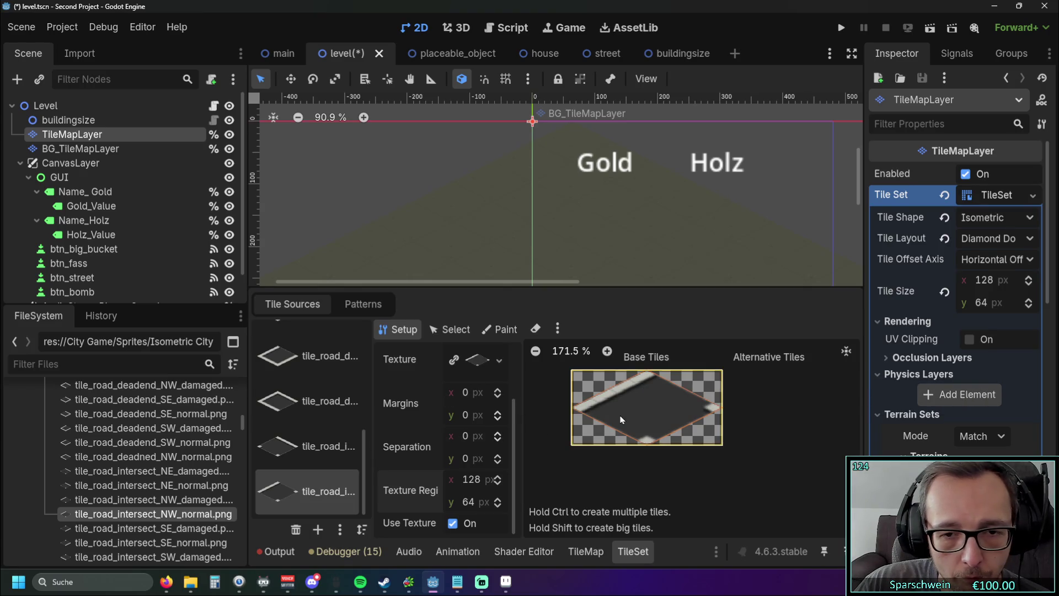
click(499, 329)
click(637, 405)
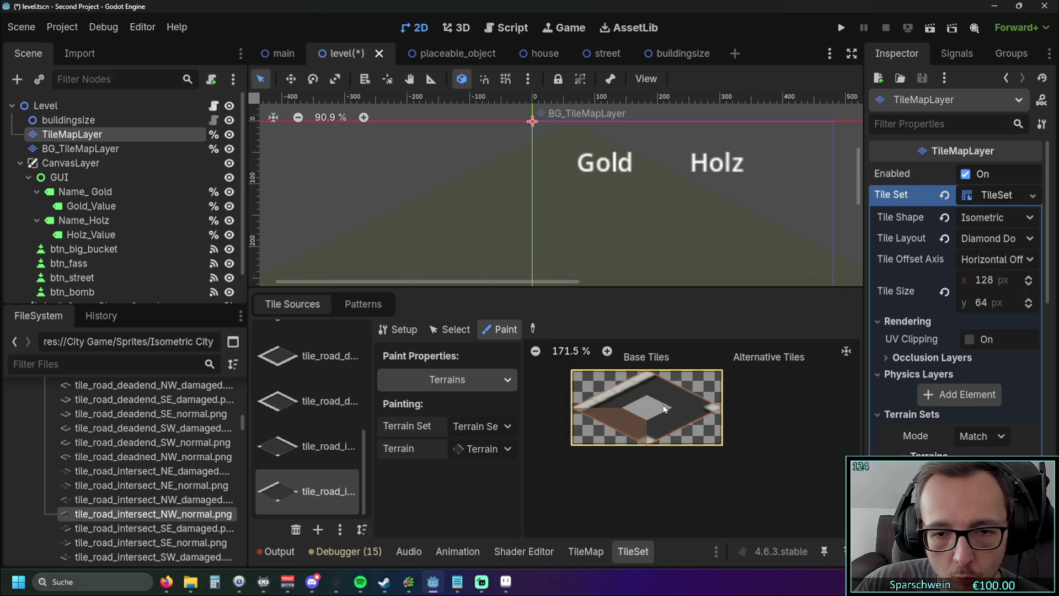
scroll(132, 483, down, 3)
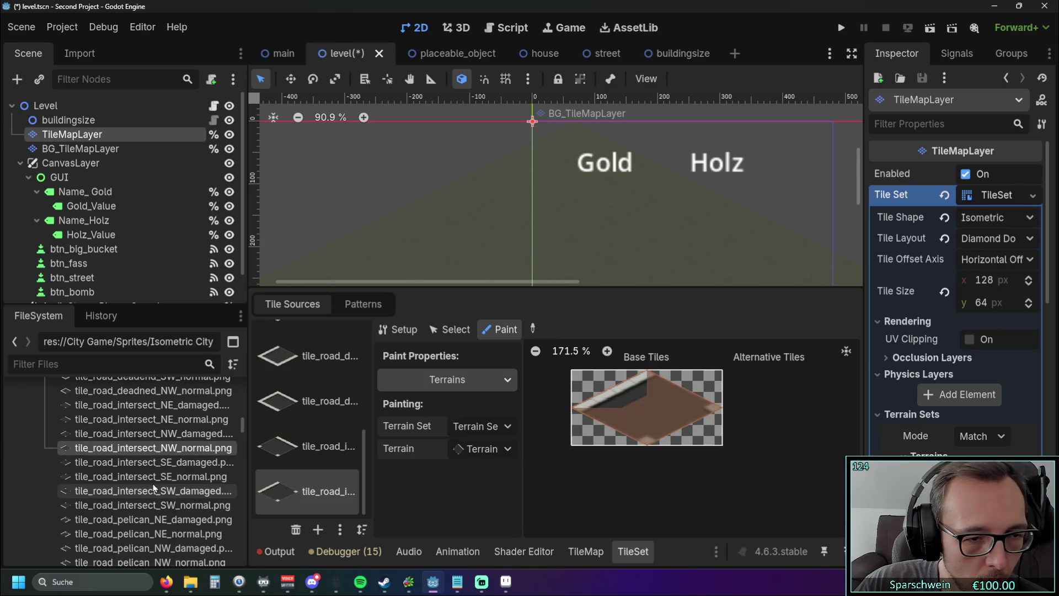
Add tile_road_intersect_SE_normal.png and paint road terrain across its tile
drag(131, 483, 307, 485)
click(475, 315)
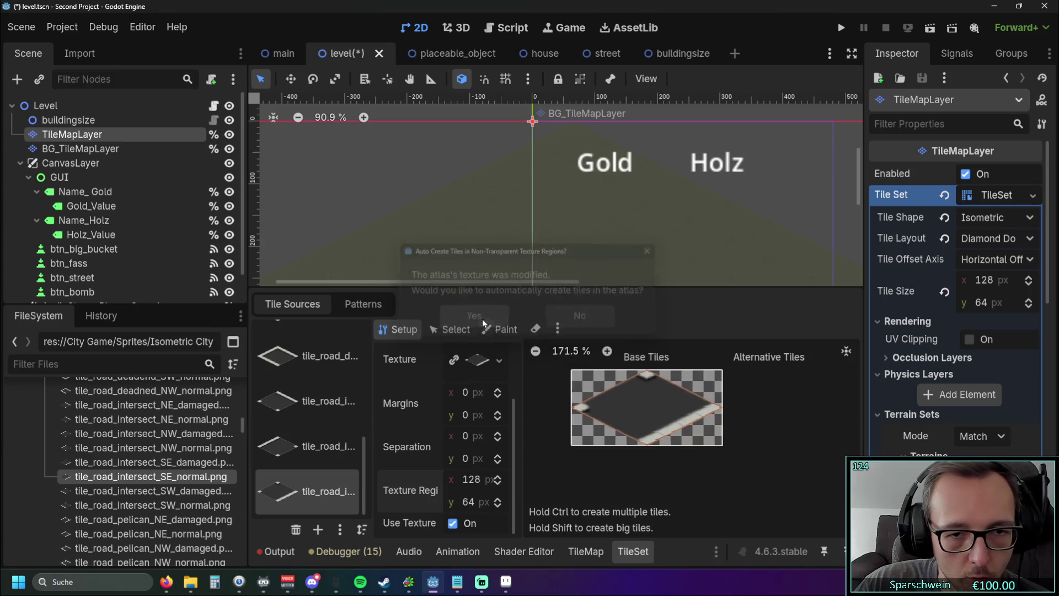
click(500, 330)
drag(634, 407, 689, 389)
scroll(146, 485, down, 1)
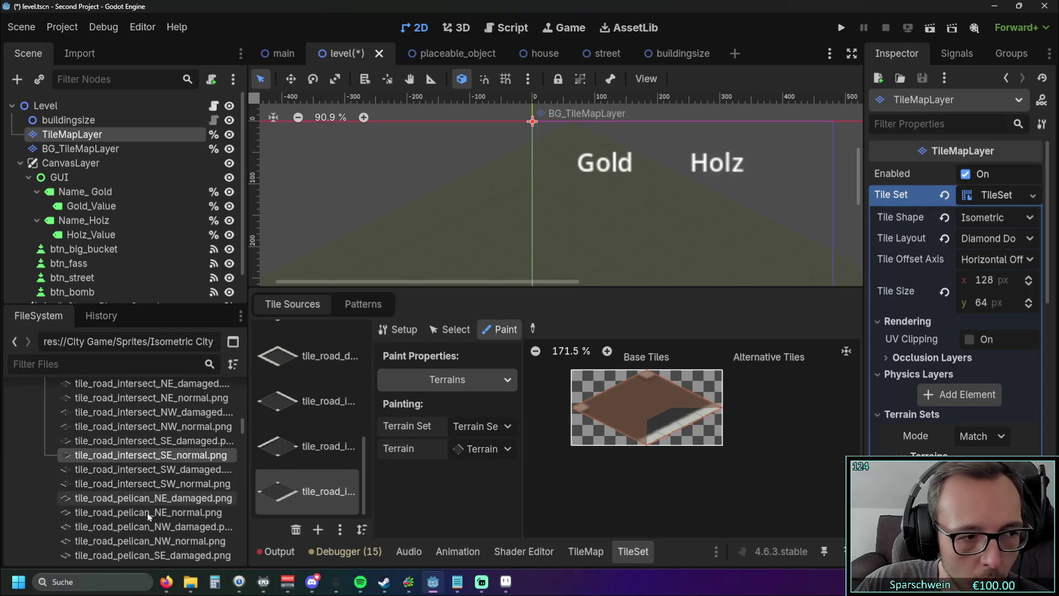
Add tile_road_intersect_SW_normal.png as an atlas with auto-created tiles, ready for painting
mouse_move(105, 485)
mouse_down()
mouse_move(309, 488)
mouse_move(311, 503)
mouse_move(109, 486)
mouse_up()
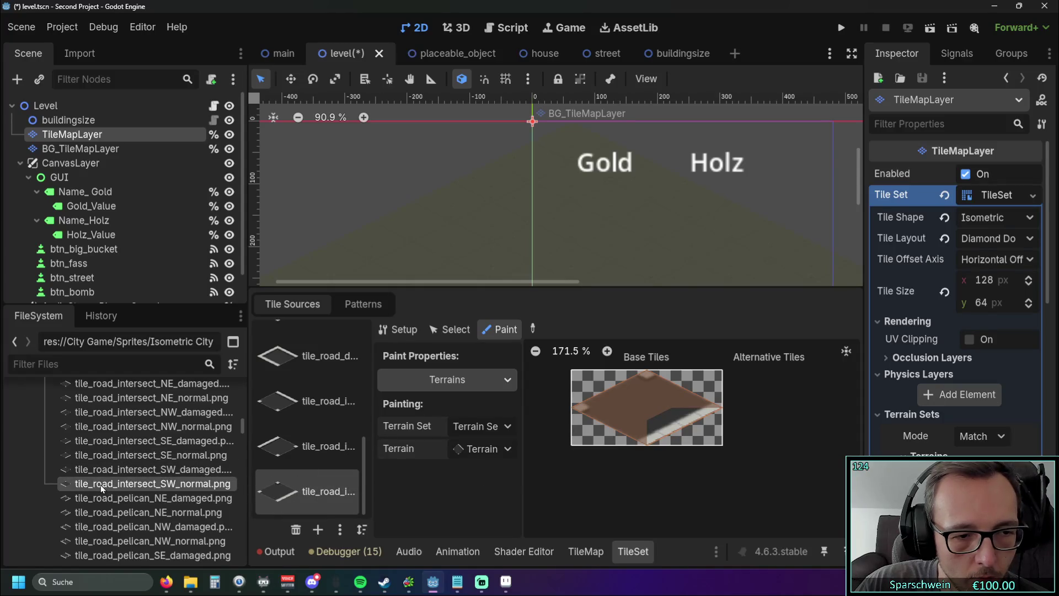
drag(105, 484, 297, 478)
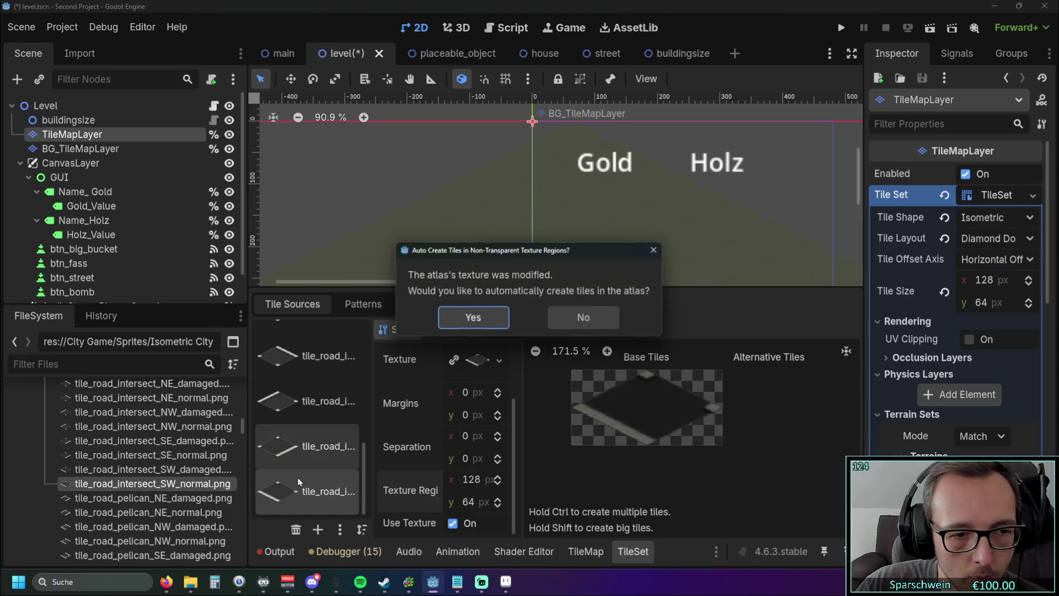
click(473, 319)
click(499, 329)
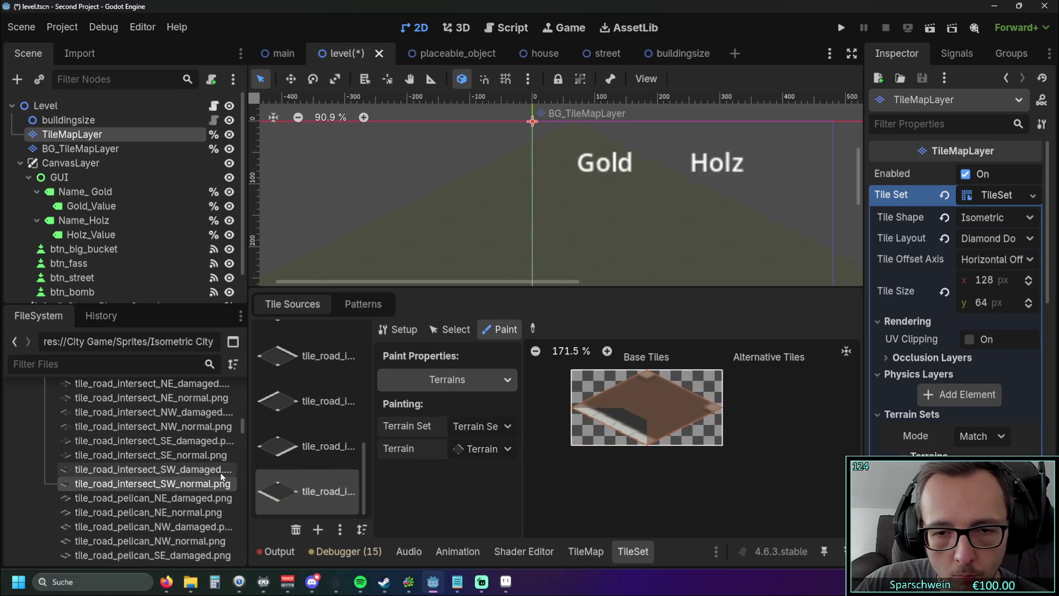
Add tile_road_pelican_NE_normal.png as an atlas source, then remove it again
mouse_move(130, 516)
mouse_down()
mouse_move(287, 479)
mouse_move(308, 459)
mouse_up()
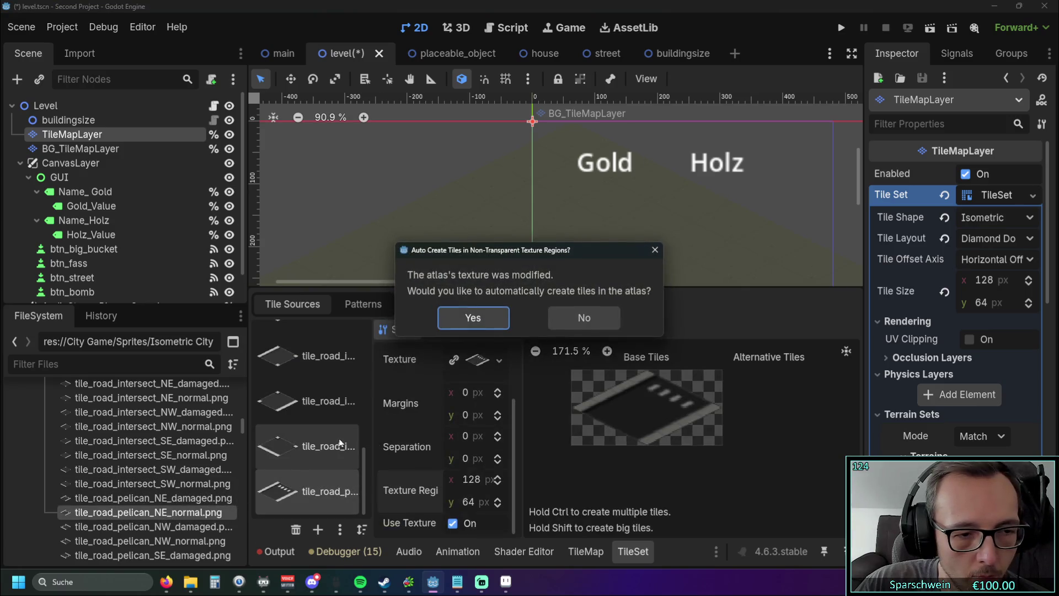
click(475, 316)
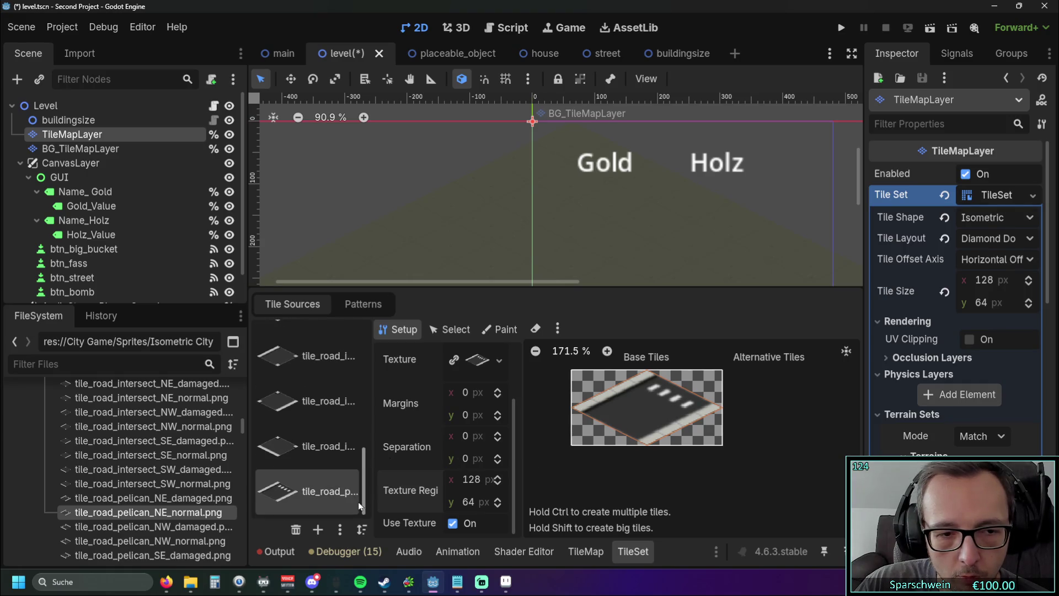
click(296, 530)
scroll(187, 494, down, 4)
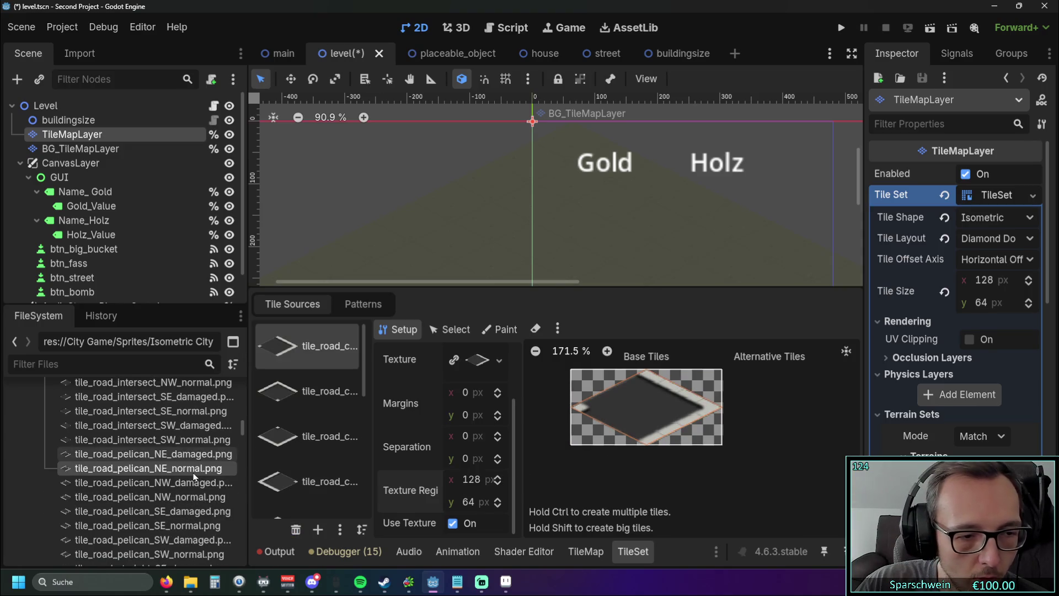
Add tile_road_straight_SE_normal.png and paint road terrain onto its tile
drag(148, 517, 325, 489)
click(472, 314)
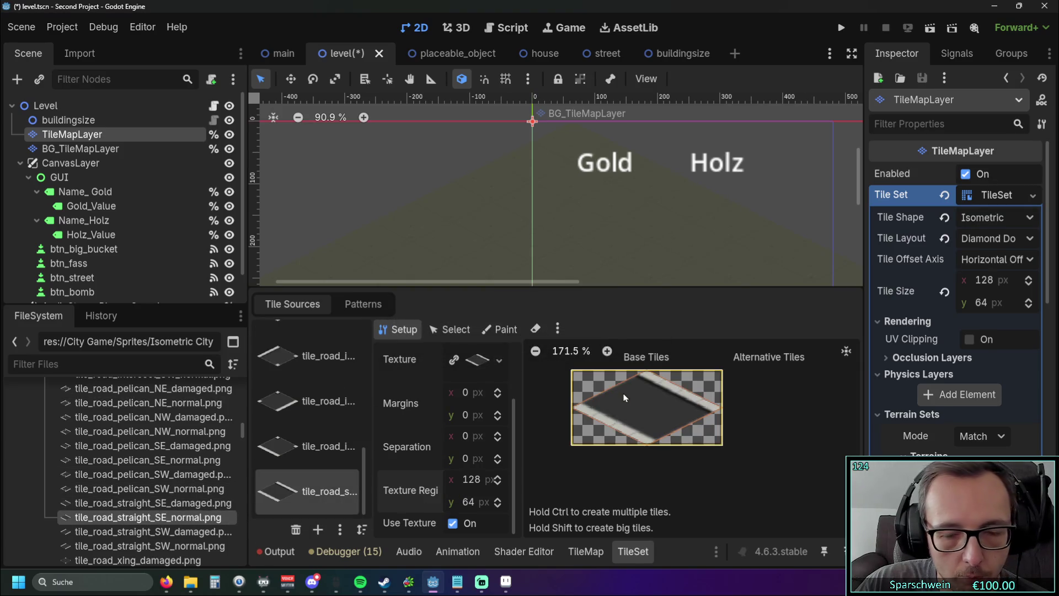
click(512, 330)
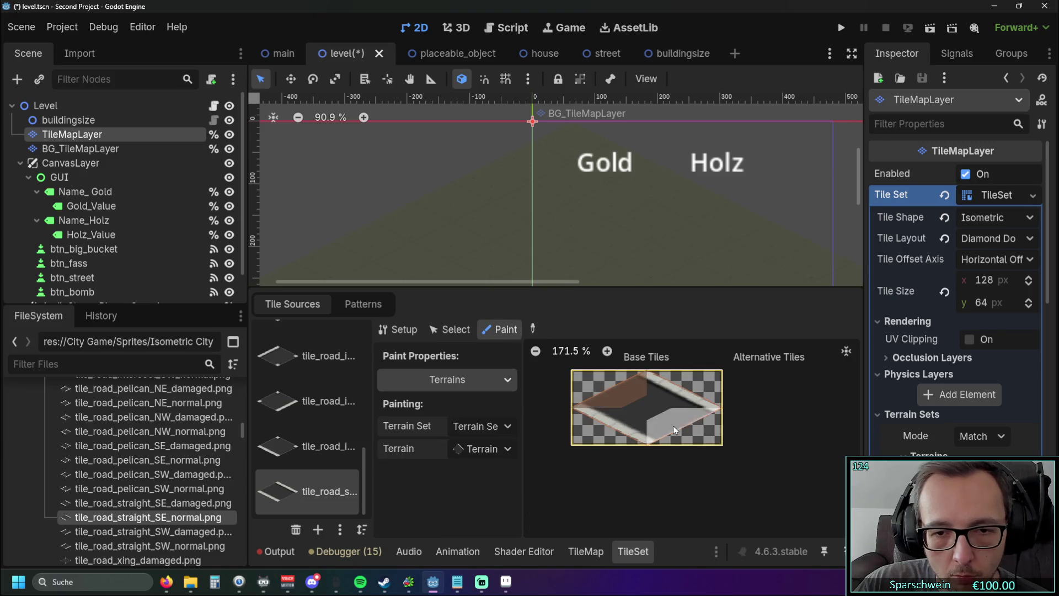
click(647, 408)
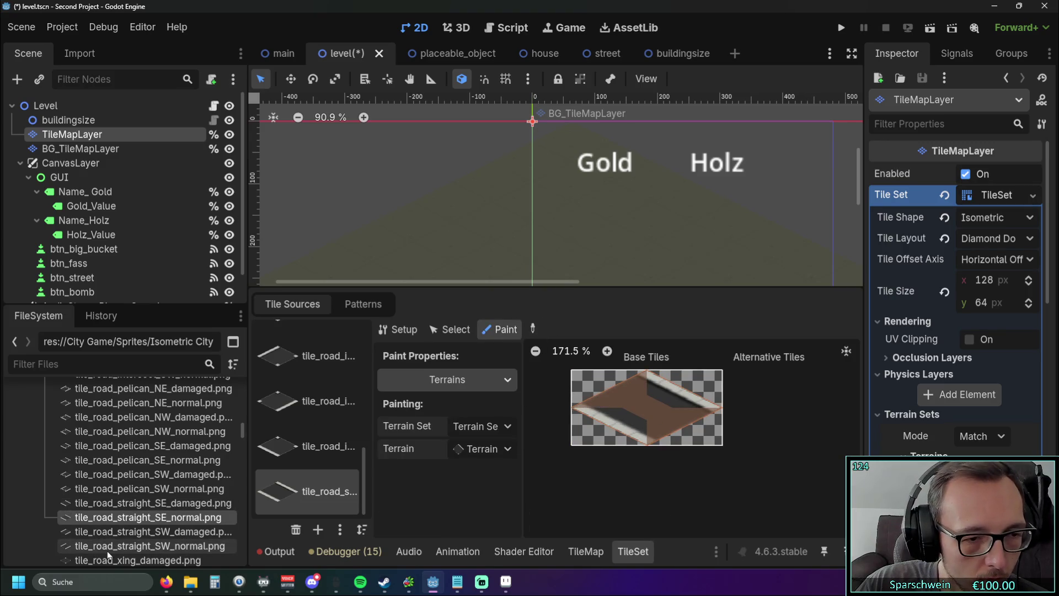
Add tile_road_straight_SW_normal.png and paint its road terrain
mouse_move(107, 551)
drag(101, 549, 293, 498)
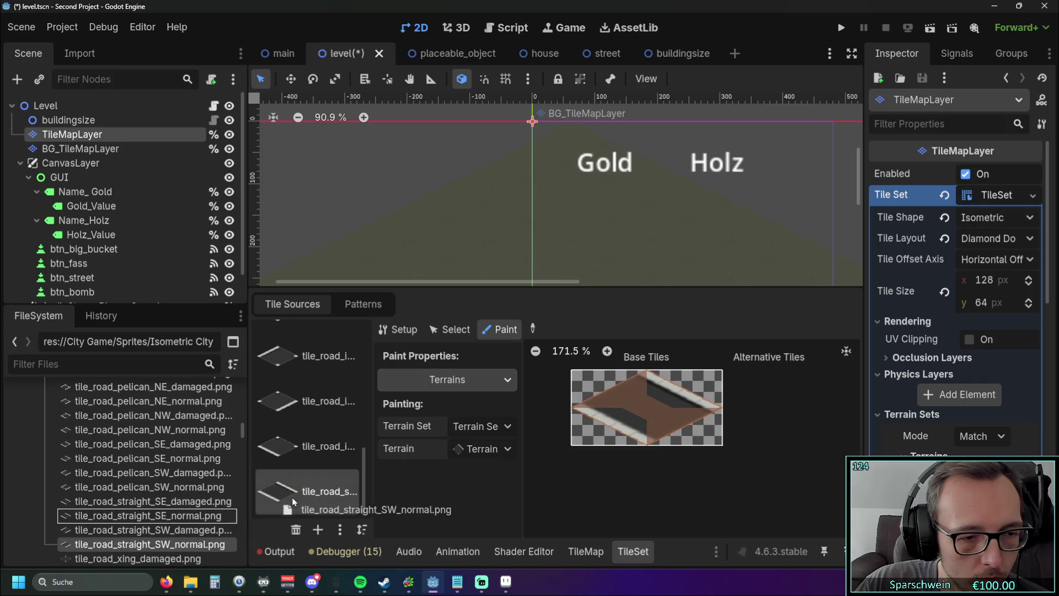
click(480, 319)
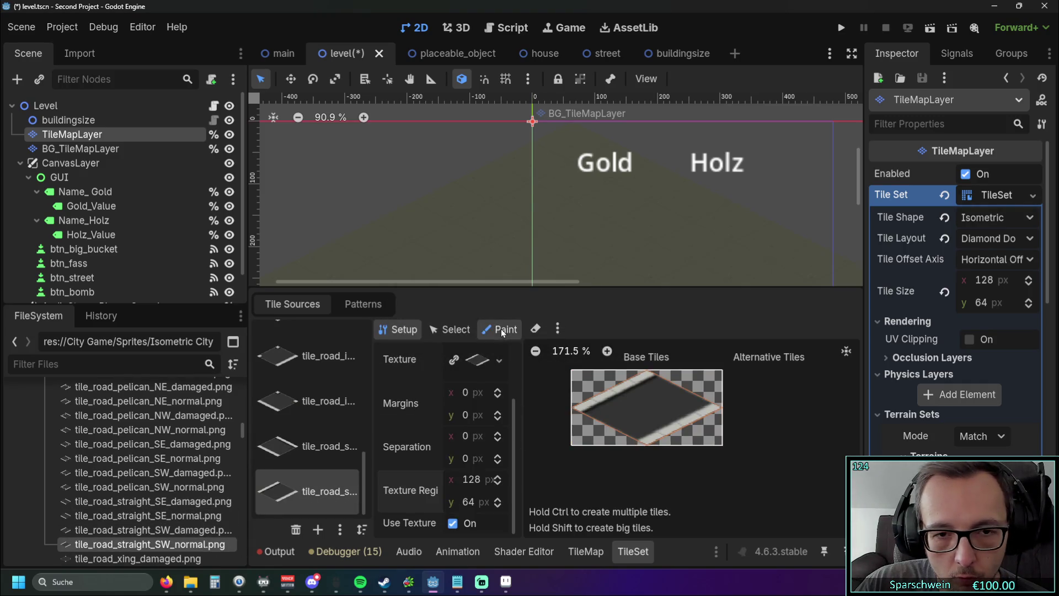
click(500, 329)
mouse_move(622, 431)
mouse_down()
mouse_move(618, 411)
mouse_move(690, 389)
mouse_move(651, 409)
mouse_up()
Add tile_road_xing_normal.png as atlas source 19 with auto-created tiles
scroll(163, 424, down, 3)
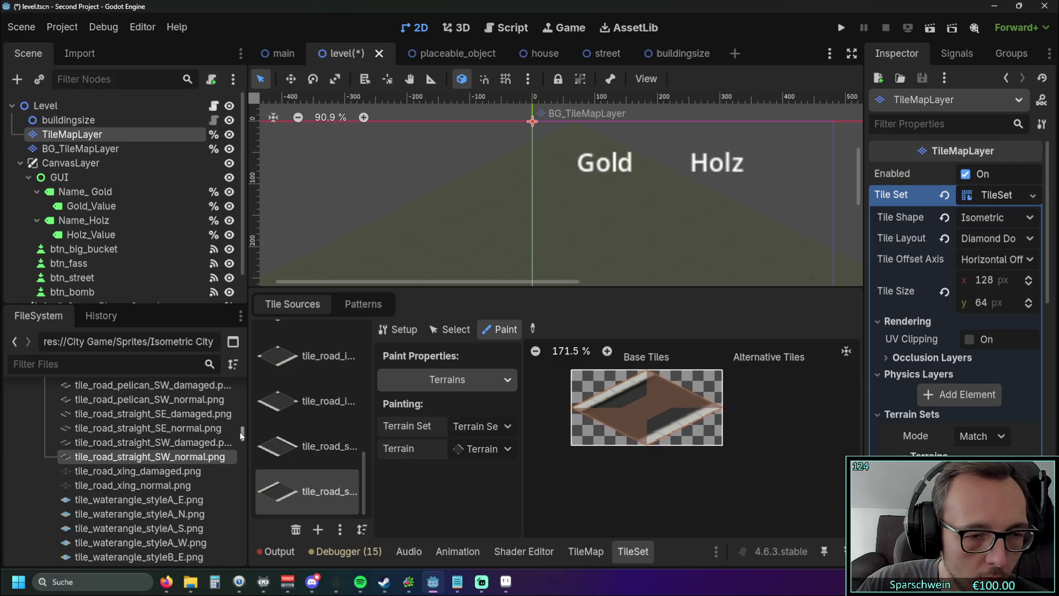
scroll(244, 436, down, 1)
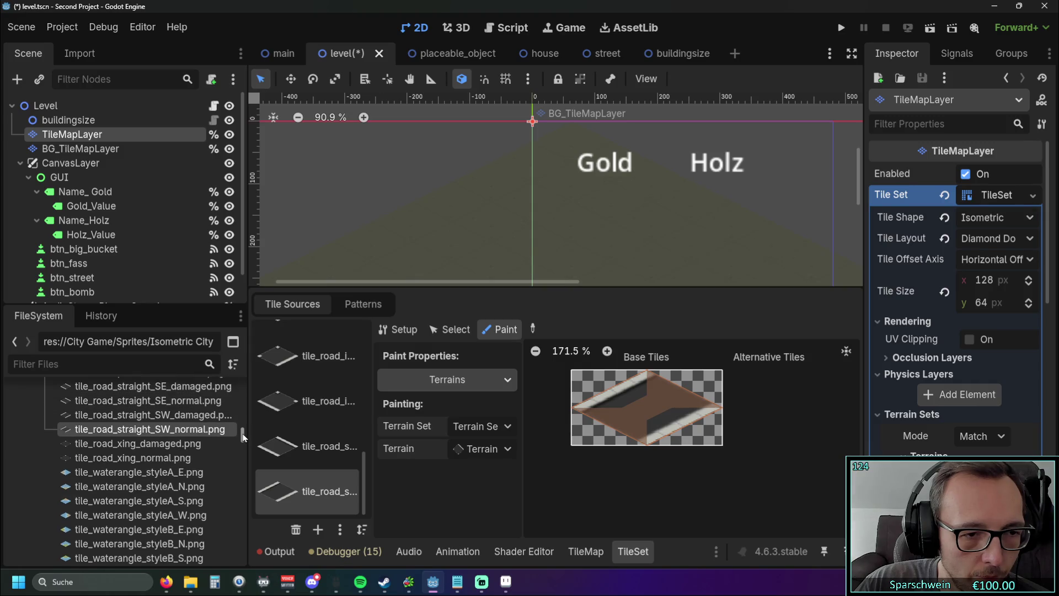
scroll(243, 436, up, 1)
mouse_move(132, 471)
mouse_down()
mouse_move(309, 488)
mouse_move(312, 479)
mouse_up()
click(457, 321)
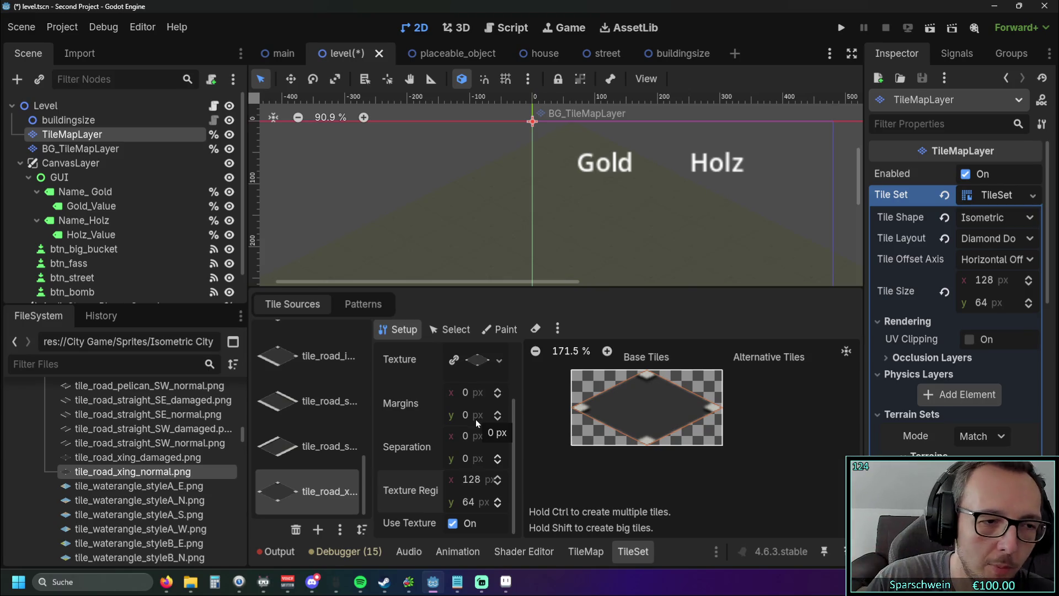
Paint road terrain over the whole crossing tile including its dark centre, then save and run
click(496, 330)
mouse_move(615, 398)
mouse_down()
mouse_move(584, 408)
mouse_move(617, 422)
mouse_move(712, 402)
mouse_move(678, 426)
mouse_up()
click(646, 407)
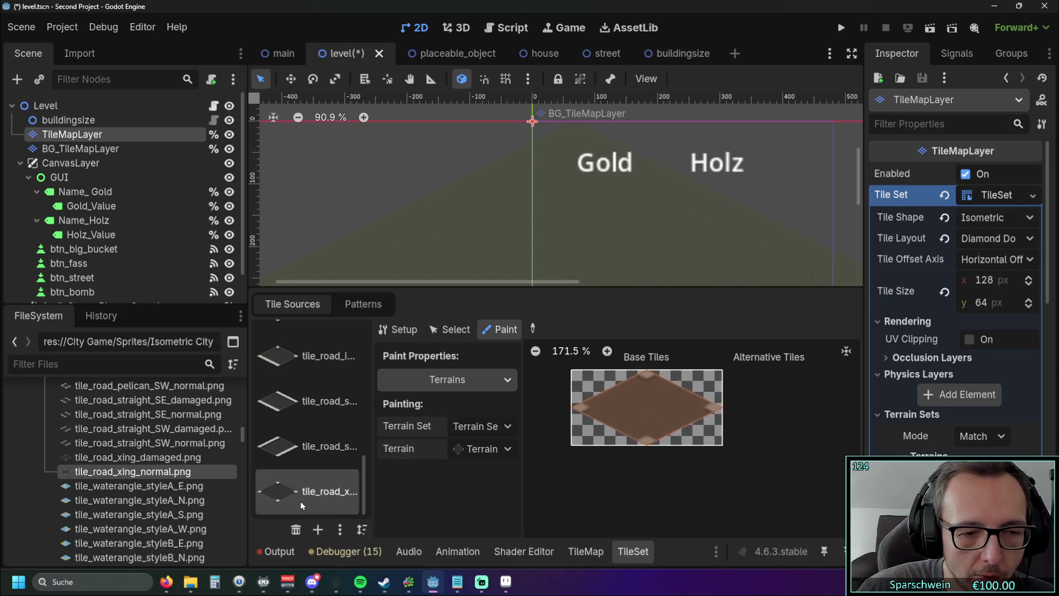
drag(246, 432, 245, 402)
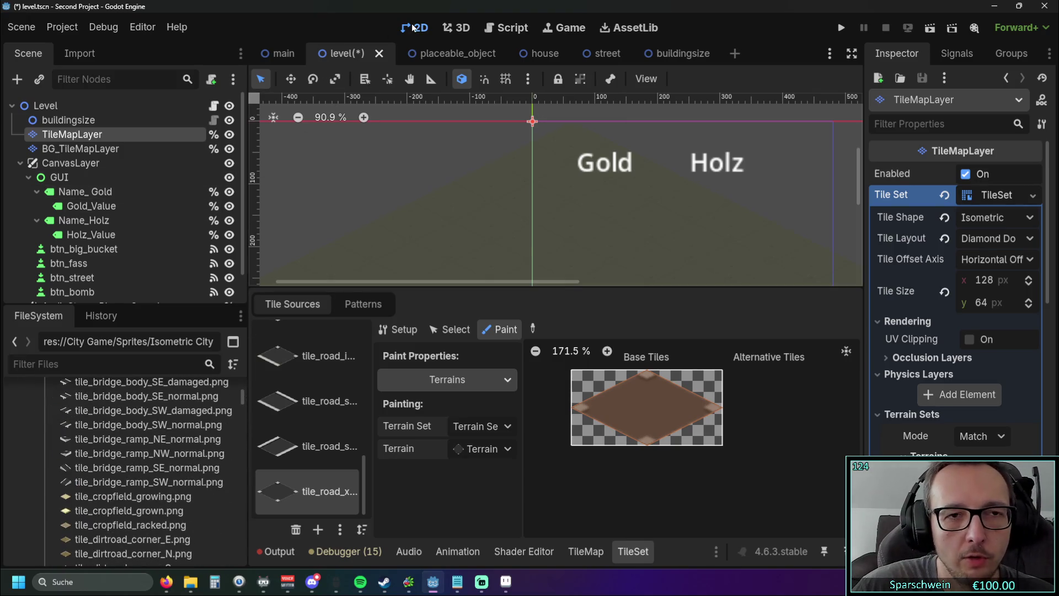
click(840, 28)
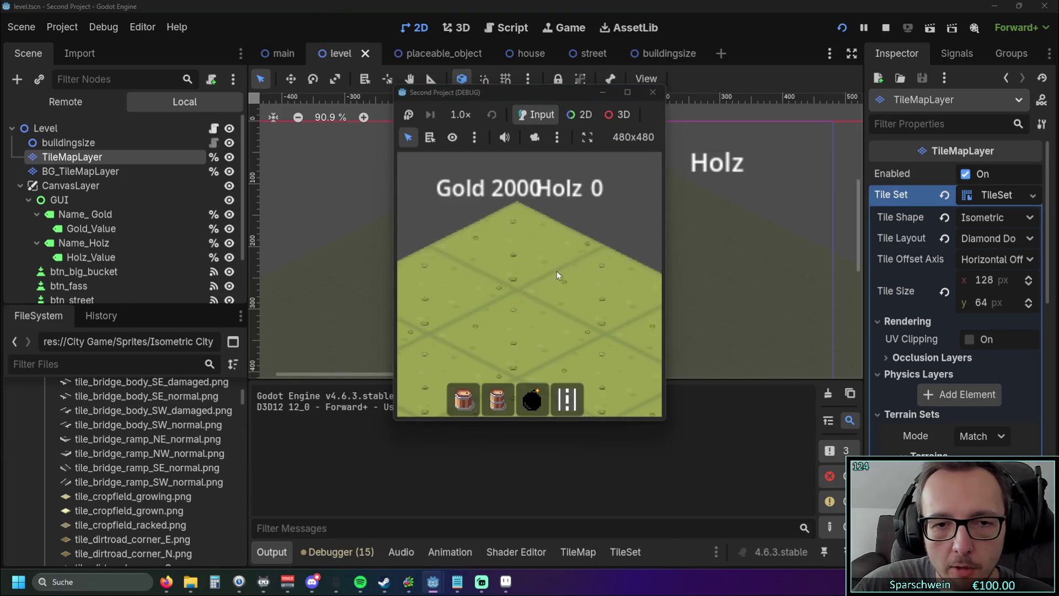
Build a street at tile (1, 1) in the running game, then stop it
click(563, 409)
click(583, 332)
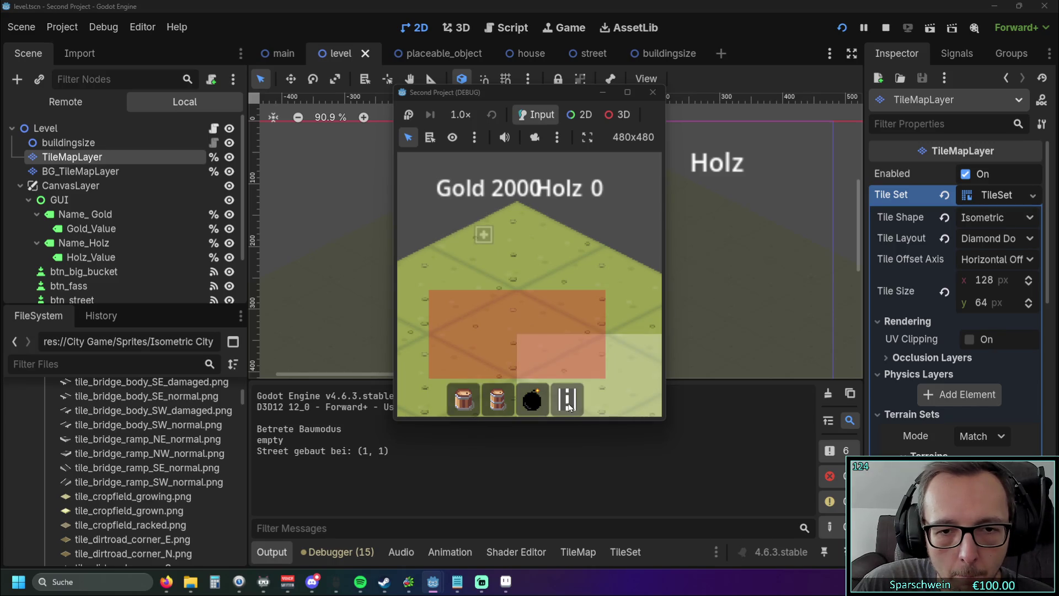
click(652, 92)
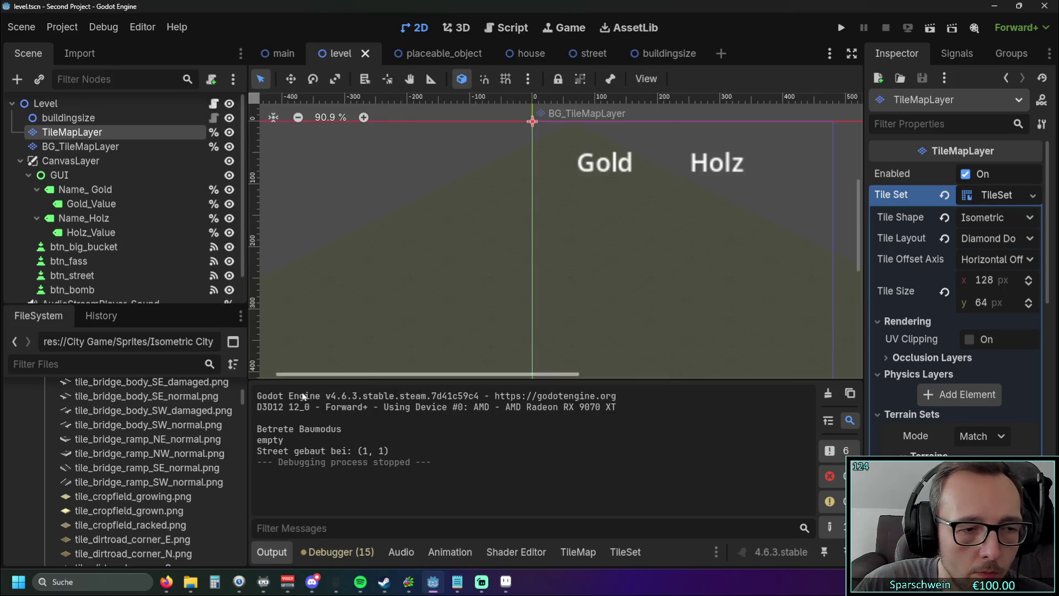
Enlarge the output panel and inspect the BG_TileMapLayer tile map
mouse_move(535, 380)
mouse_down()
mouse_move(469, 366)
mouse_move(389, 378)
mouse_up()
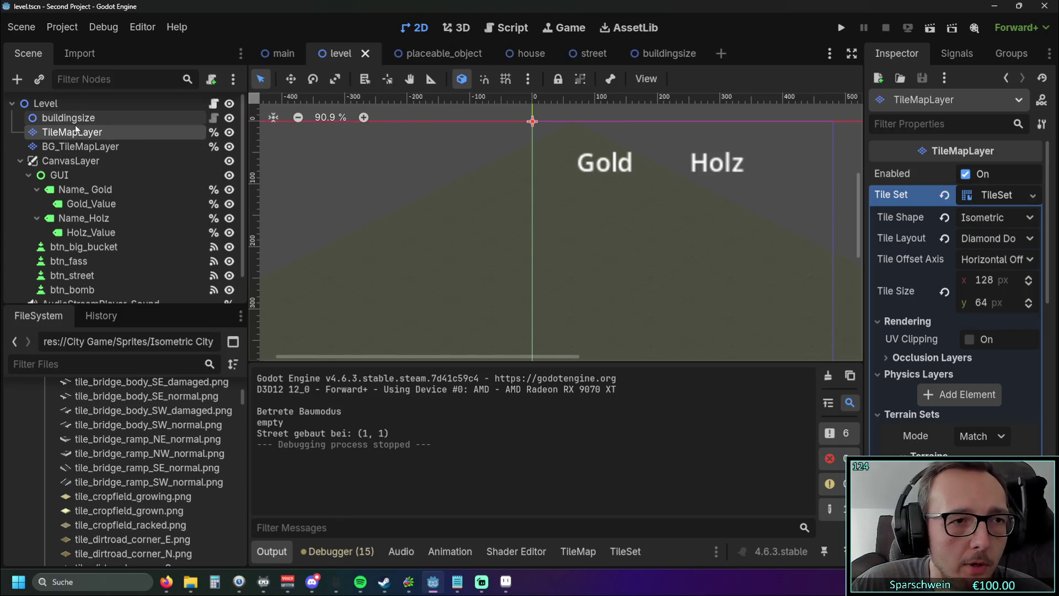
click(111, 146)
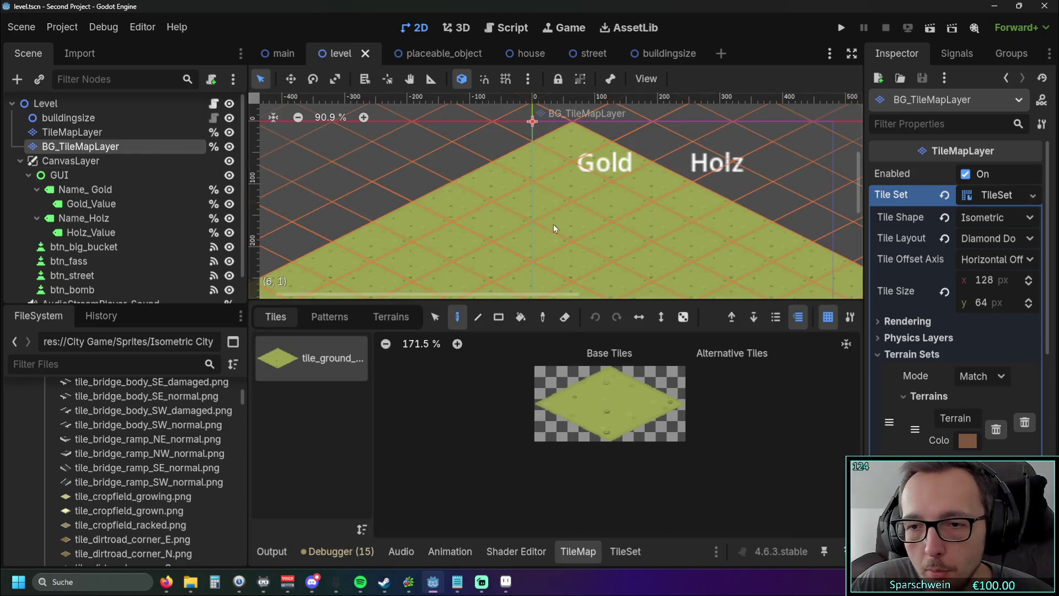
click(97, 132)
scroll(136, 147, down, 2)
scroll(136, 148, up, 2)
Revert the main scene's Camera2D zoom from 2.51 to 1.0
click(281, 53)
click(65, 119)
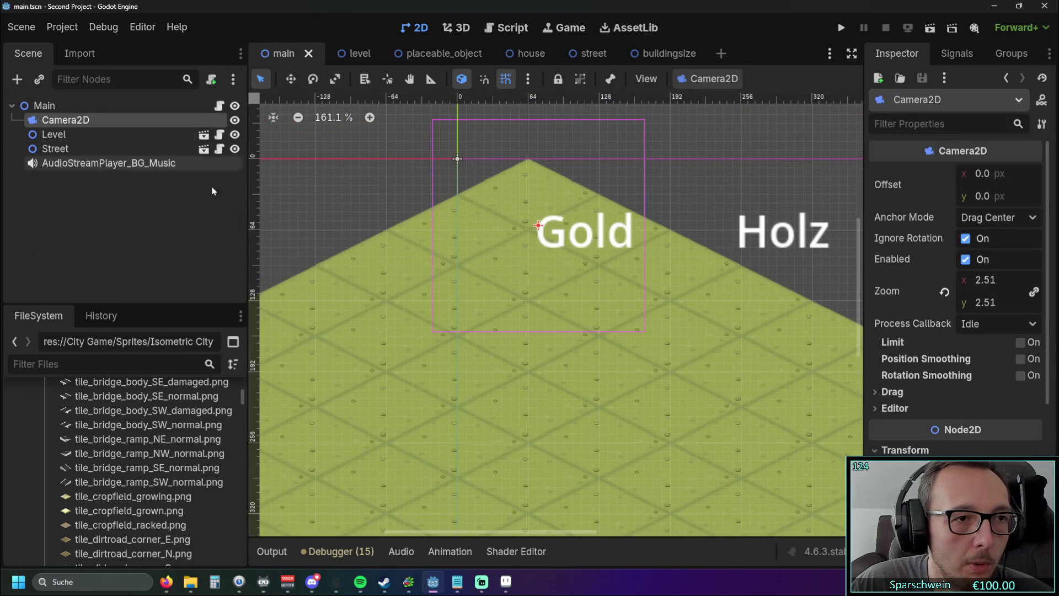
click(943, 292)
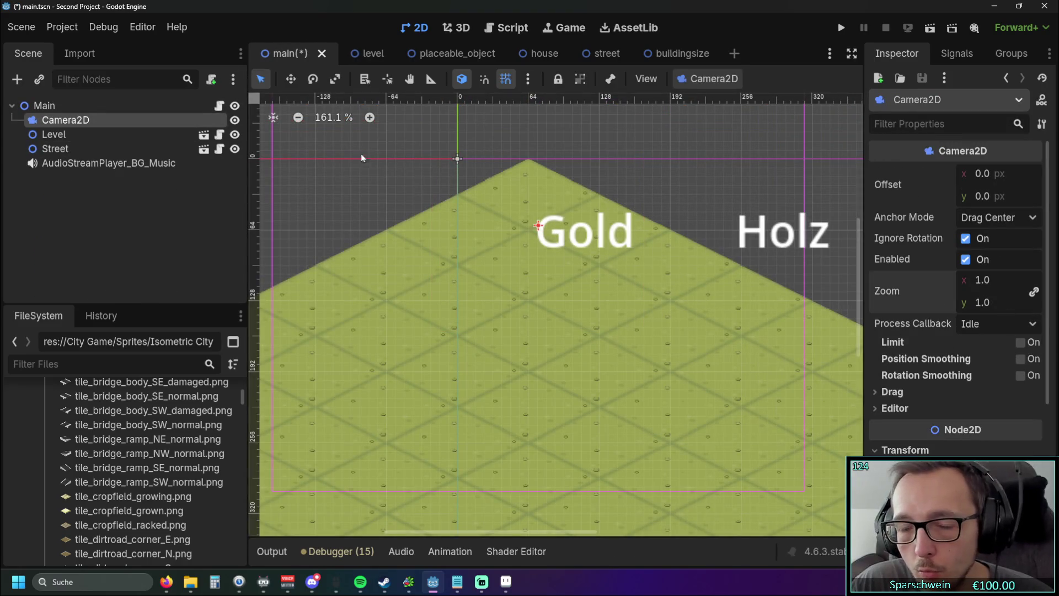
Run the game and build streets at (1, 1), (1, 2), (2, 2), (2, 1), (3, 1), (3, 2)
key(F5)
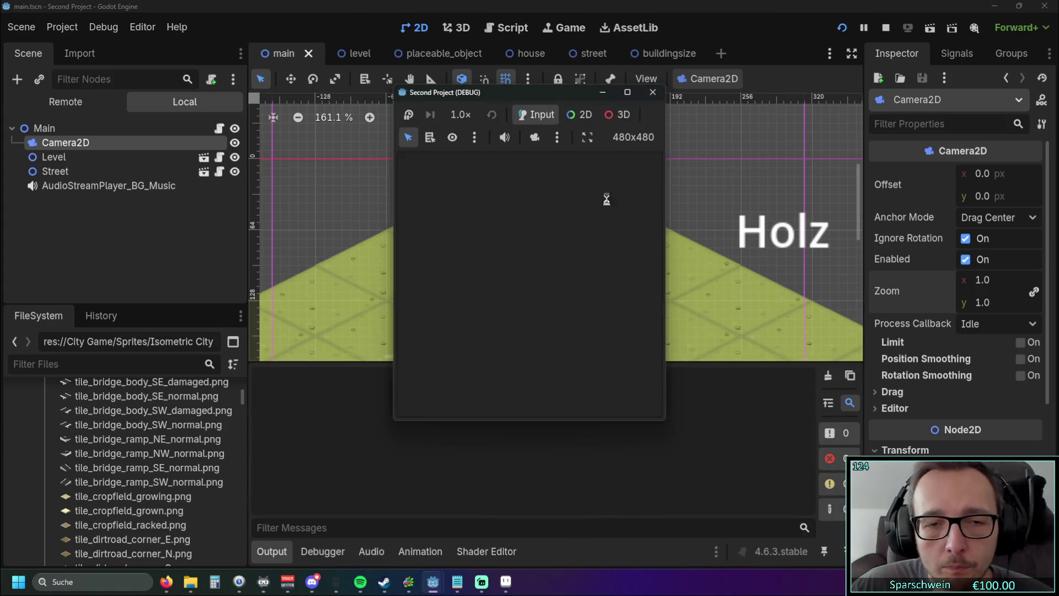
click(549, 386)
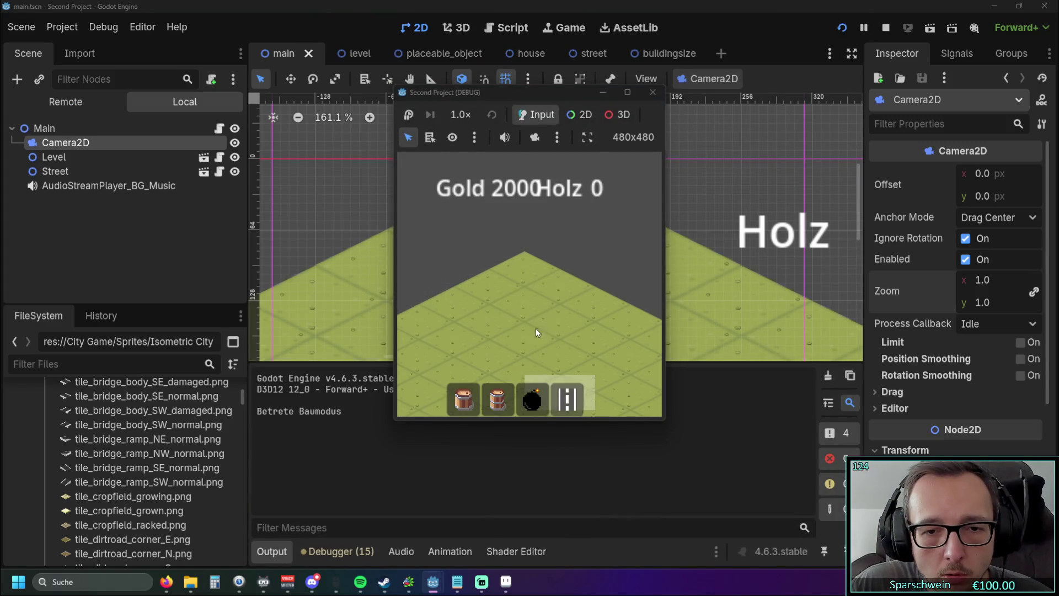
click(531, 313)
click(527, 339)
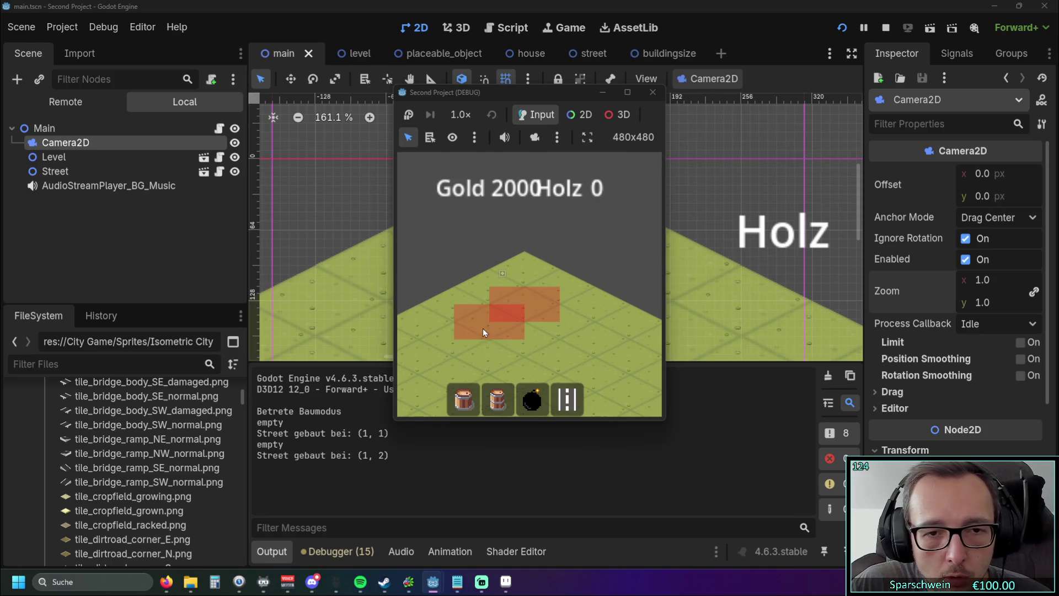
click(523, 340)
click(557, 326)
click(592, 342)
click(558, 361)
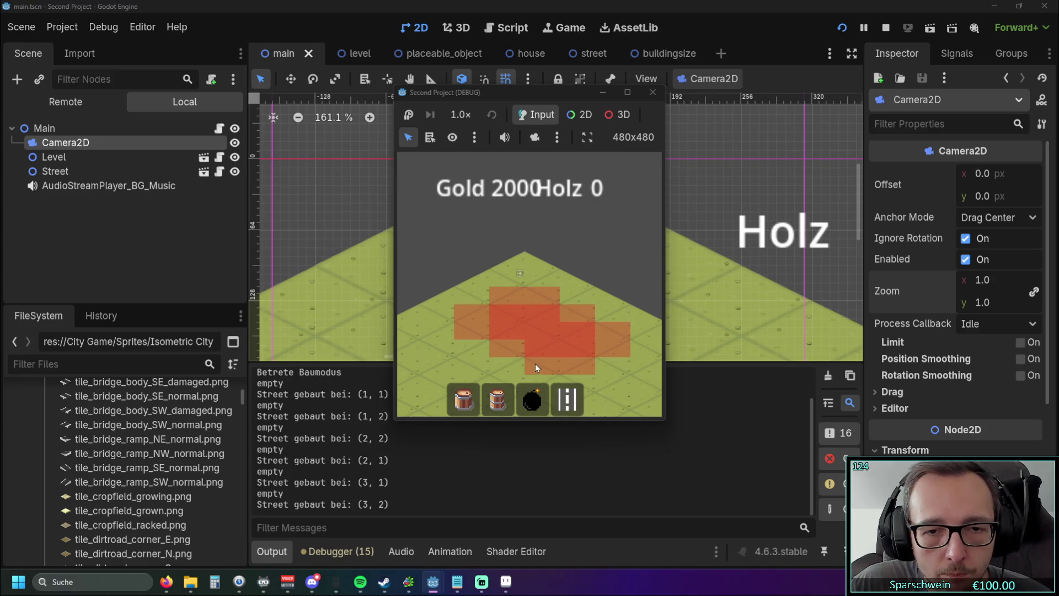
Demolish all six placed street tiles, stop the game, and open the level scene
right_click(563, 364)
right_click(530, 353)
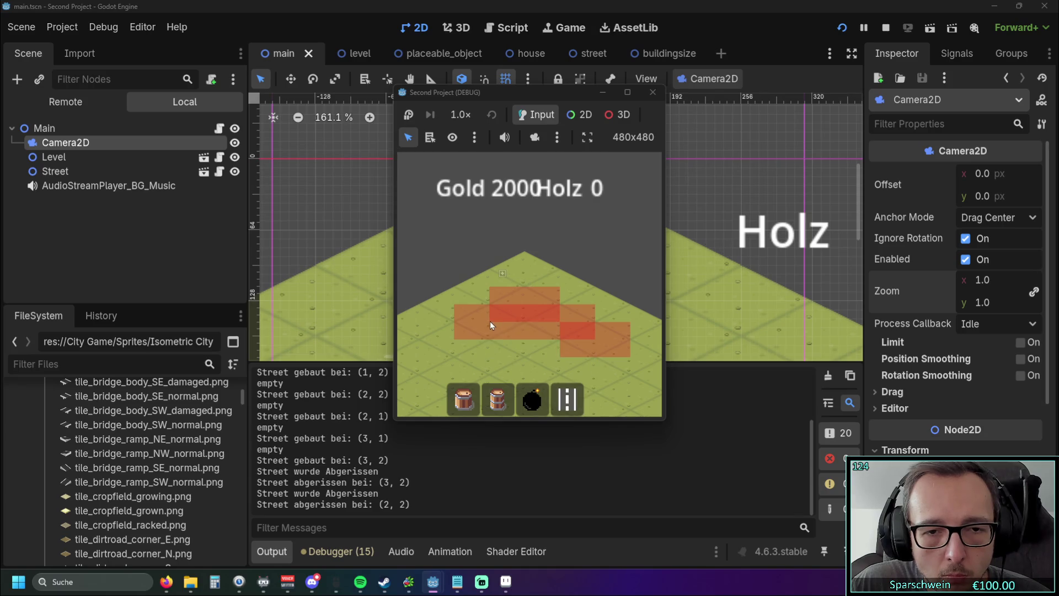
right_click(497, 331)
right_click(539, 324)
right_click(549, 328)
right_click(579, 341)
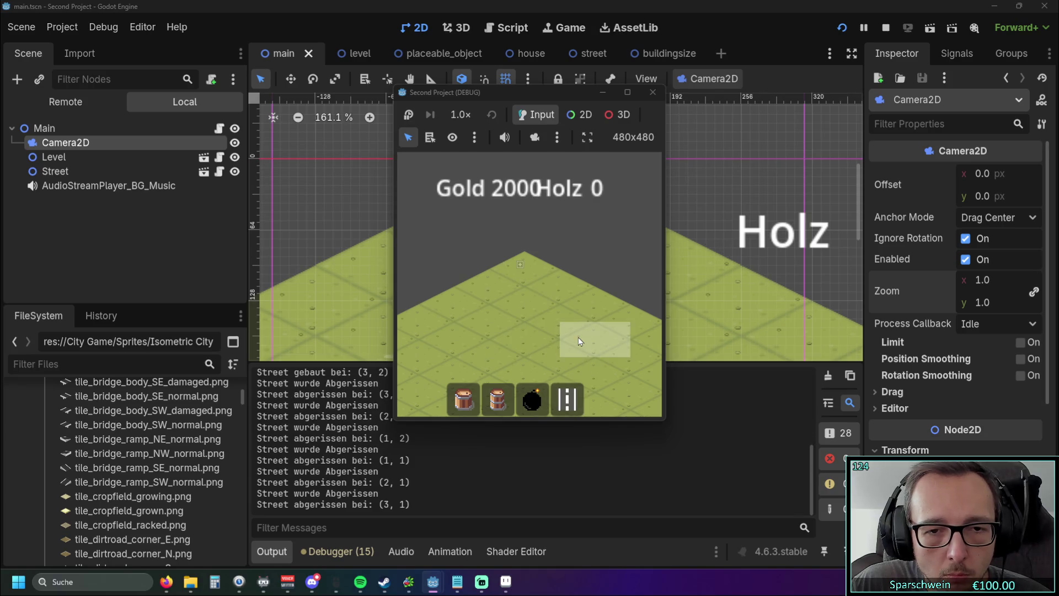
click(653, 92)
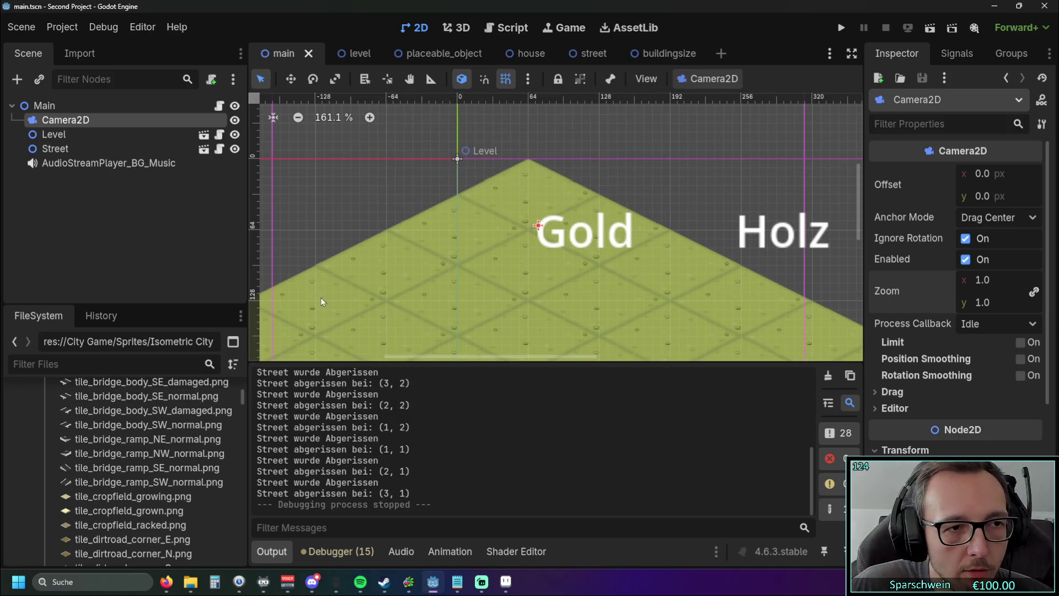
click(344, 57)
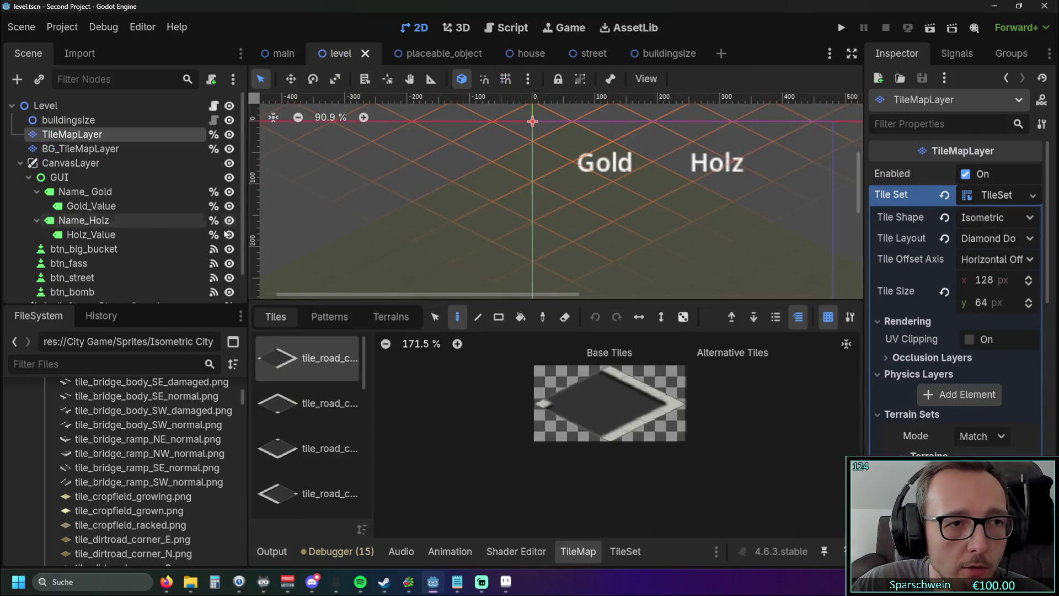
Open level.gd for the Level root node and widen the script editor
scroll(245, 287, down, 2)
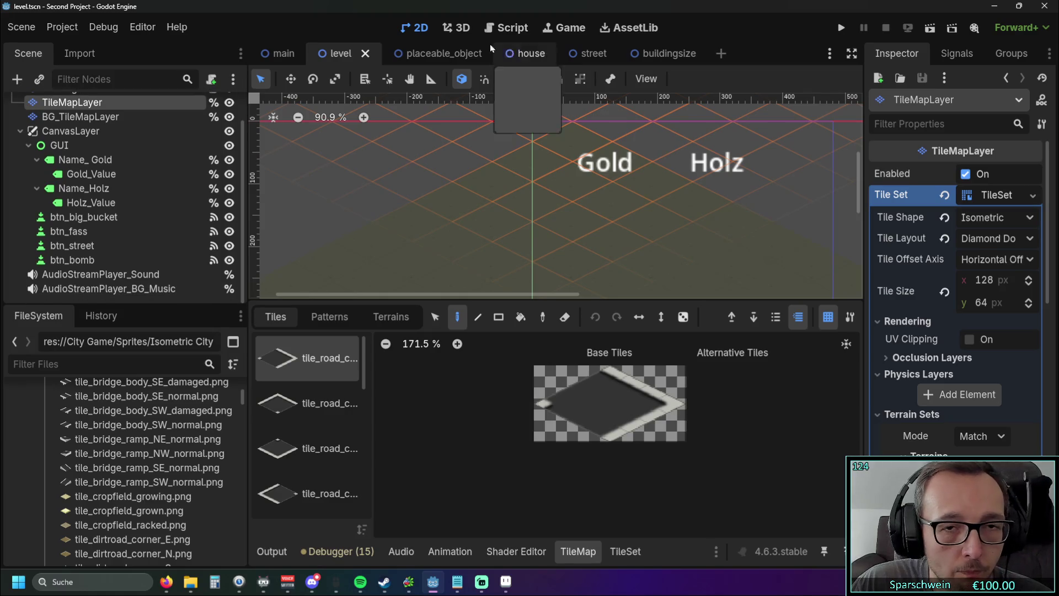
click(507, 28)
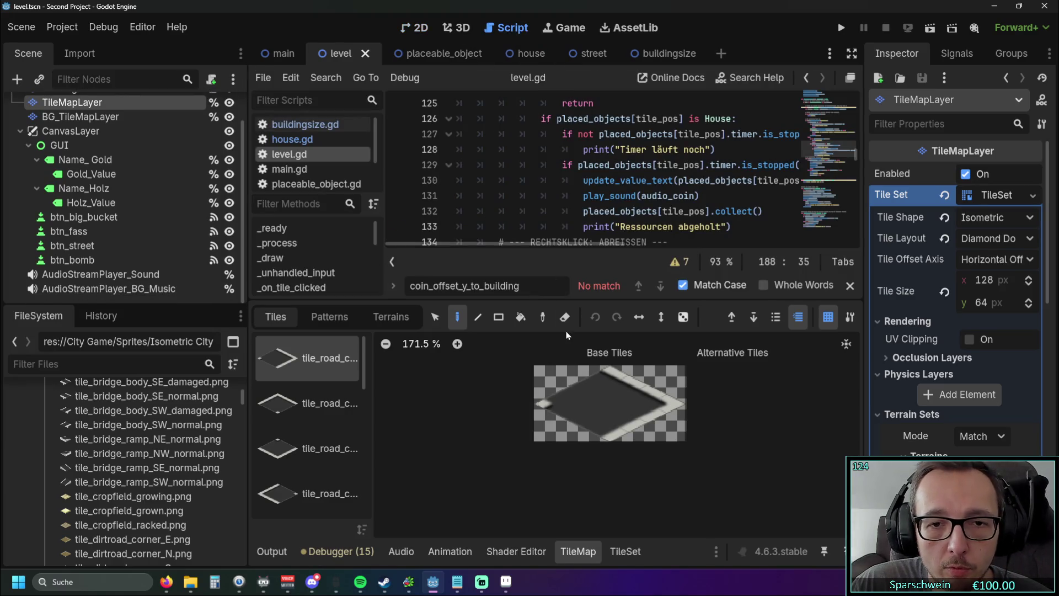
click(112, 117)
scroll(94, 113, up, 2)
click(87, 110)
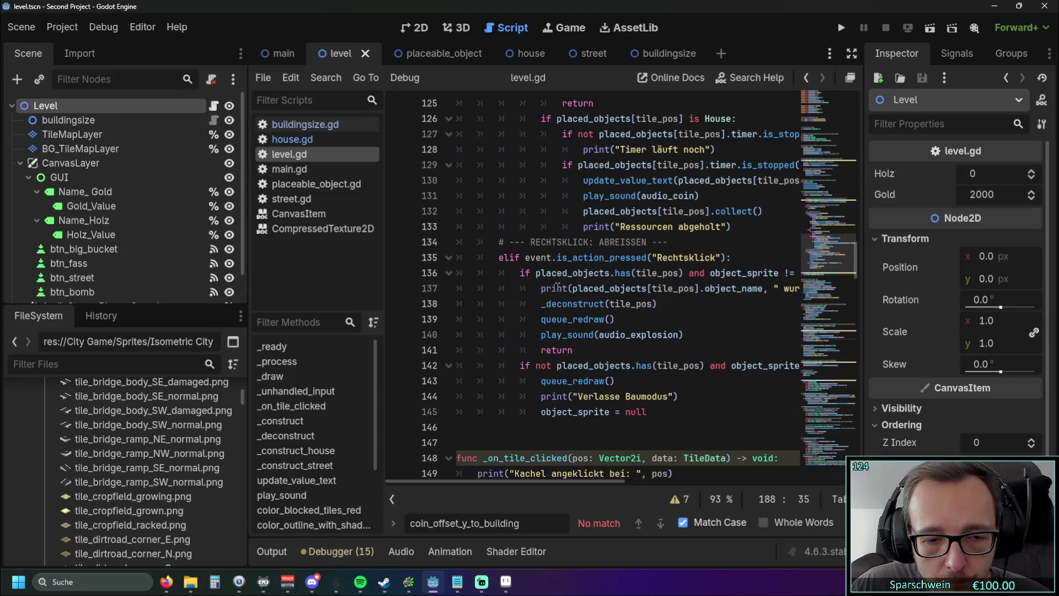
scroll(557, 286, down, 20)
scroll(586, 290, down, 18)
mouse_move(246, 300)
mouse_down()
mouse_move(104, 293)
mouse_move(179, 297)
mouse_up()
scroll(584, 313, down, 1)
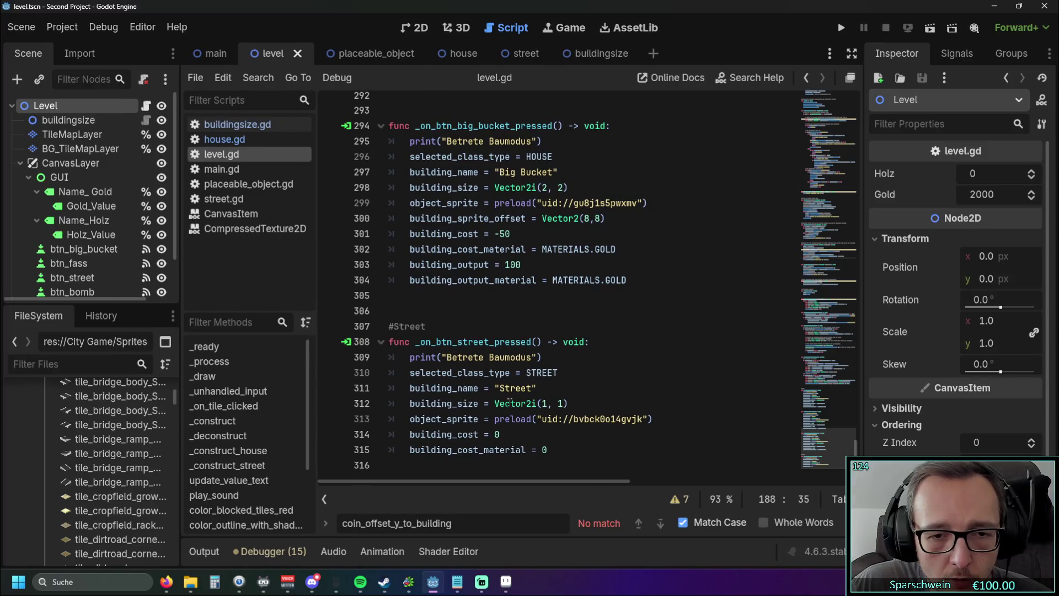
mouse_move(497, 423)
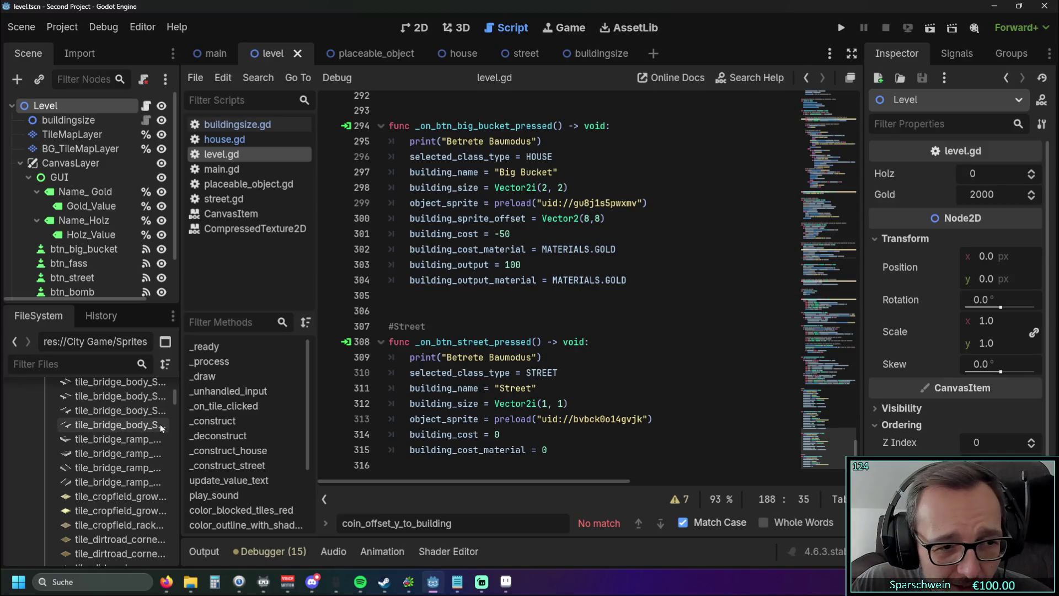
scroll(120, 463, up, 3)
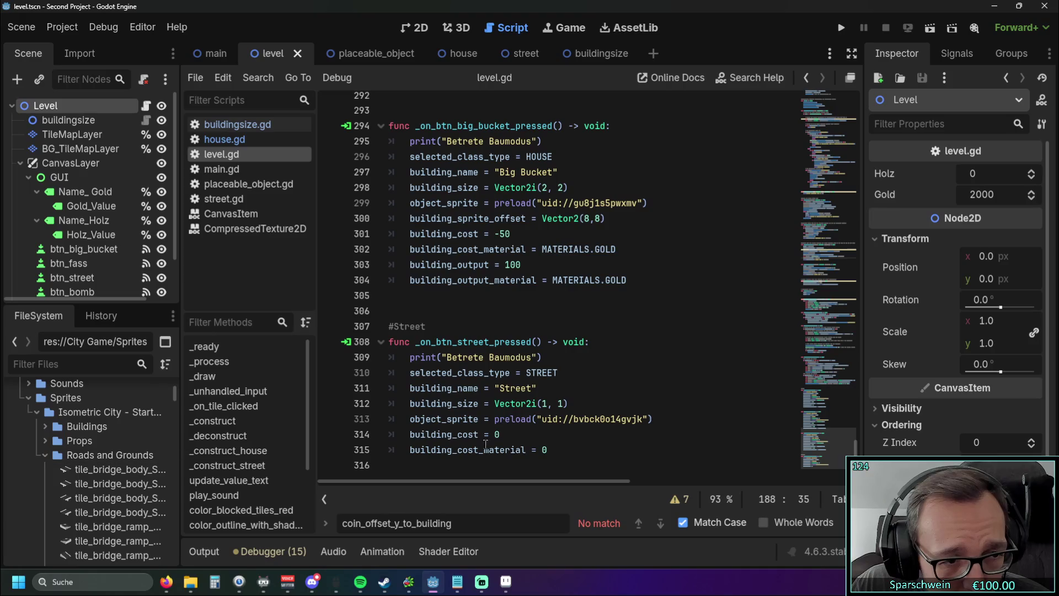
Delete the old street sprite preload on line 313 and insert the Roads and Grounds path
drag(658, 419, 495, 419)
key(Delete)
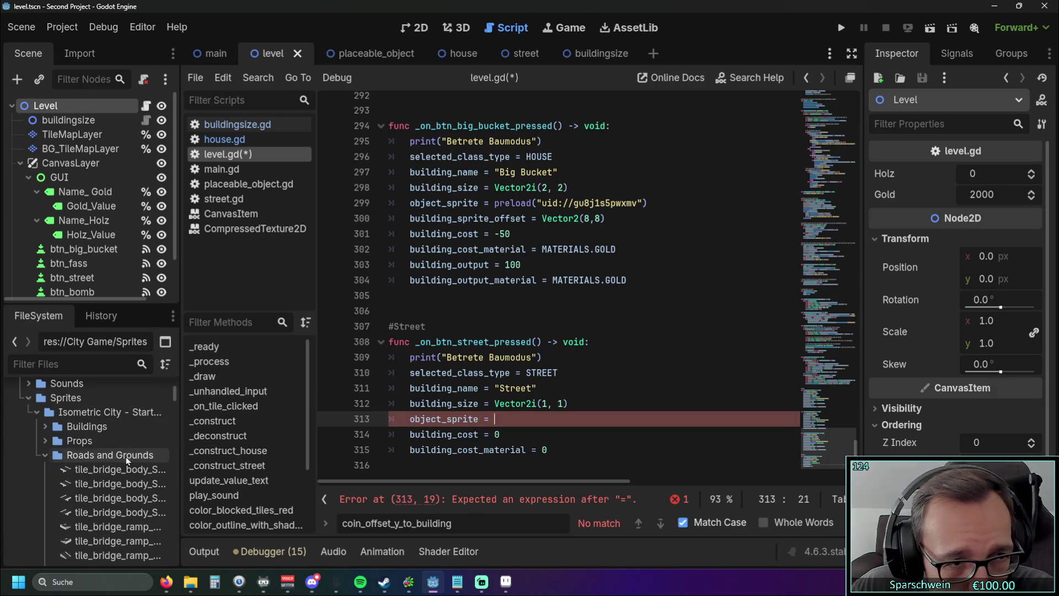
mouse_move(88, 457)
mouse_down()
mouse_move(327, 449)
mouse_move(519, 424)
mouse_up()
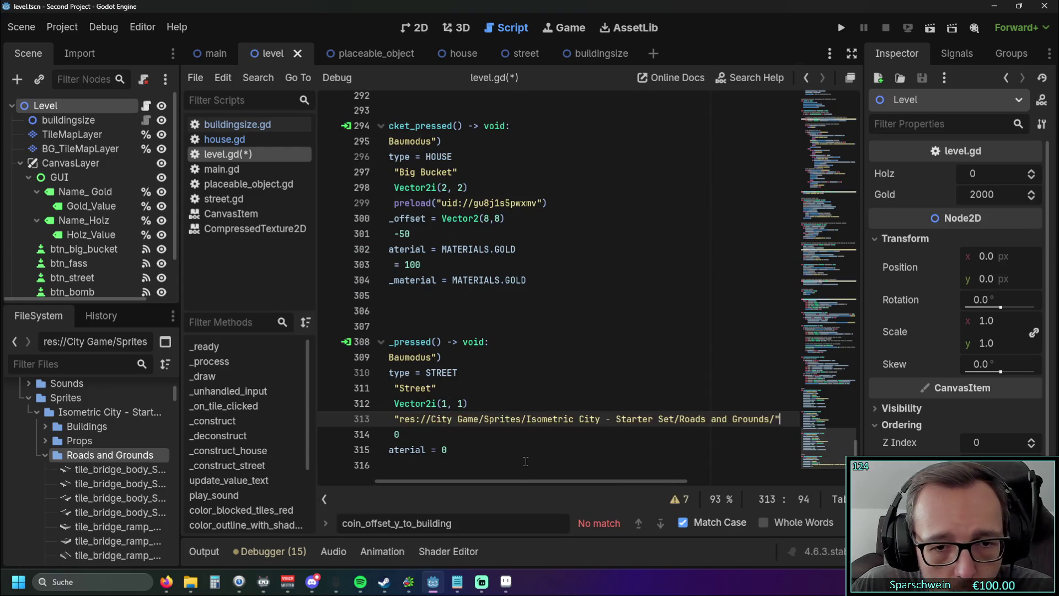
Wrap the path in a preload(...) call, then delete the unfinished preload again
scroll(399, 483, left, 3)
click(498, 420)
text(reload)
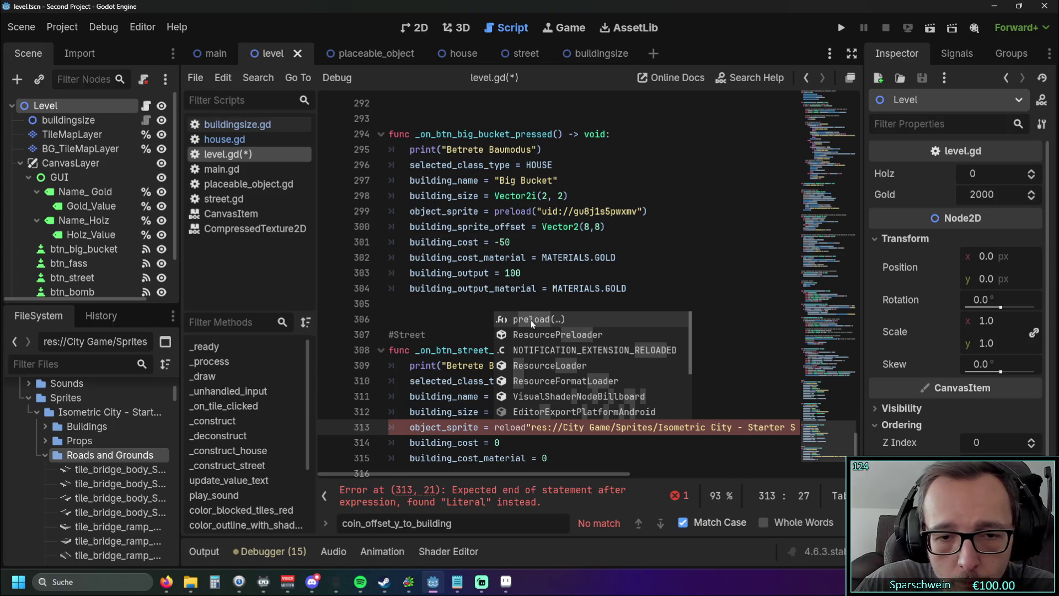
click(531, 320)
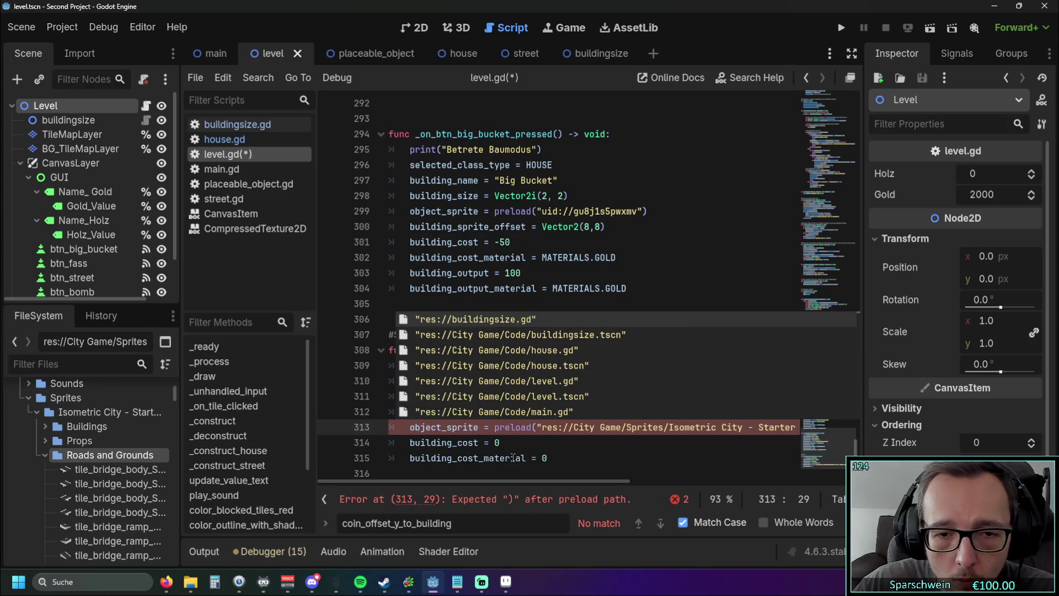
key(End)
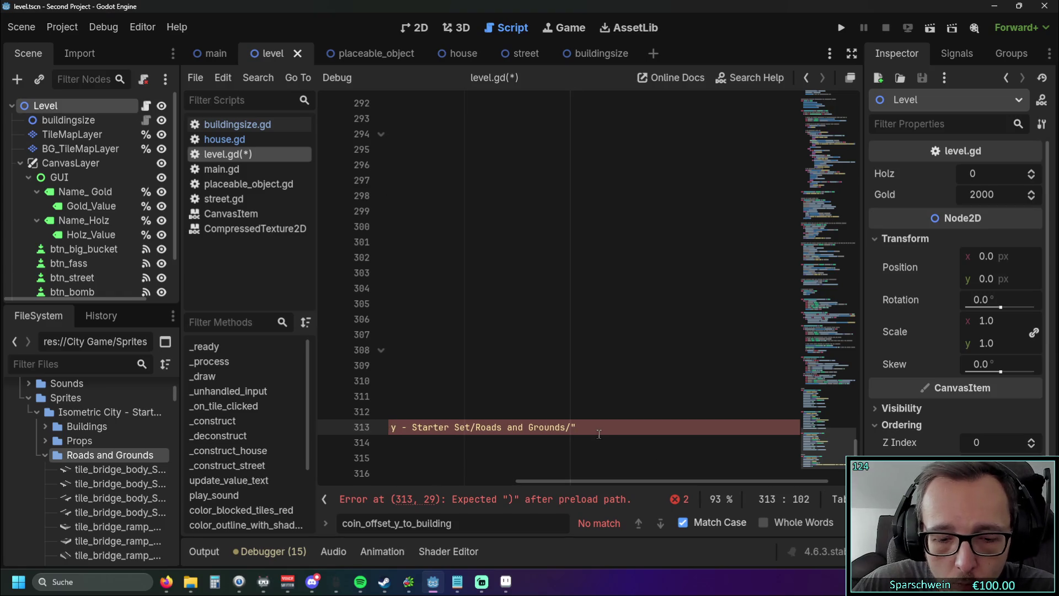
mouse_move(601, 462)
mouse_down()
mouse_move(421, 472)
mouse_move(538, 481)
mouse_up()
mouse_move(698, 427)
mouse_down()
mouse_move(389, 429)
mouse_move(500, 430)
mouse_up()
key(BackSpace)
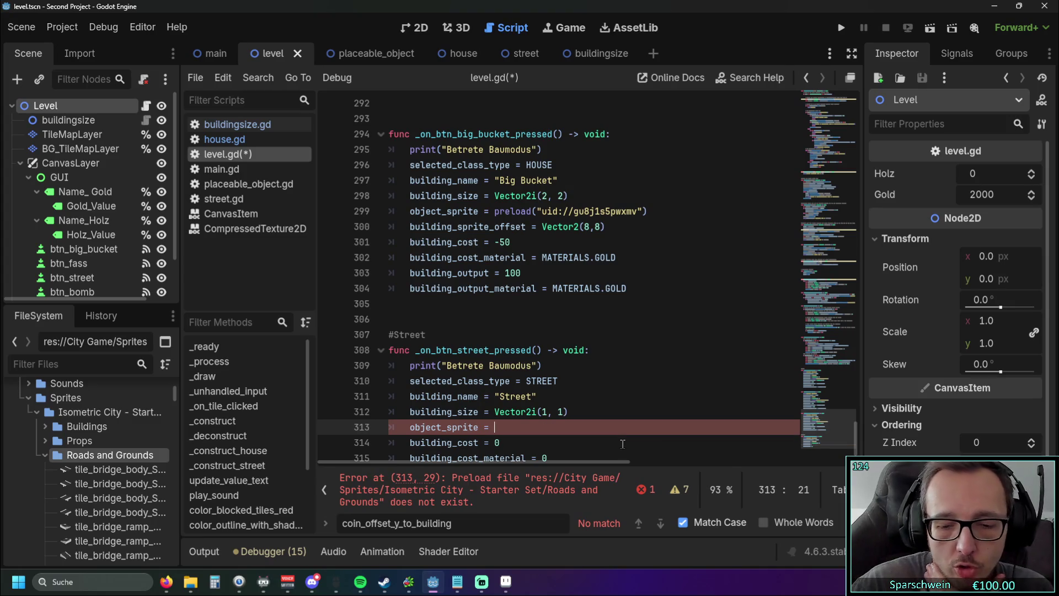
Switch to Aseprite and zoom and pan around the road corner tile
key(alt+Tab)
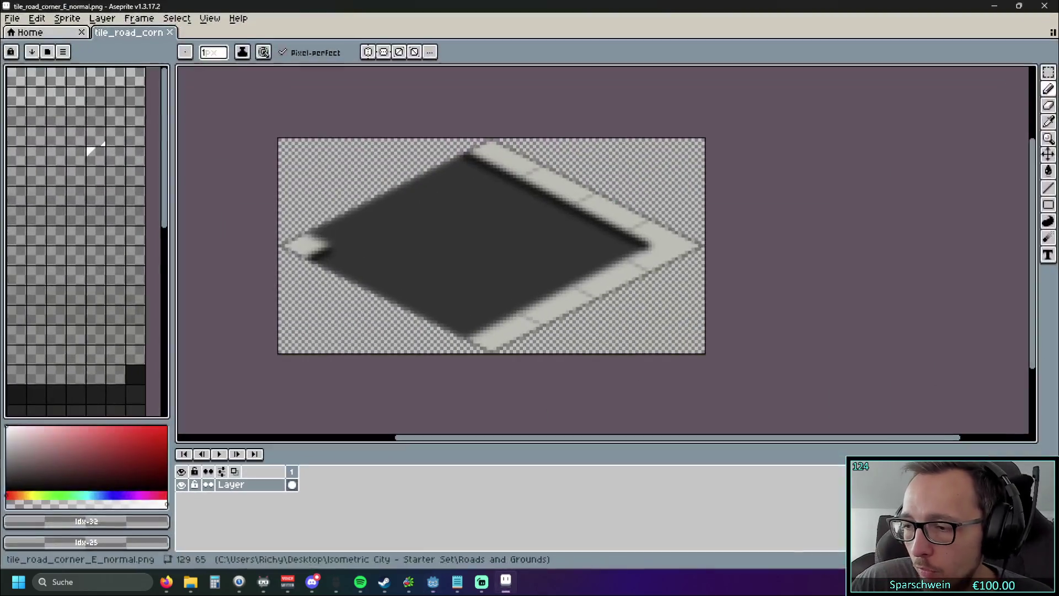
scroll(446, 209, down, 5)
scroll(419, 236, up, 5)
mouse_move(419, 236)
mouse_down()
mouse_move(371, 298)
mouse_move(345, 300)
mouse_up()
scroll(569, 261, up, 4)
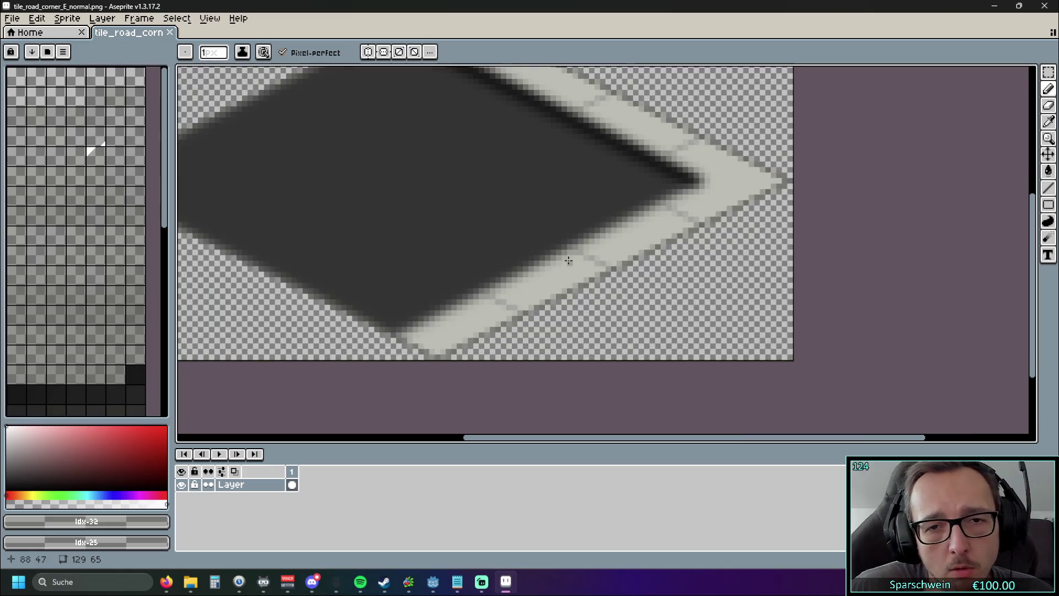
scroll(534, 272, down, 5)
scroll(528, 328, up, 2)
drag(524, 332, 517, 357)
scroll(516, 357, down, 2)
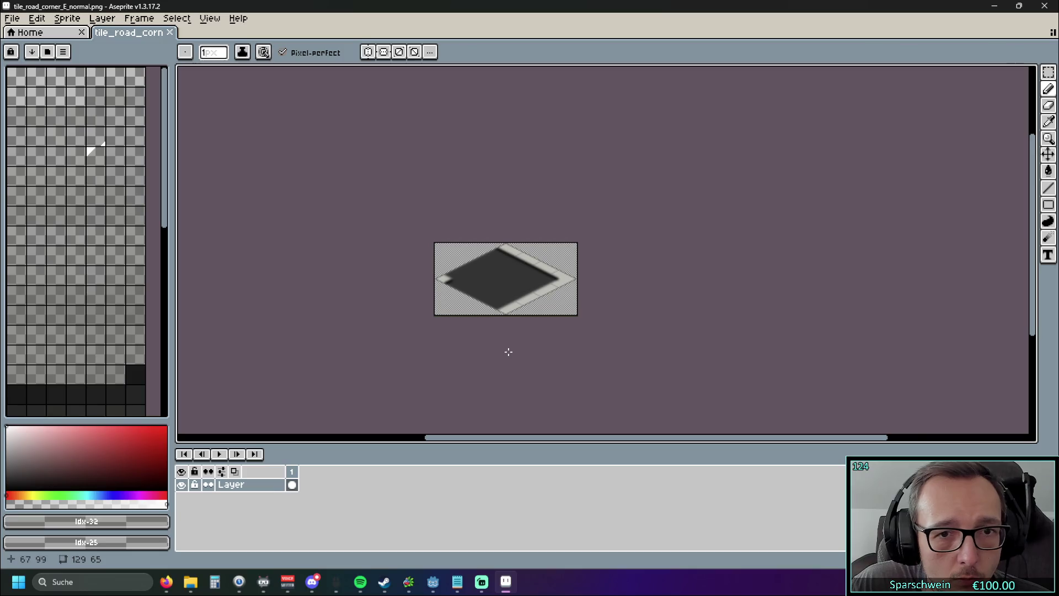
scroll(508, 350, up, 2)
scroll(493, 344, down, 2)
mouse_move(491, 343)
mouse_down()
mouse_move(409, 246)
mouse_move(424, 276)
mouse_up()
scroll(407, 240, down, 2)
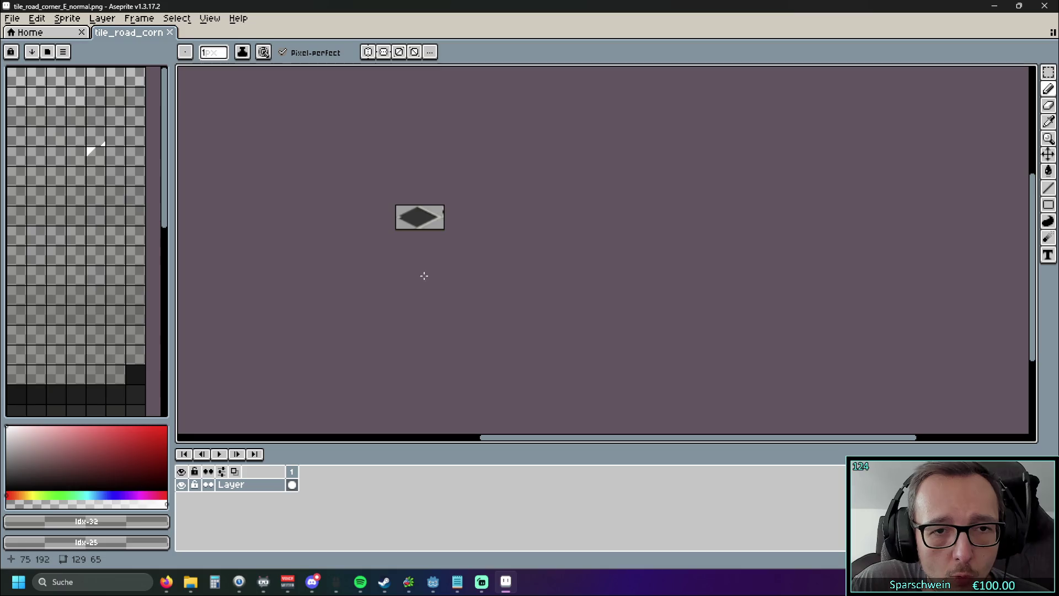
scroll(400, 253, up, 1)
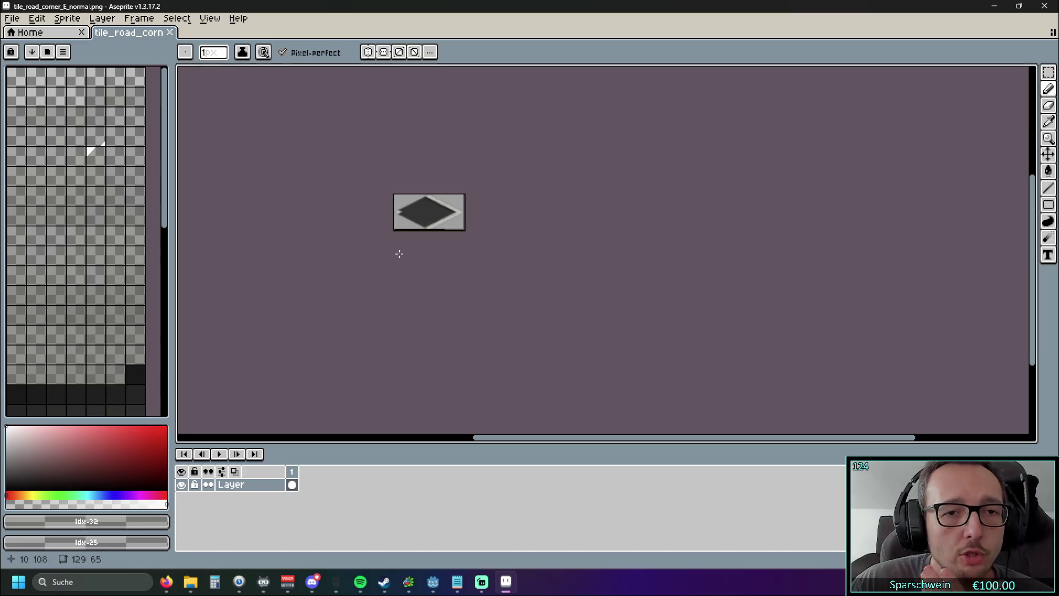
Open the layer options and close them without choosing anything
click(106, 20)
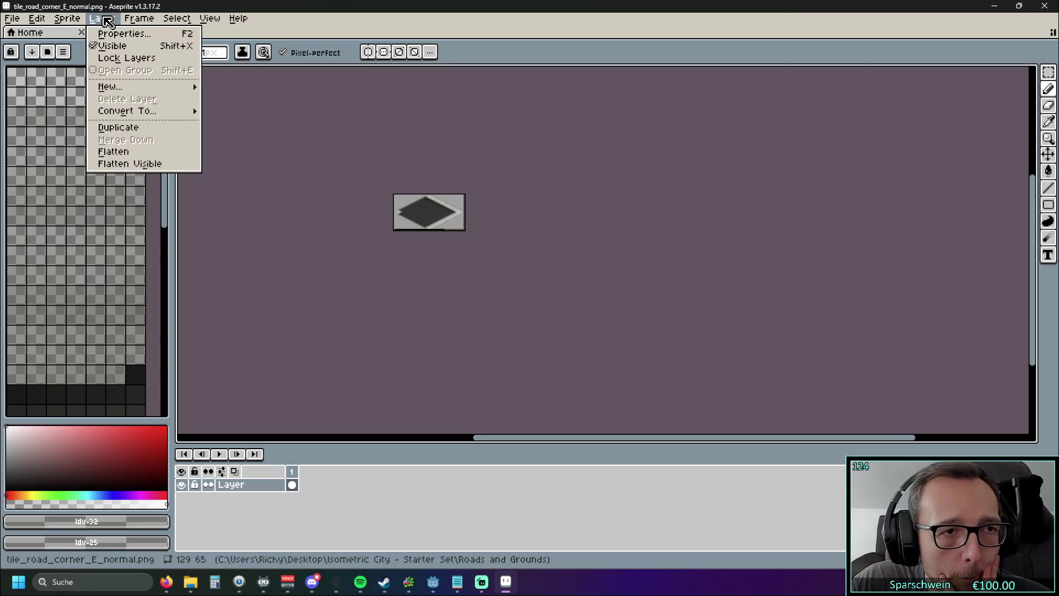
mouse_move(131, 92)
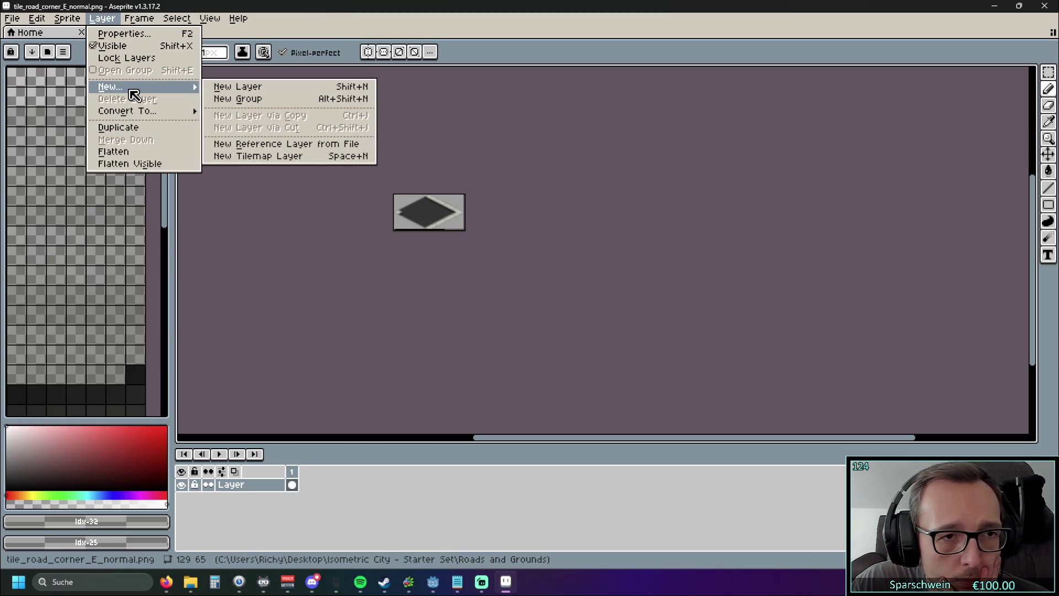
scroll(334, 218, up, 4)
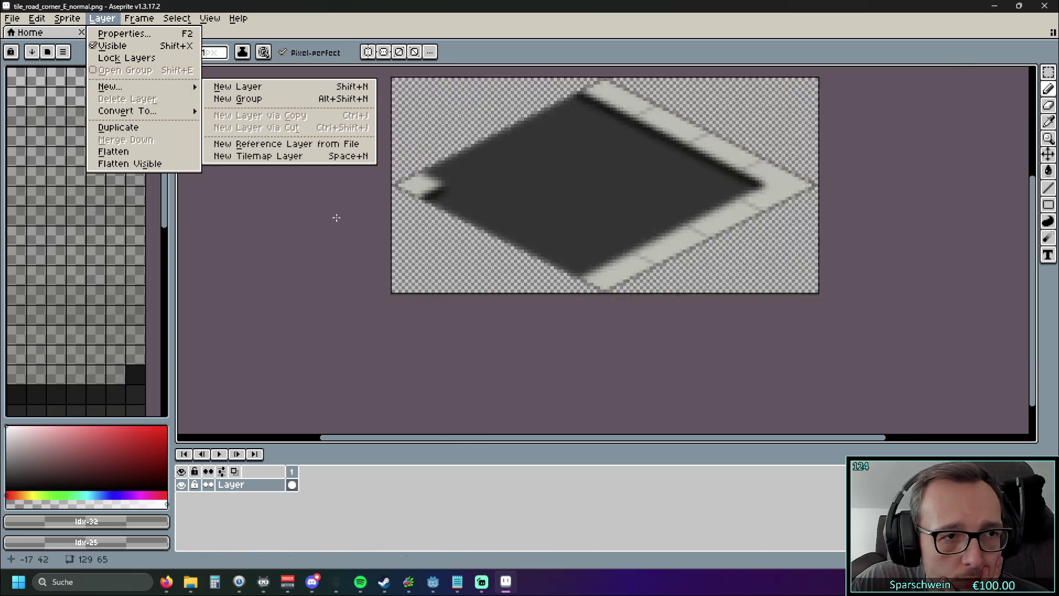
click(411, 283)
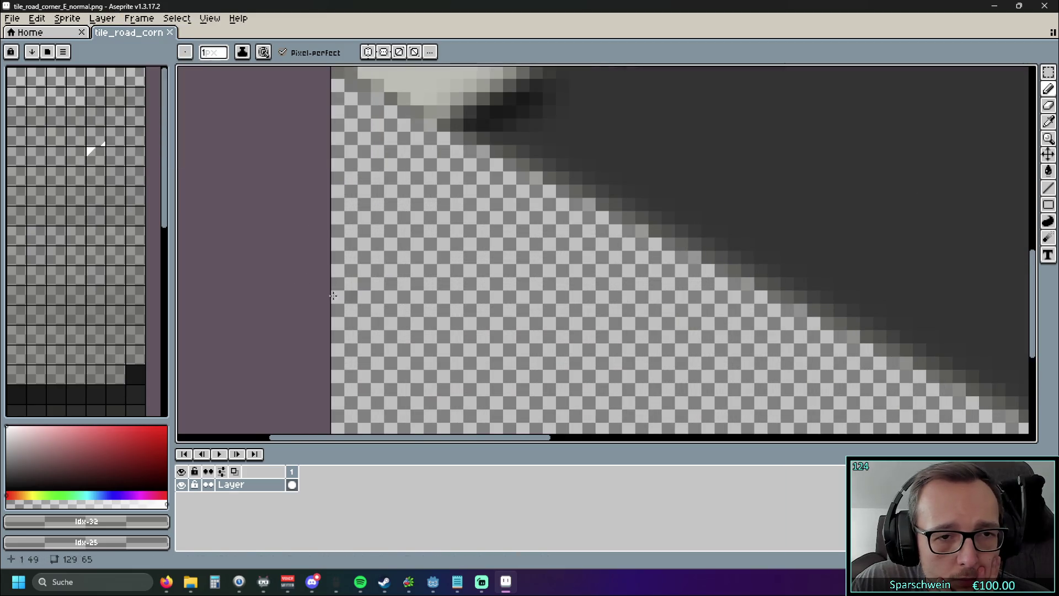
scroll(419, 284, down, 2)
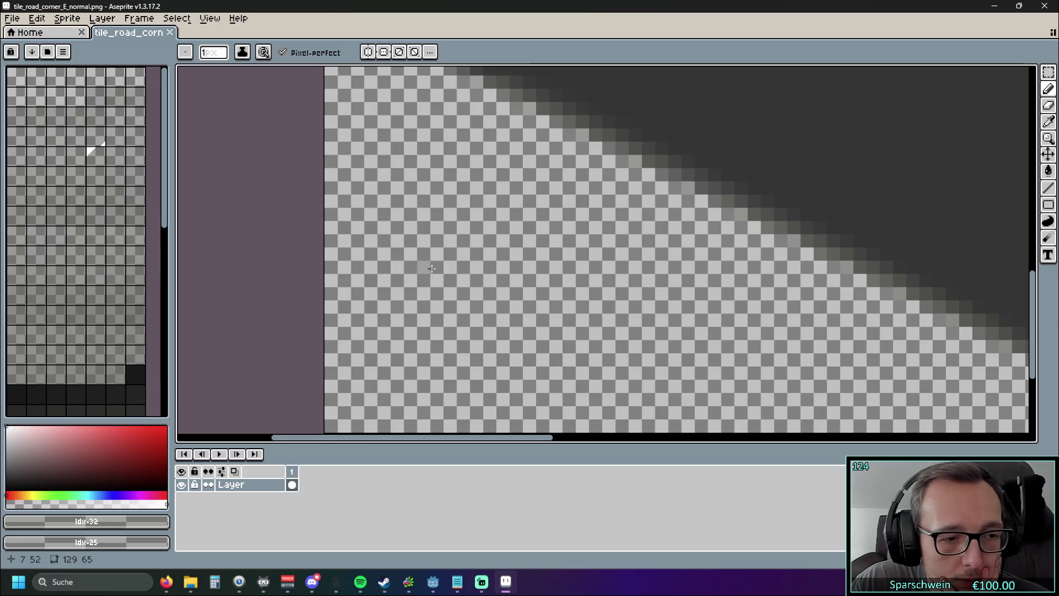
Erase pixels on the road corner tile with the Eraser, then open the Sprite menu
key(e)
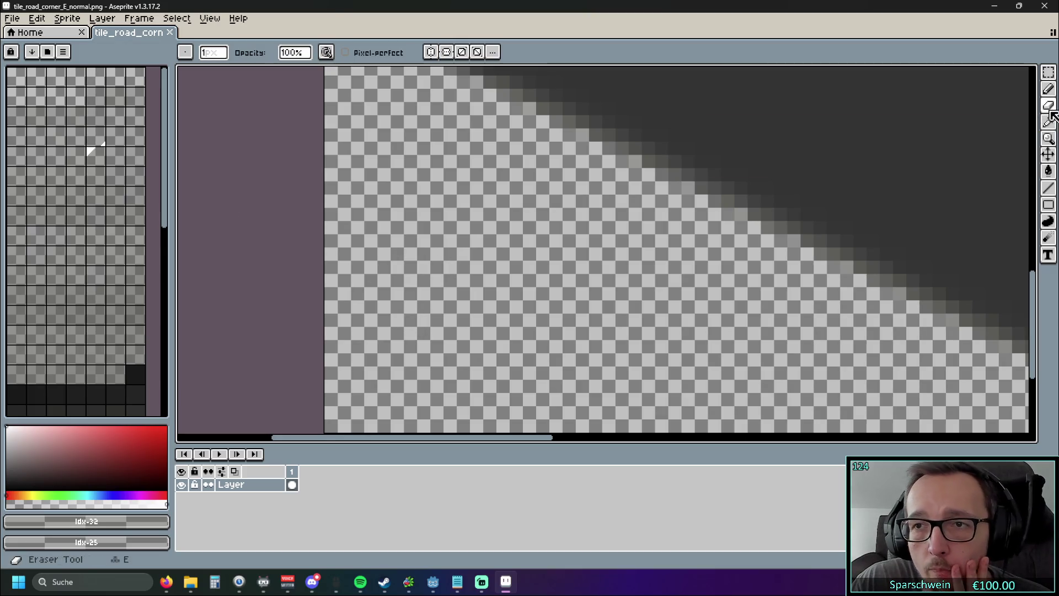
click(530, 254)
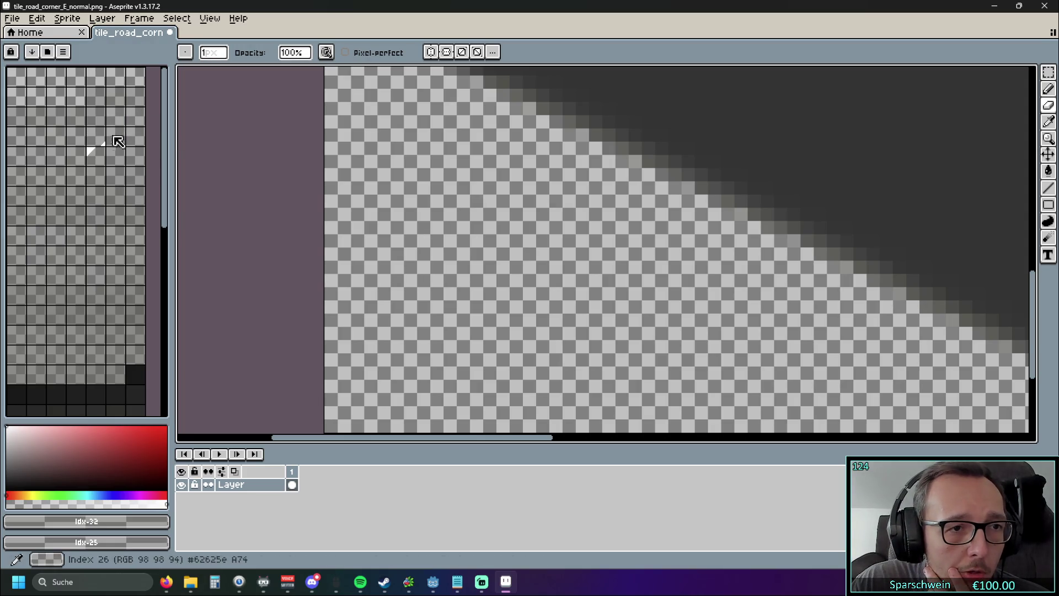
scroll(542, 253, down, 2)
scroll(543, 254, down, 4)
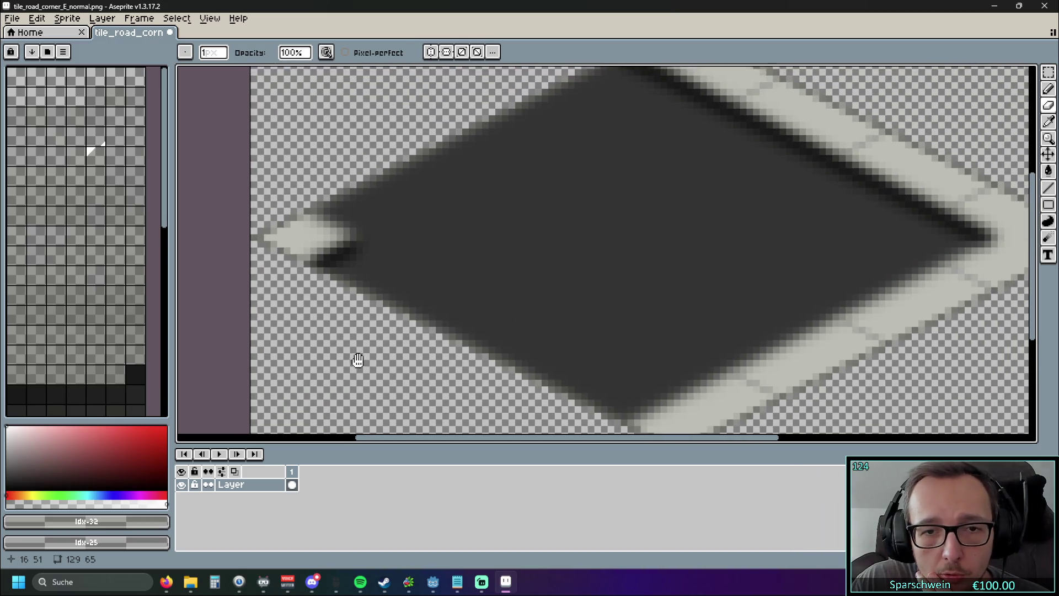
scroll(373, 310, down, 2)
scroll(374, 312, up, 2)
scroll(371, 318, down, 3)
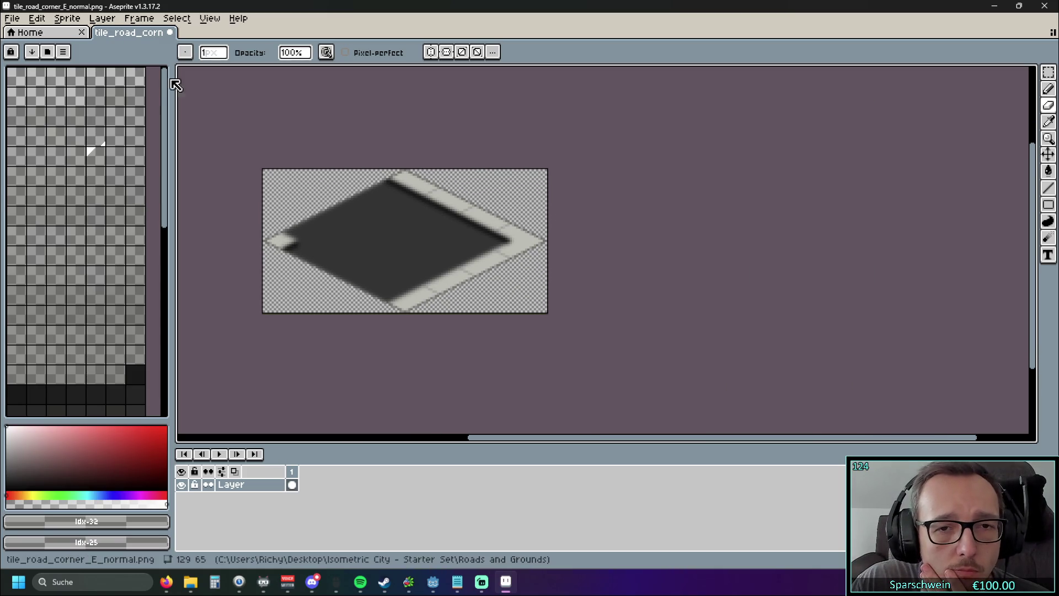
click(138, 18)
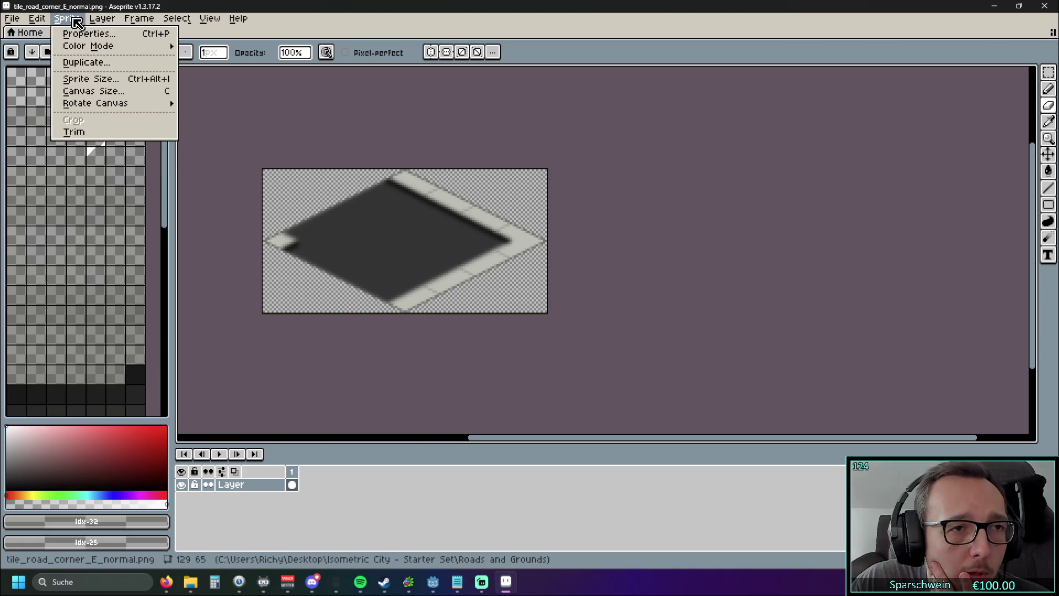
click(108, 94)
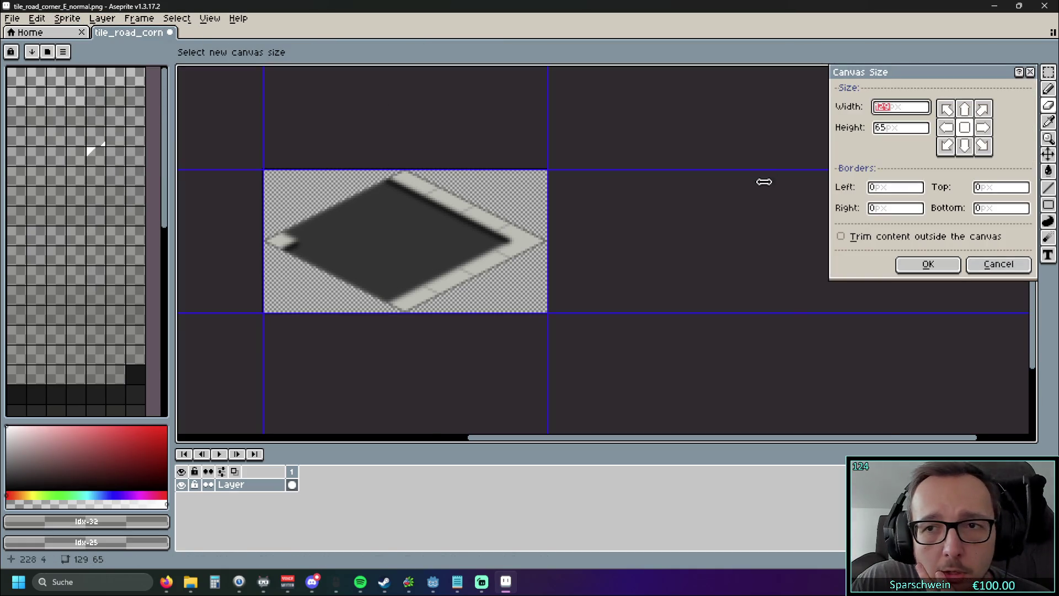
scroll(764, 176, down, 3)
scroll(553, 192, up, 3)
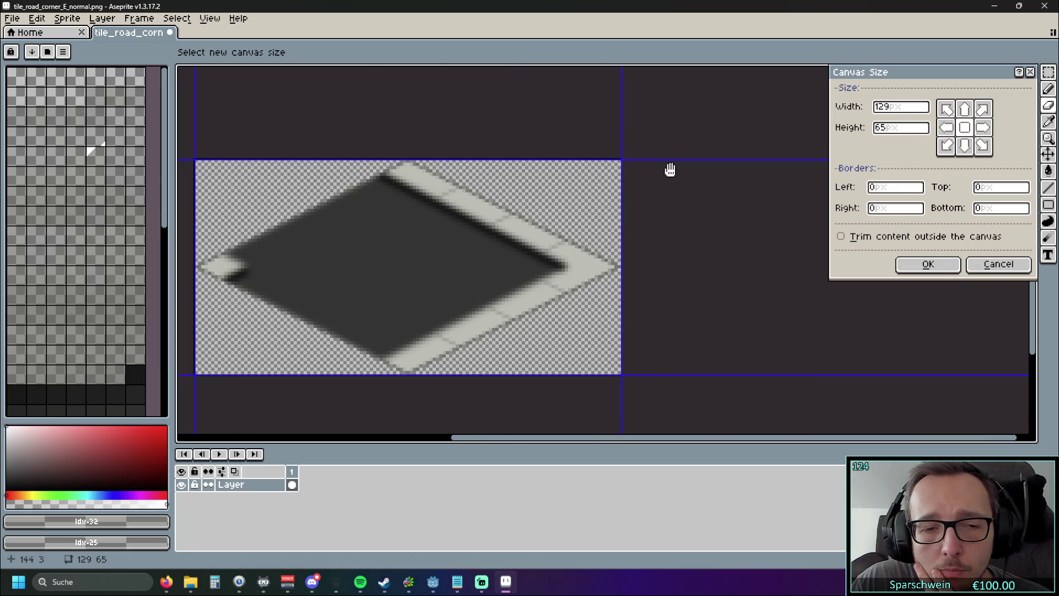
scroll(669, 177, down, 2)
scroll(669, 177, down, 2)
scroll(671, 180, up, 5)
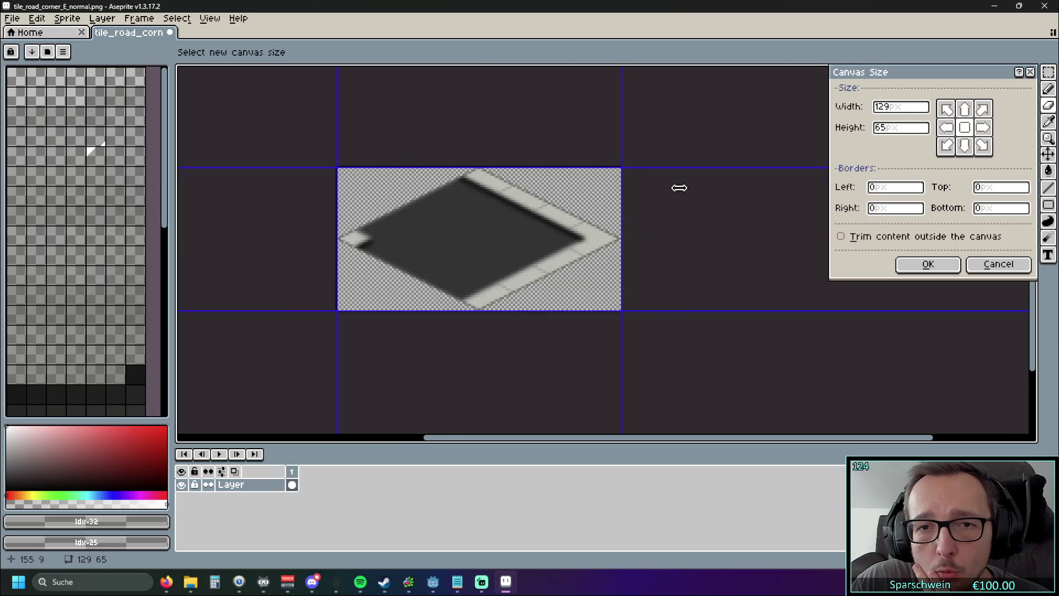
scroll(679, 187, down, 1)
scroll(678, 185, up, 1)
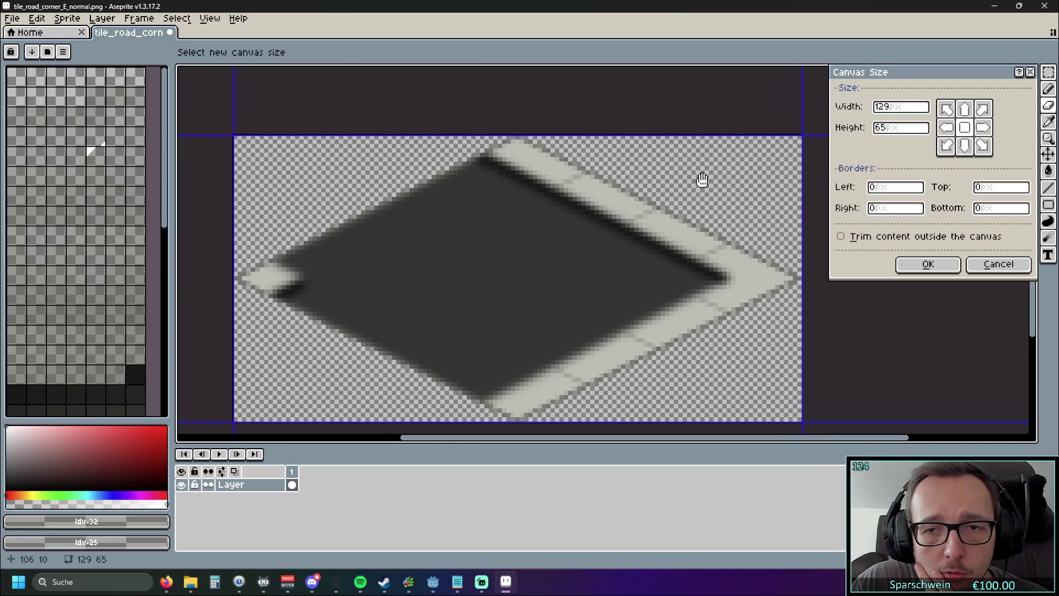
scroll(391, 193, down, 2)
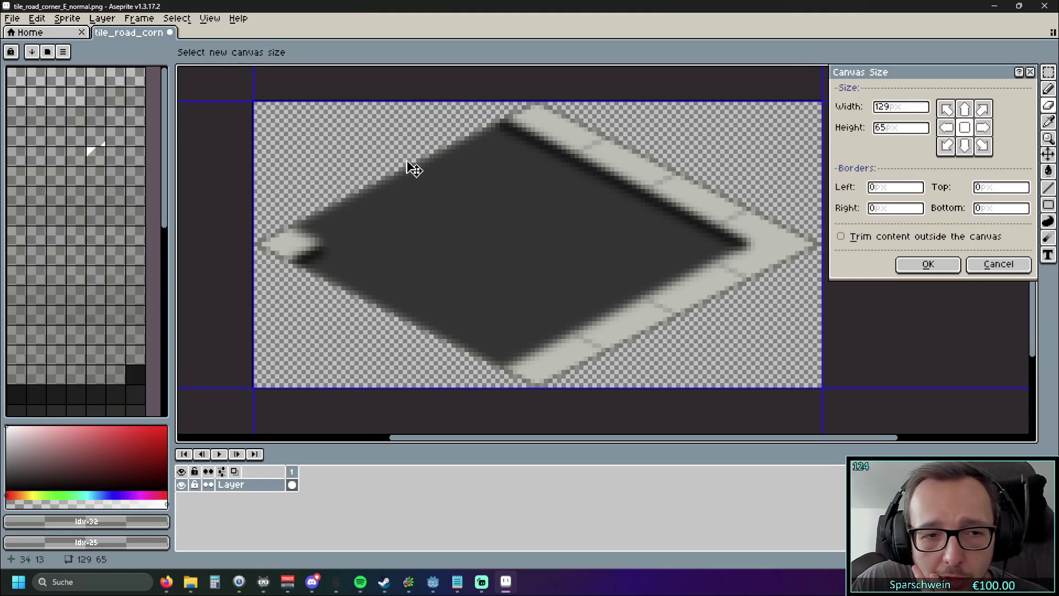
scroll(530, 194, up, 1)
mouse_move(530, 194)
mouse_down()
mouse_move(555, 166)
mouse_move(669, 173)
mouse_up()
scroll(555, 165, down, 1)
scroll(319, 263, up, 4)
drag(212, 280, 312, 300)
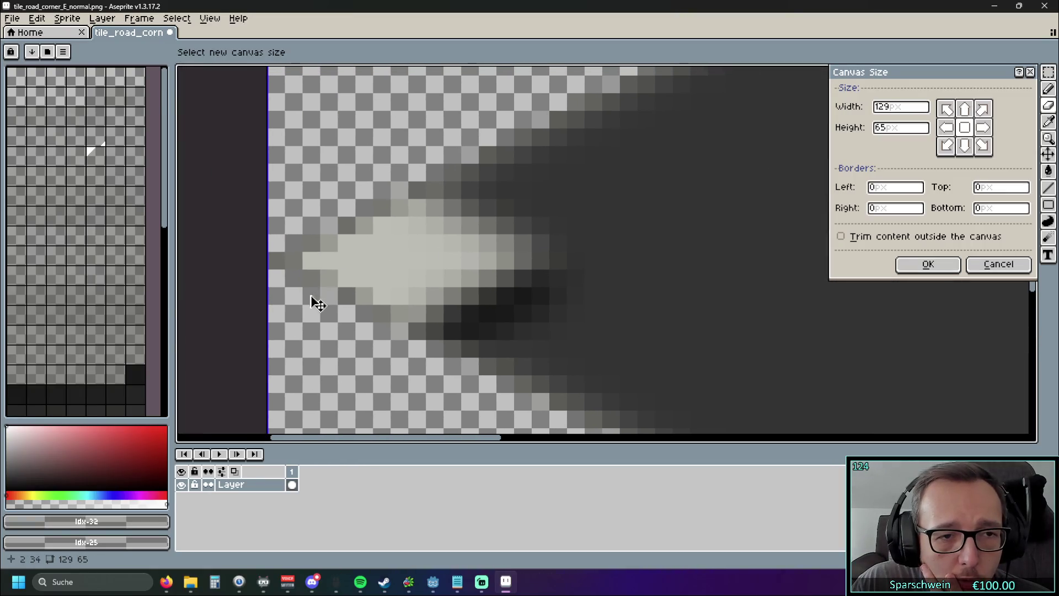
scroll(279, 274, up, 2)
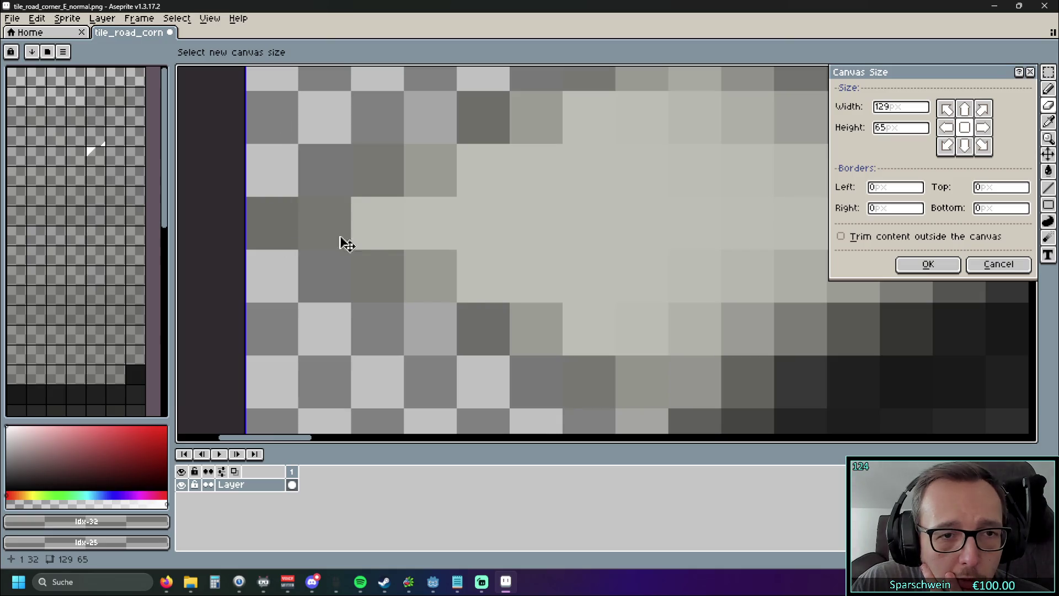
scroll(480, 253, down, 5)
scroll(607, 260, right, 3)
scroll(621, 244, up, 10)
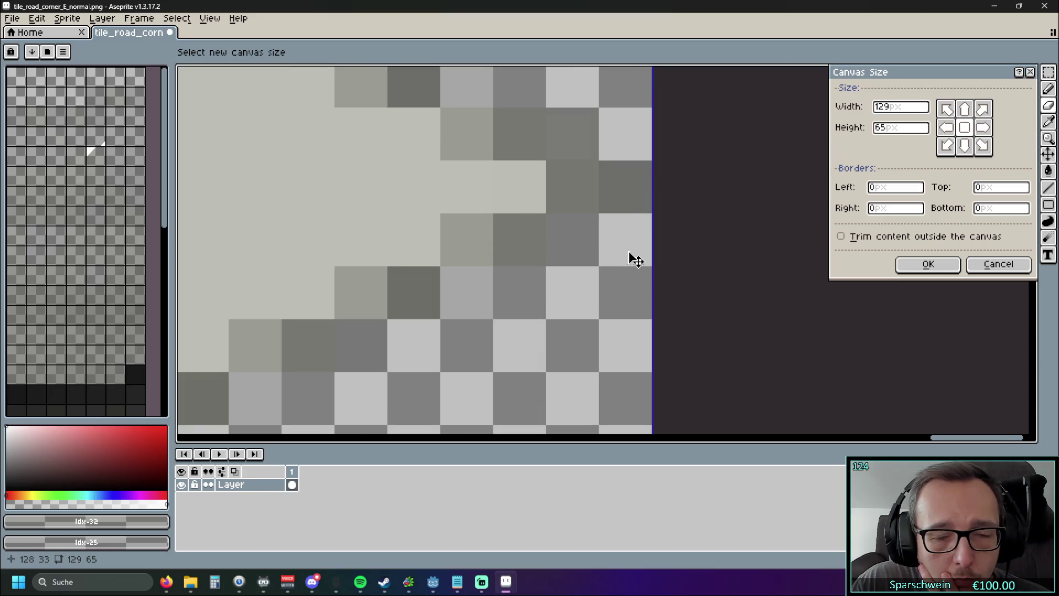
scroll(631, 256, down, 6)
scroll(528, 252, left, 3)
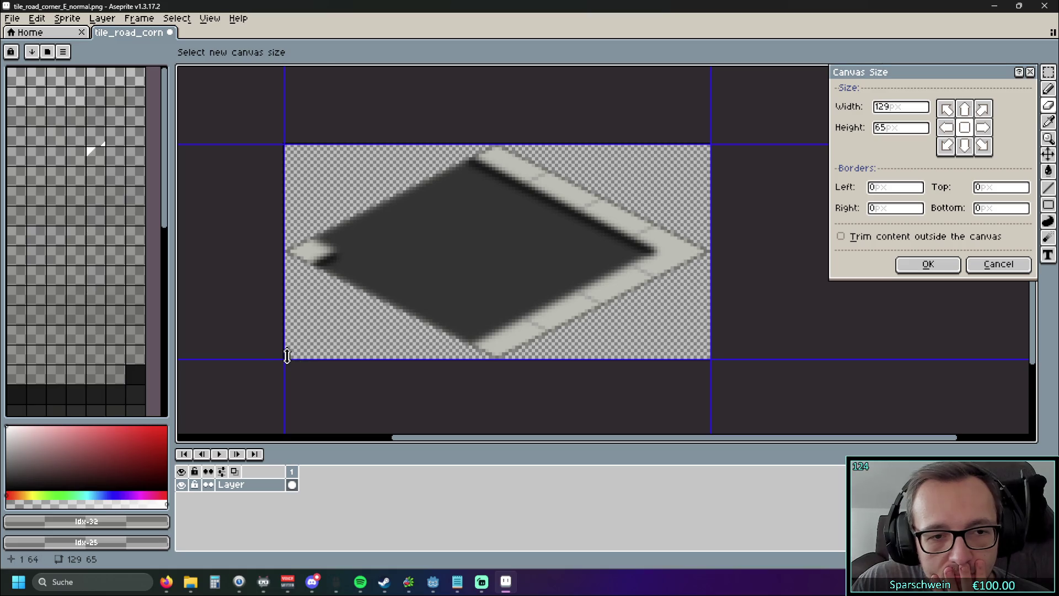
click(998, 264)
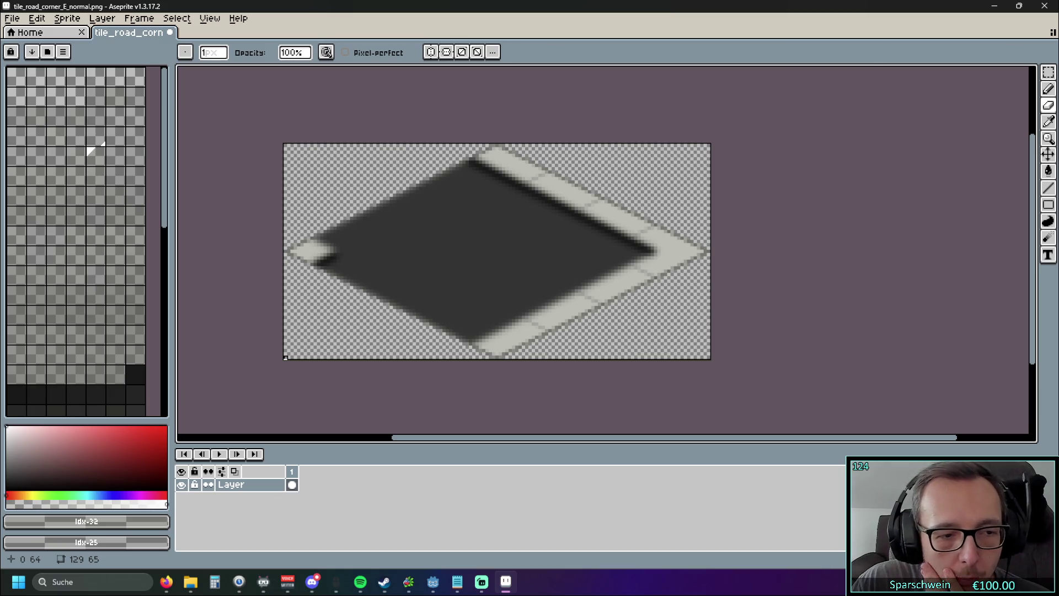
scroll(285, 358, up, 3)
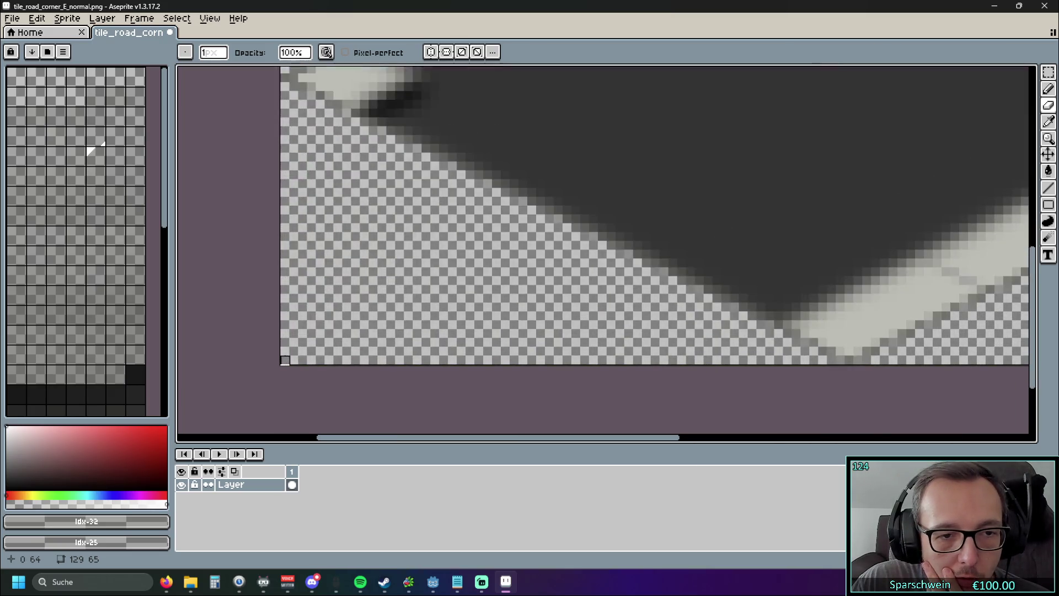
scroll(285, 360, down, 3)
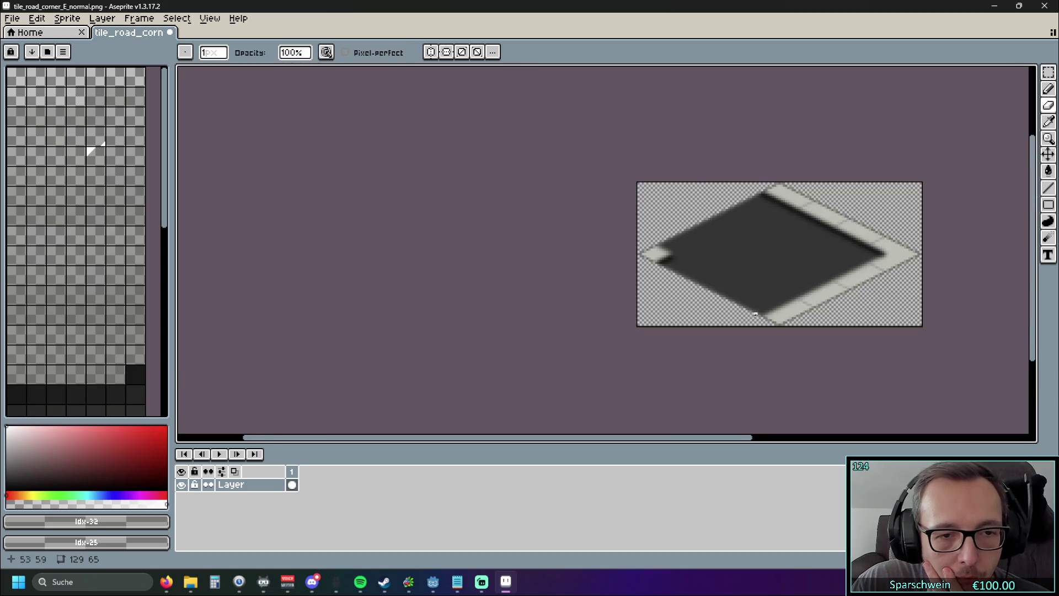
scroll(673, 337, up, 3)
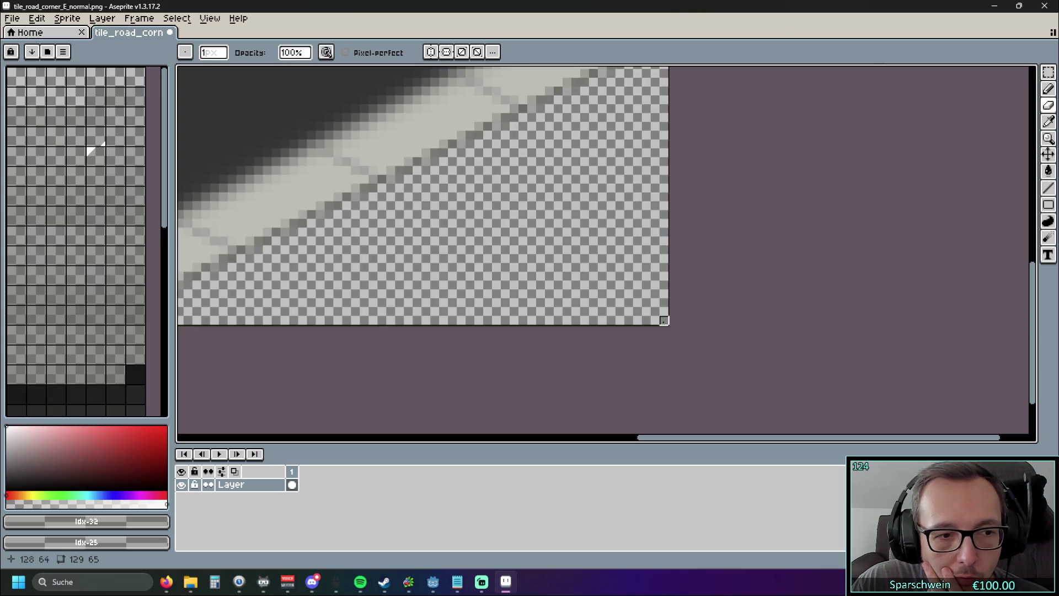
scroll(664, 321, down, 3)
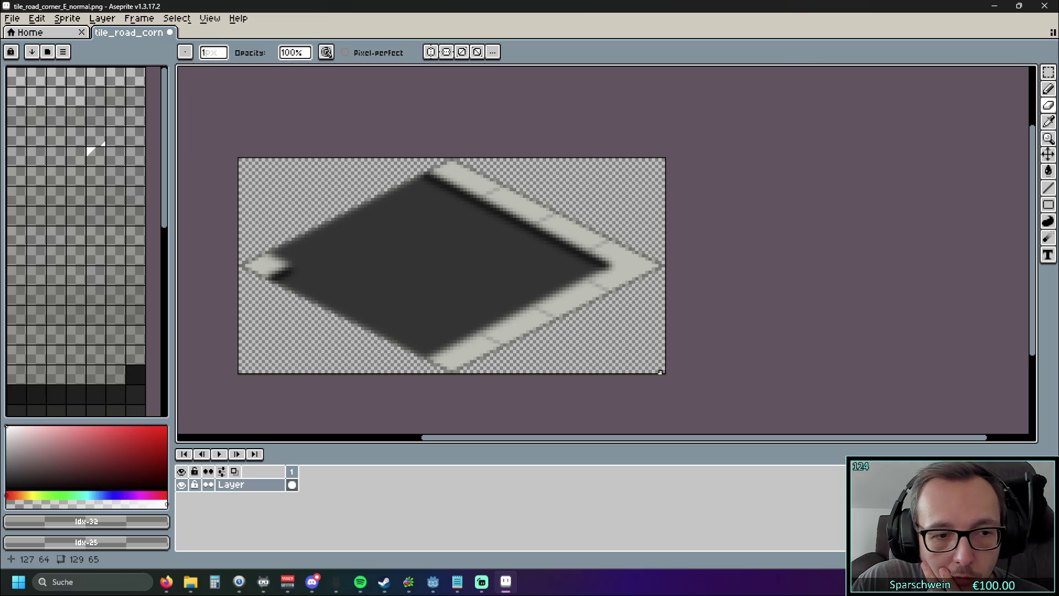
scroll(645, 312, up, 1)
scroll(662, 303, down, 1)
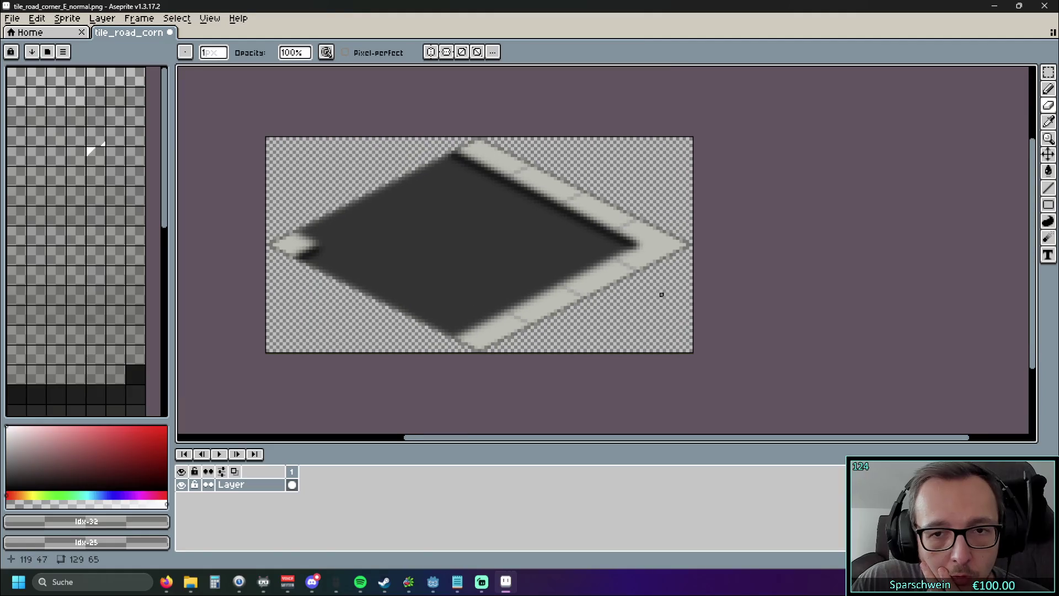
click(67, 19)
click(75, 91)
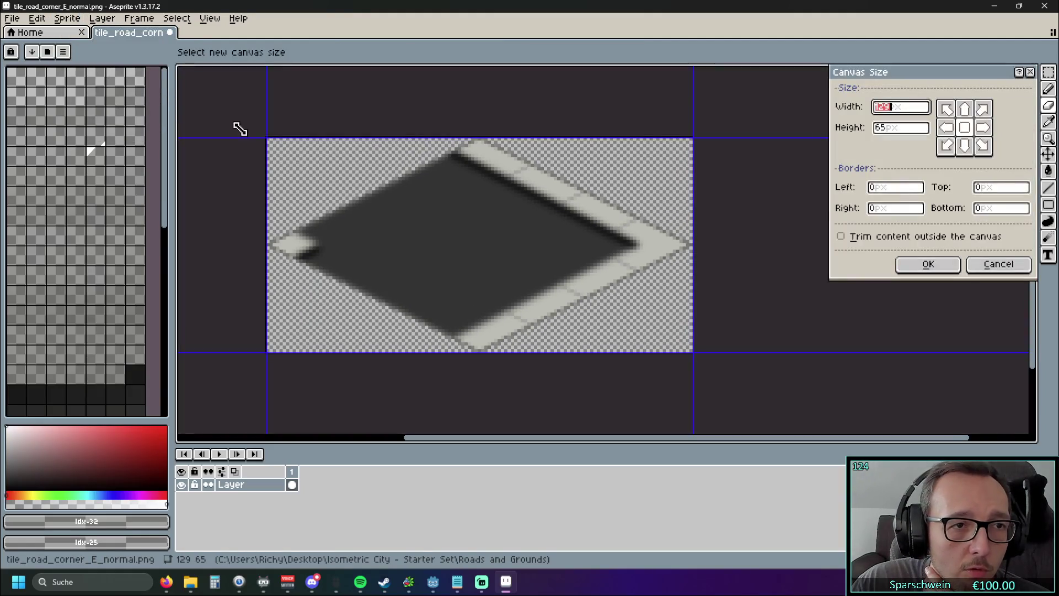
click(905, 113)
key(BackSpace)
text(8)
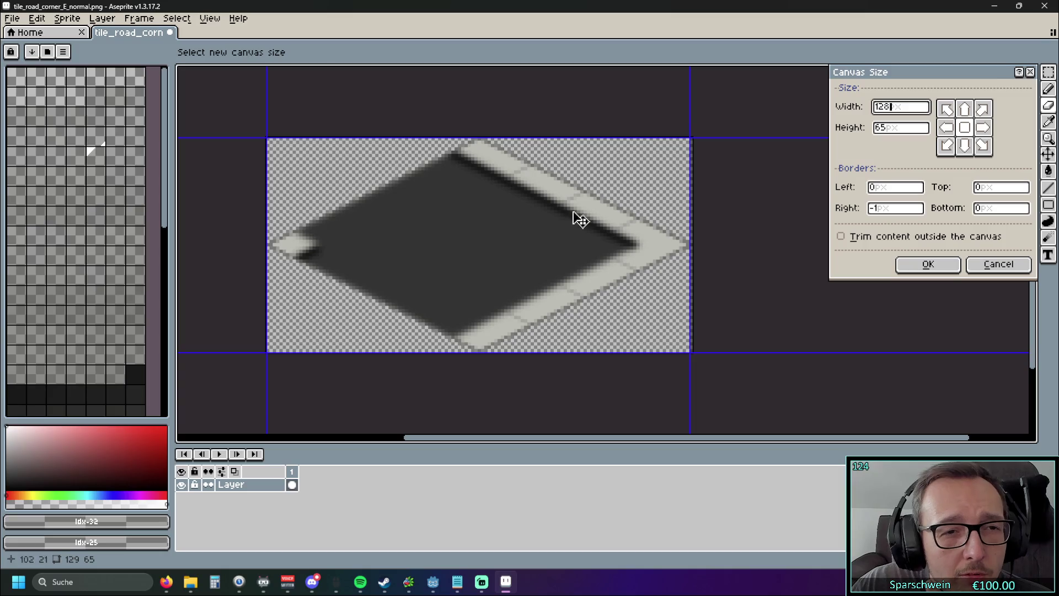
scroll(293, 228, up, 1)
scroll(226, 219, up, 1)
scroll(227, 219, down, 1)
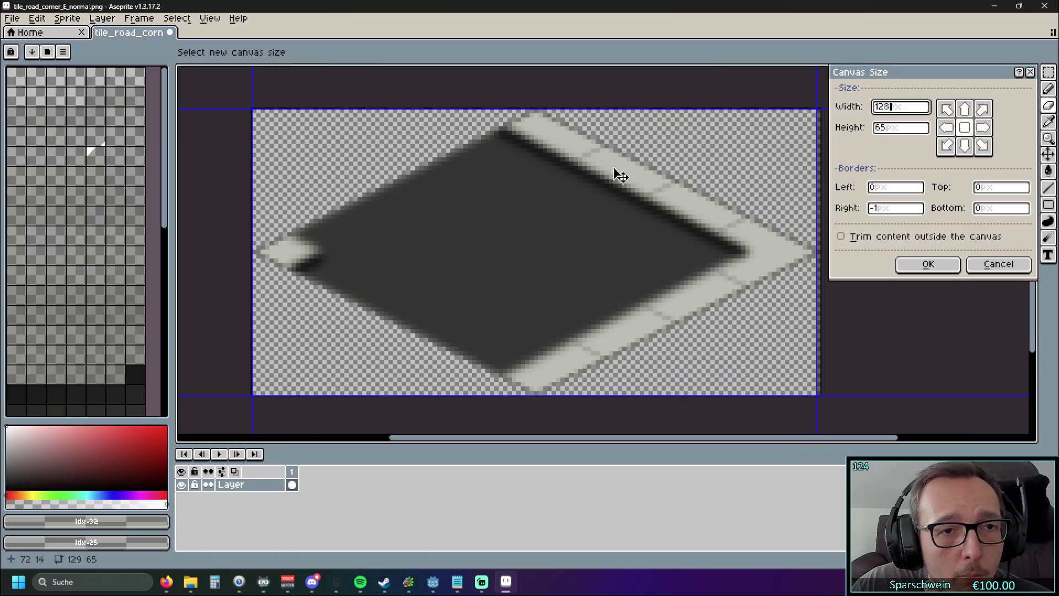
key(BackSpace)
text(9)
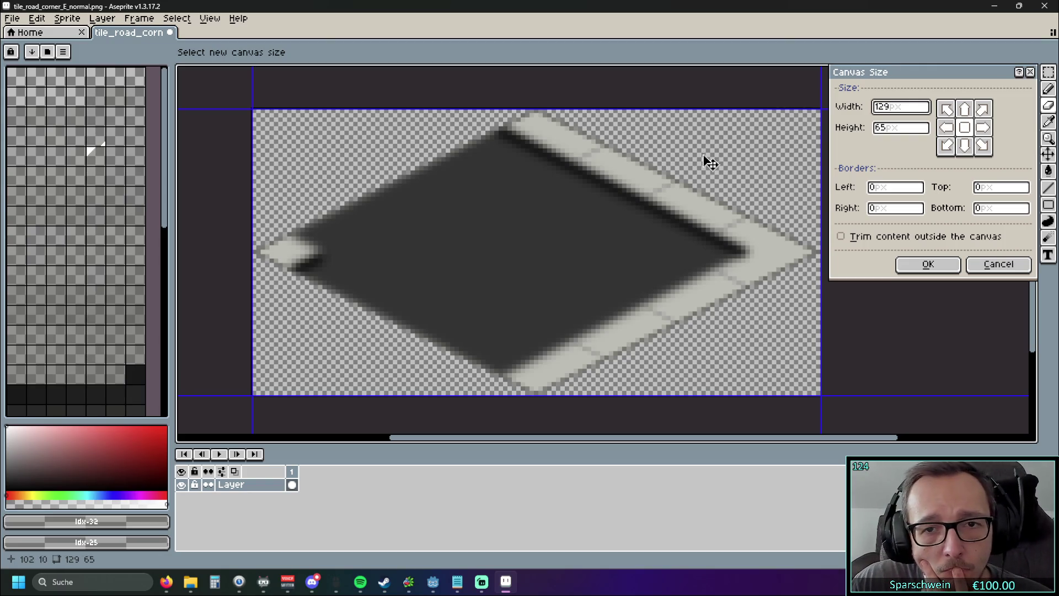
scroll(717, 155, down, 1)
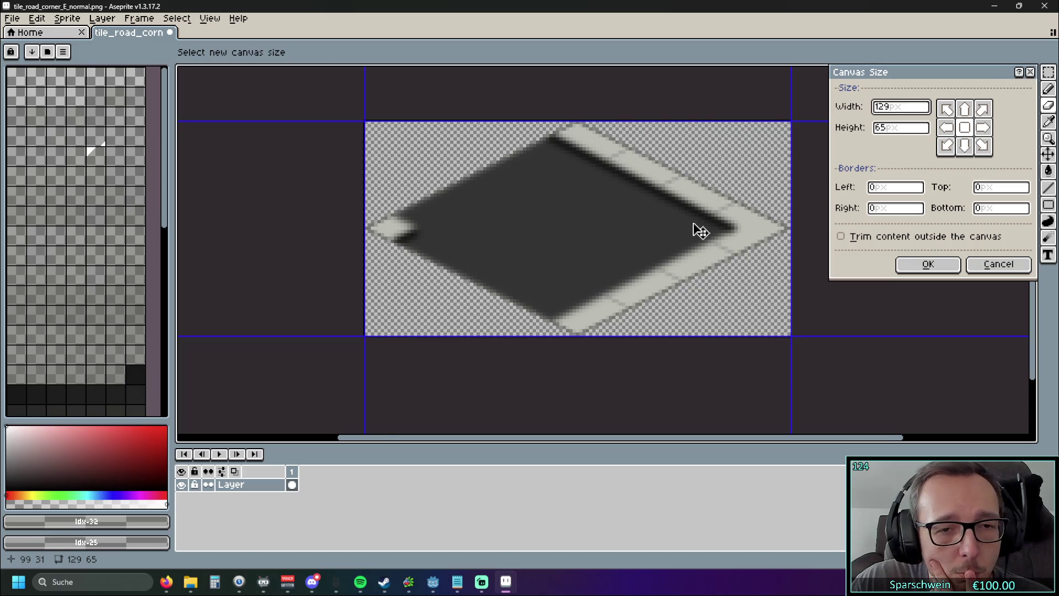
scroll(700, 229, up, 1)
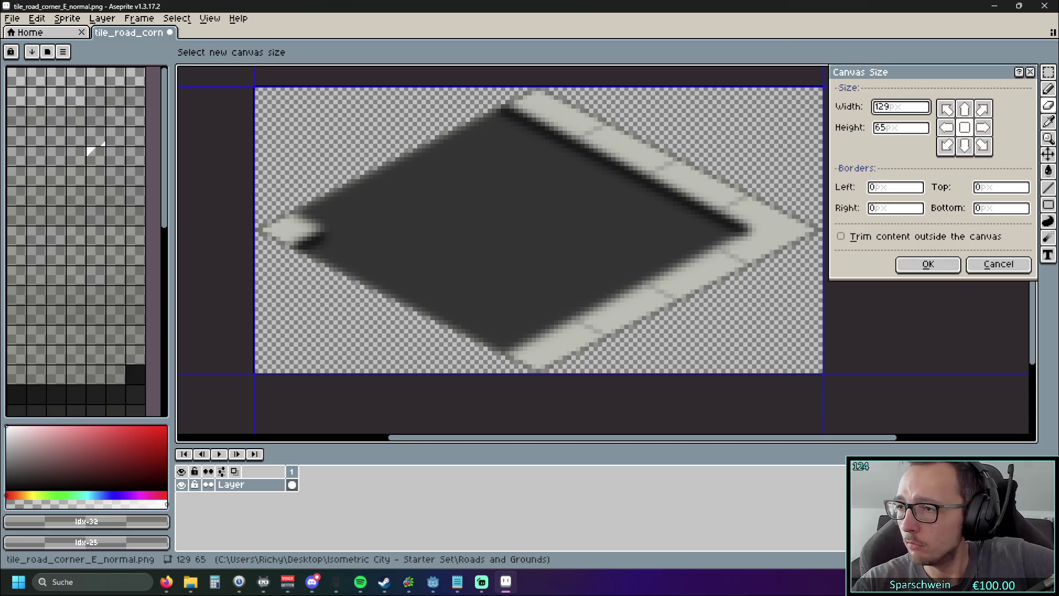
key(alt+Tab)
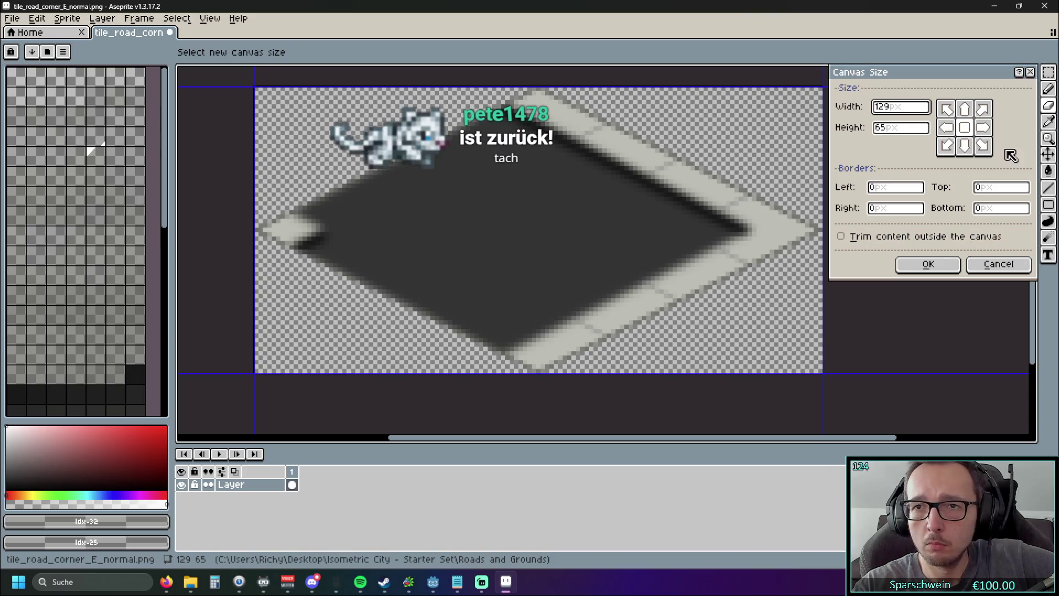
click(1029, 72)
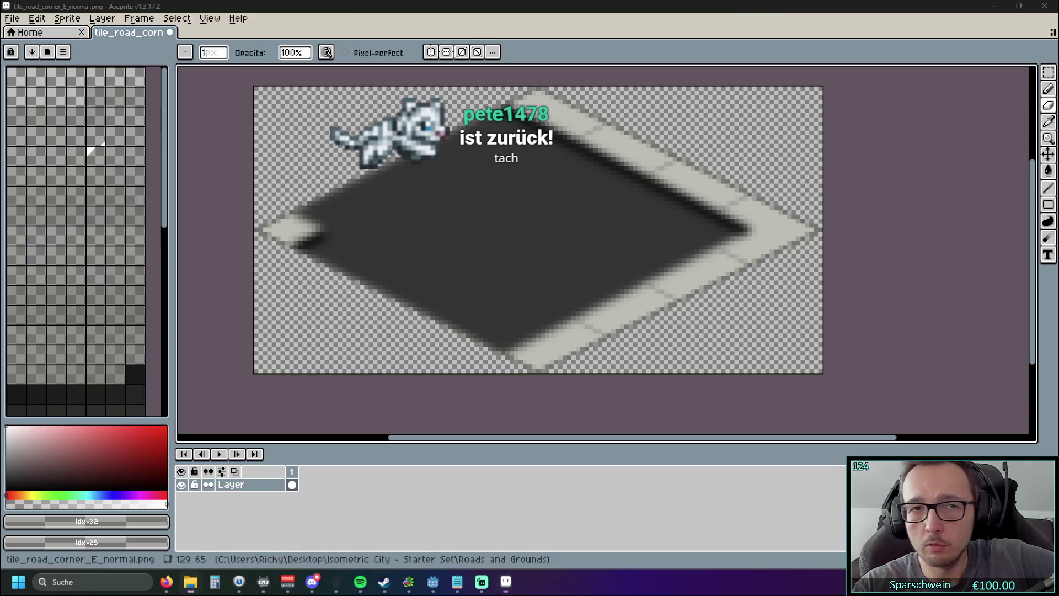
scroll(623, 252, up, 6)
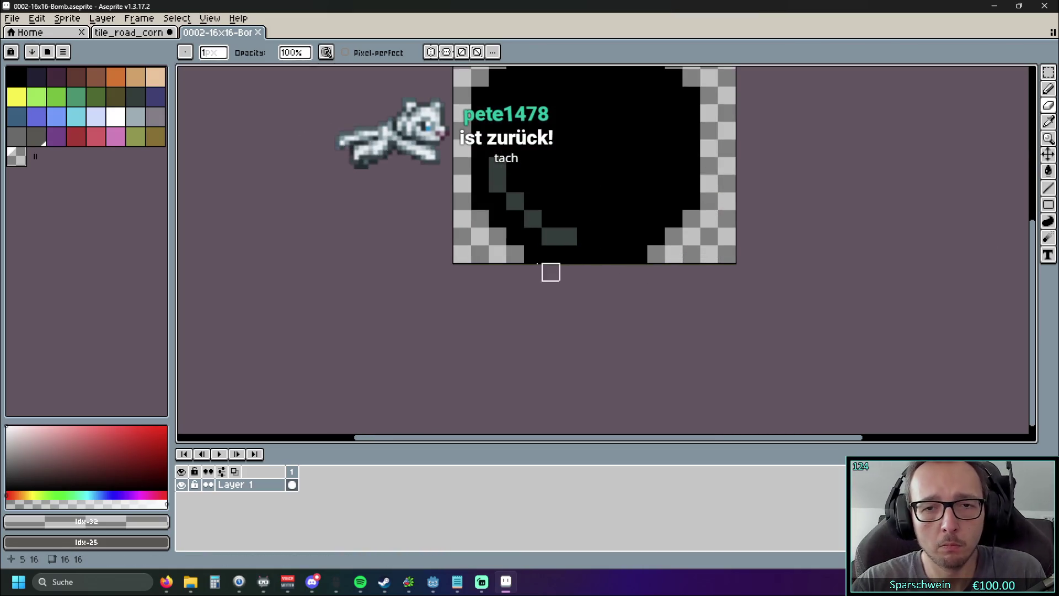
drag(437, 284, 373, 340)
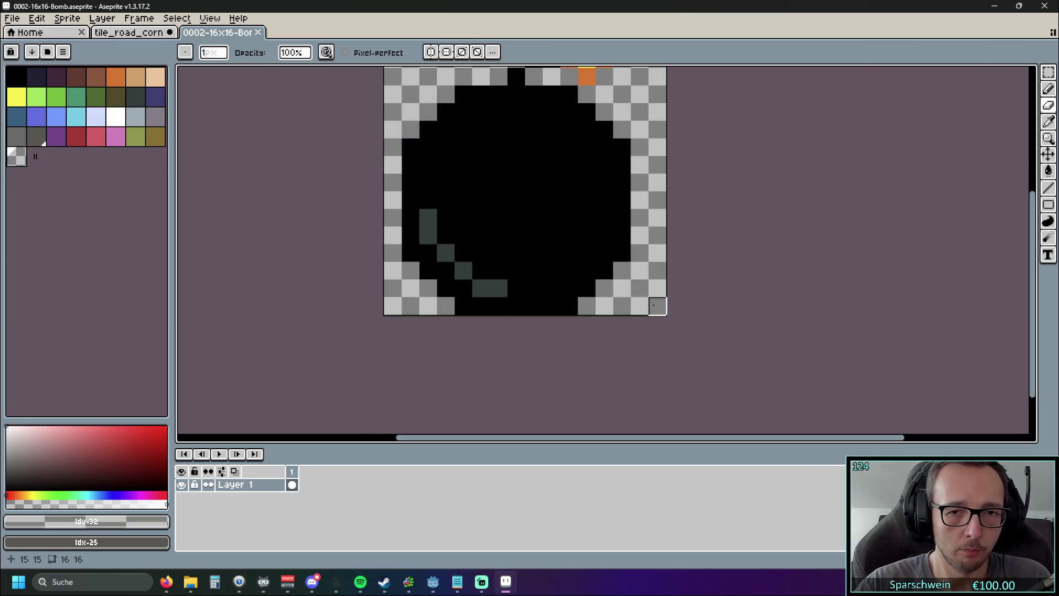
scroll(653, 305, down, 5)
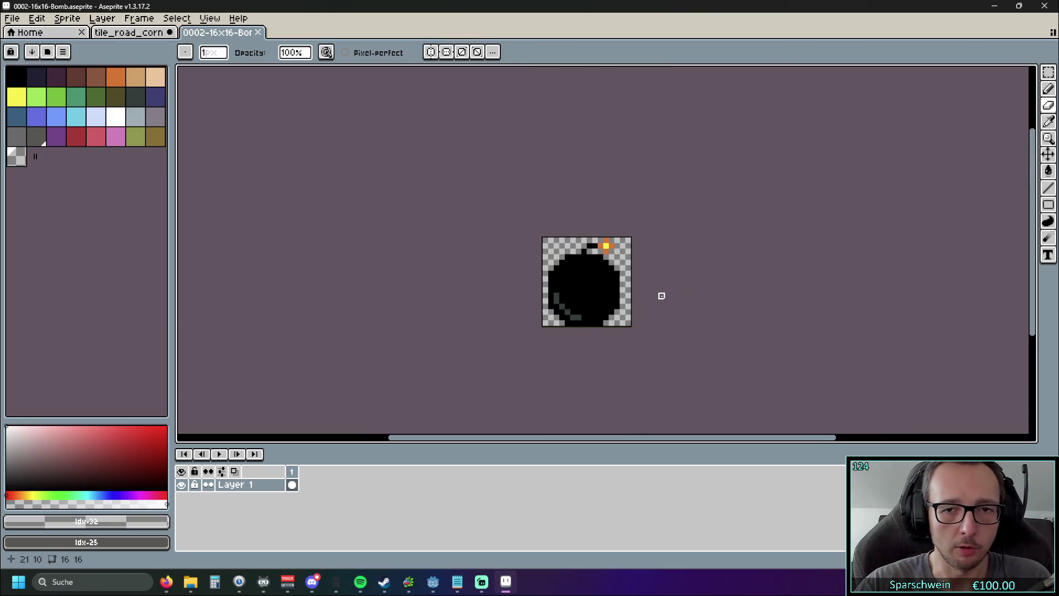
click(258, 32)
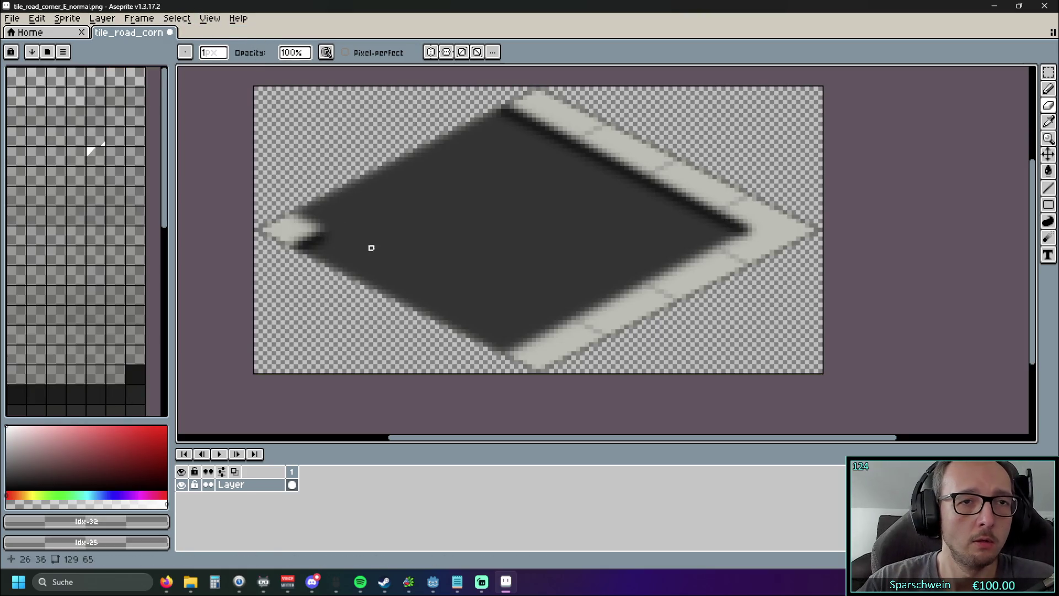
drag(204, 261, 215, 262)
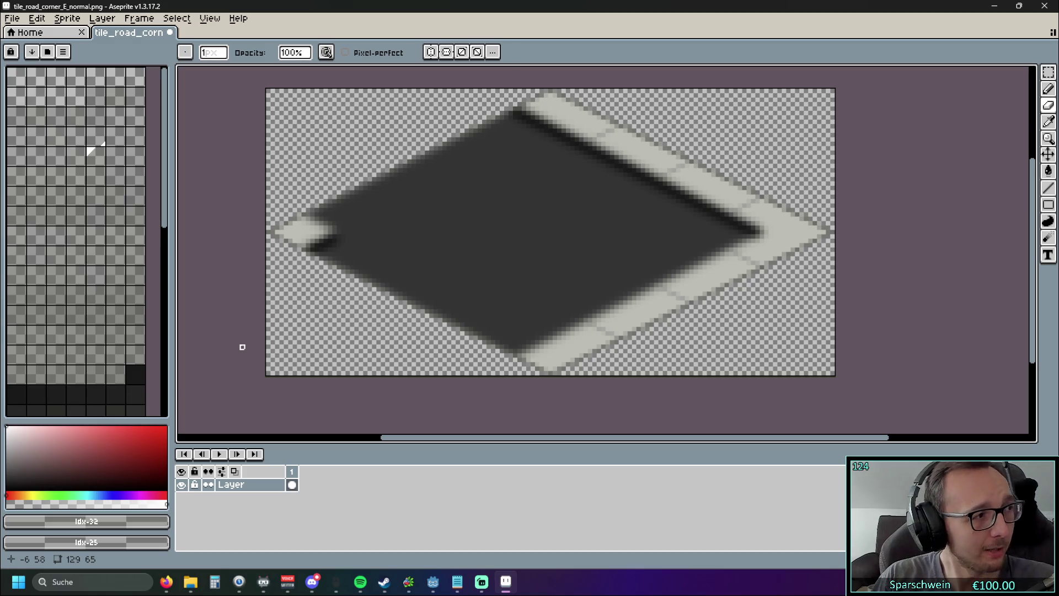
scroll(246, 265, down, 1)
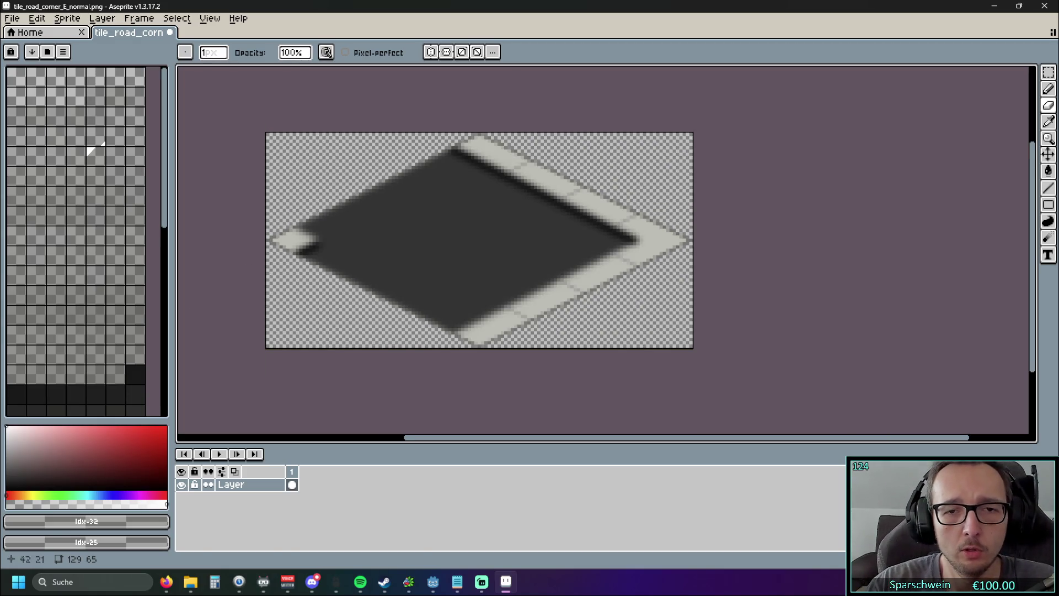
click(104, 20)
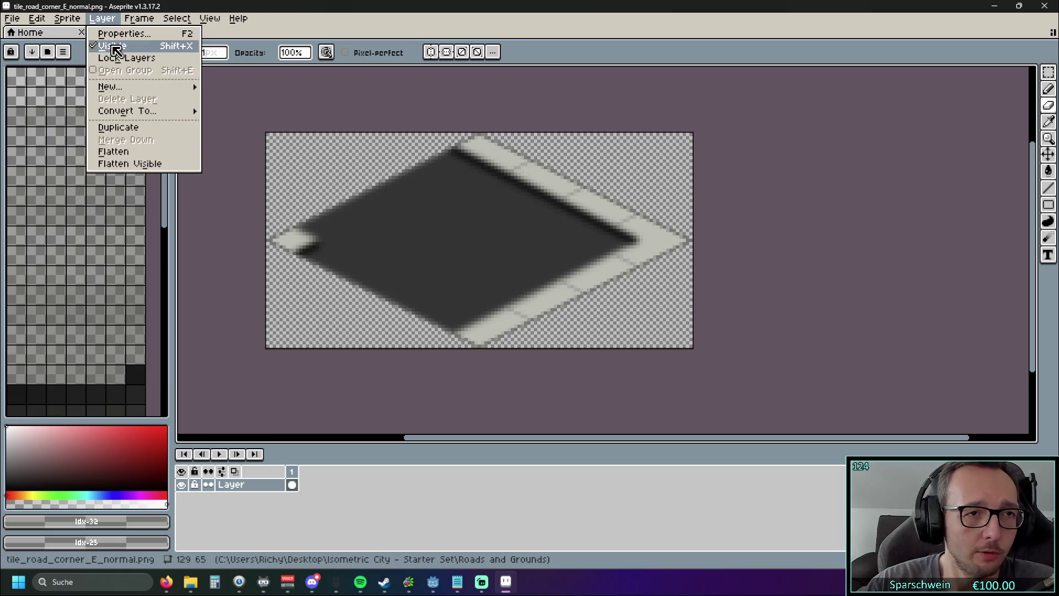
Open Canvas Size, then in Calculator multiply 129, which mistakenly gives 129 × 45
mouse_move(67, 19)
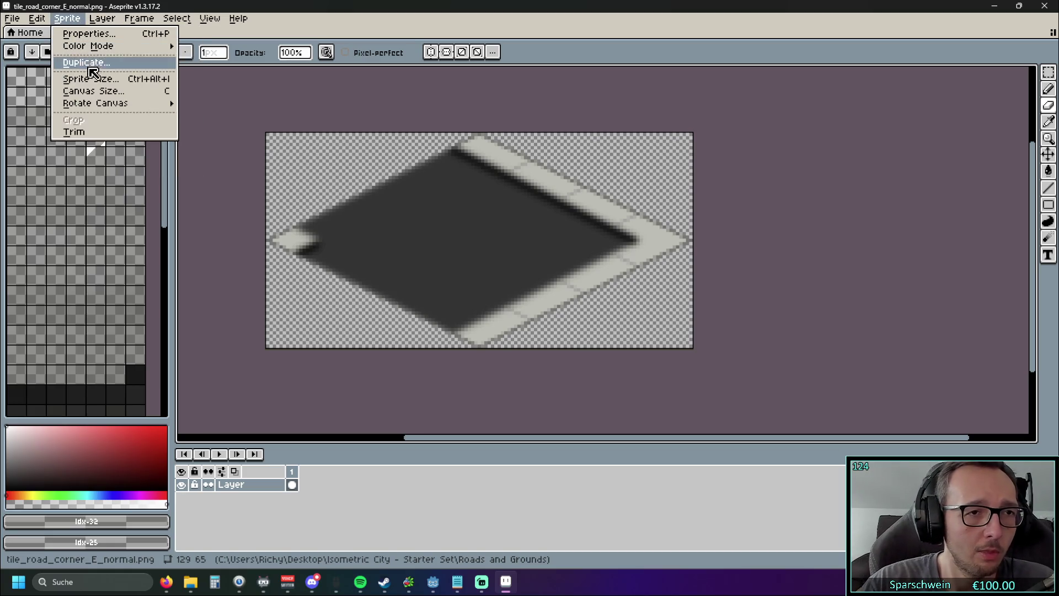
click(110, 94)
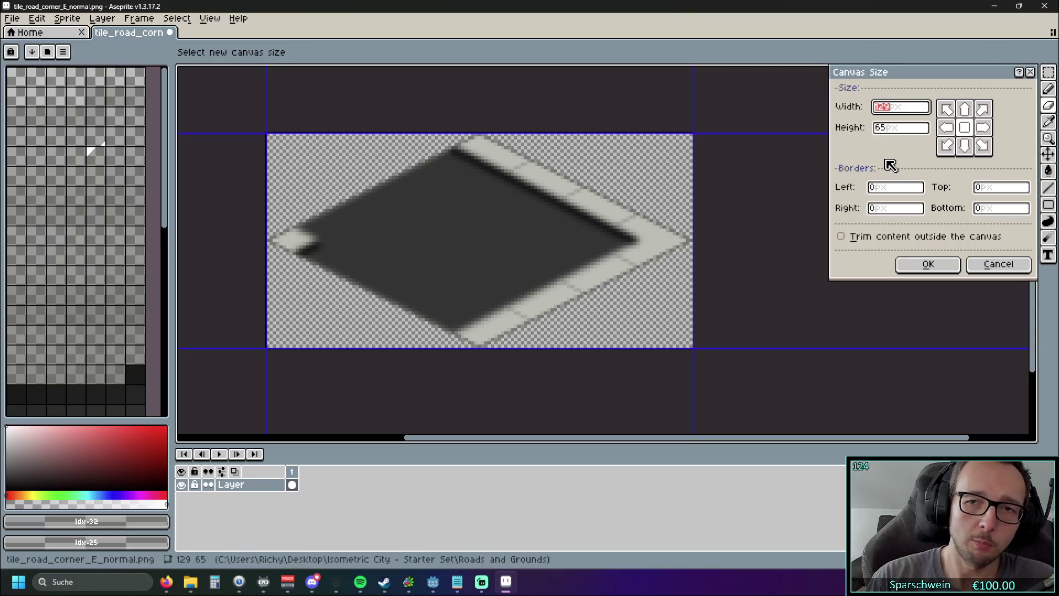
click(215, 581)
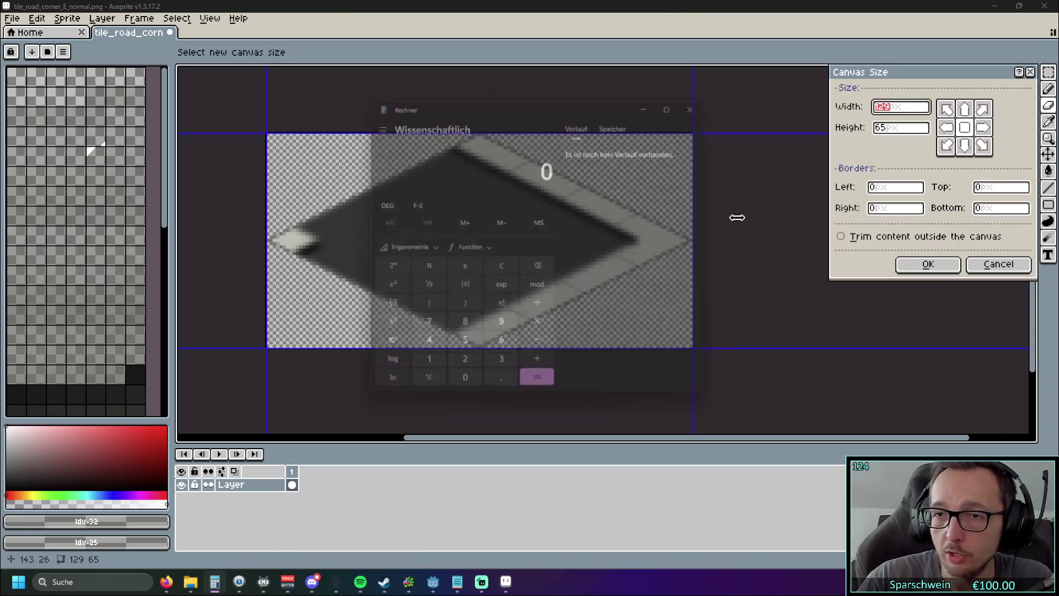
click(421, 372)
click(461, 372)
click(502, 329)
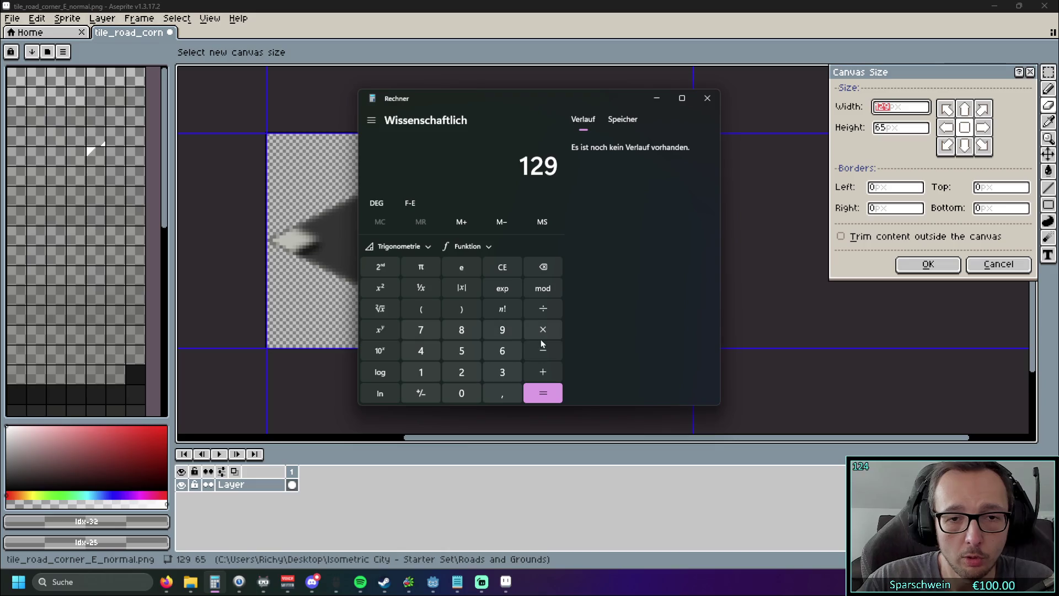
click(545, 335)
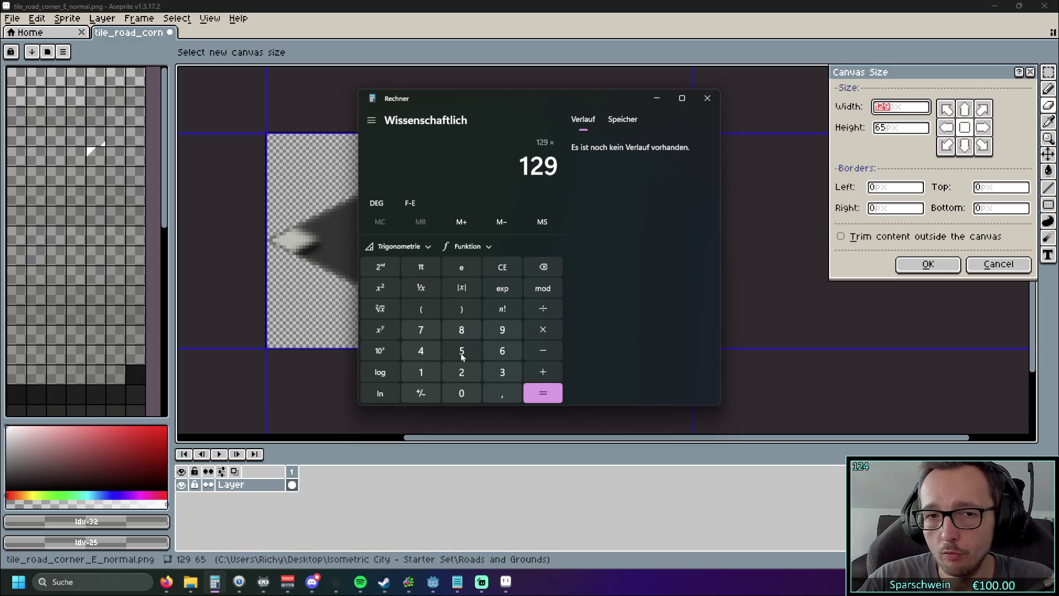
click(434, 352)
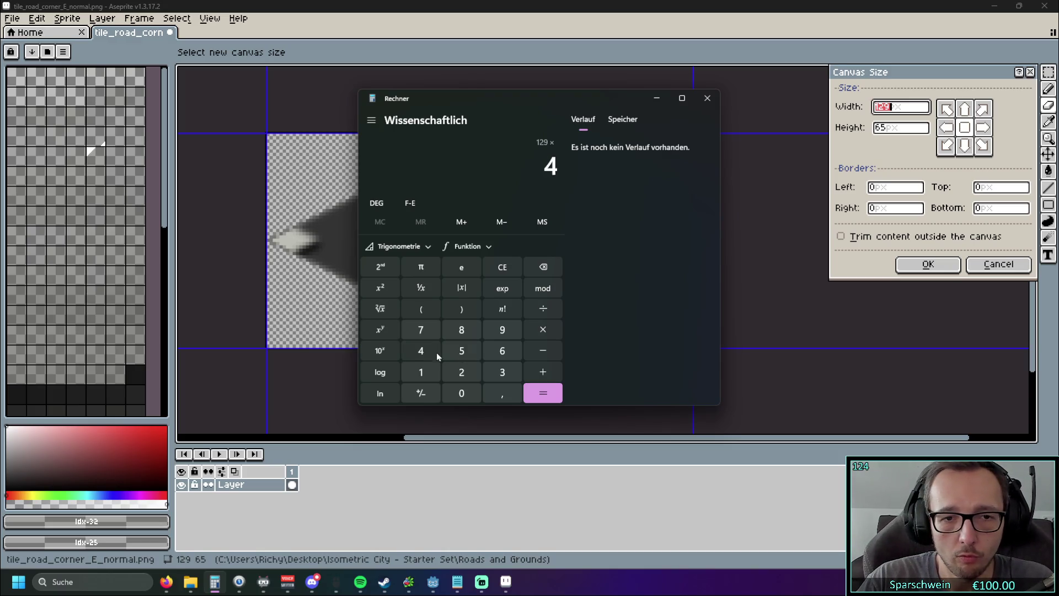
text(5)
click(529, 394)
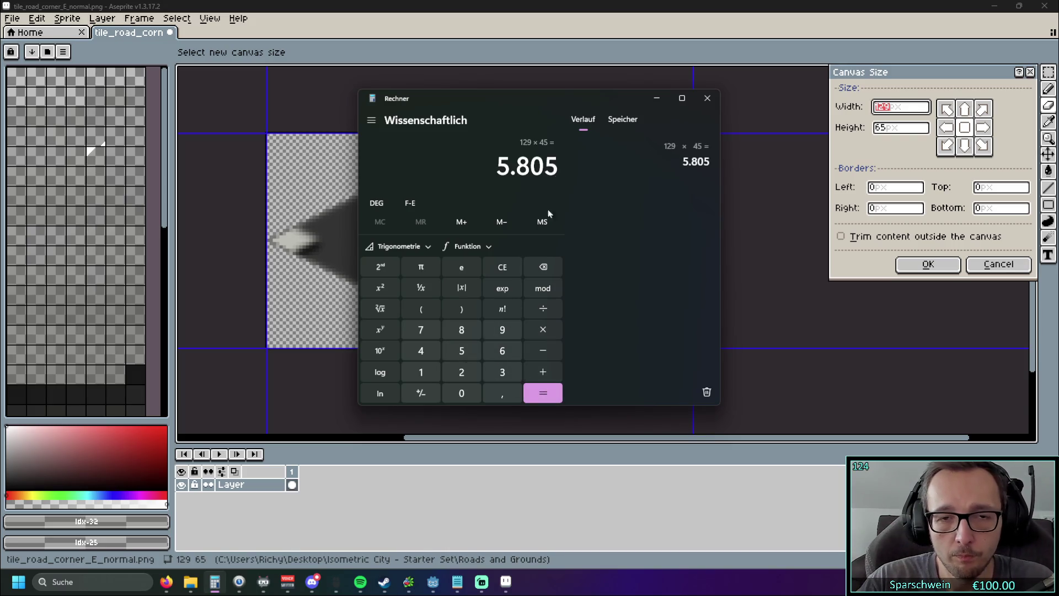
Clear and recompute 129 × 5 = 645, then move Calculator off the Canvas Size dialog
click(501, 266)
click(431, 371)
click(462, 372)
click(491, 333)
click(546, 331)
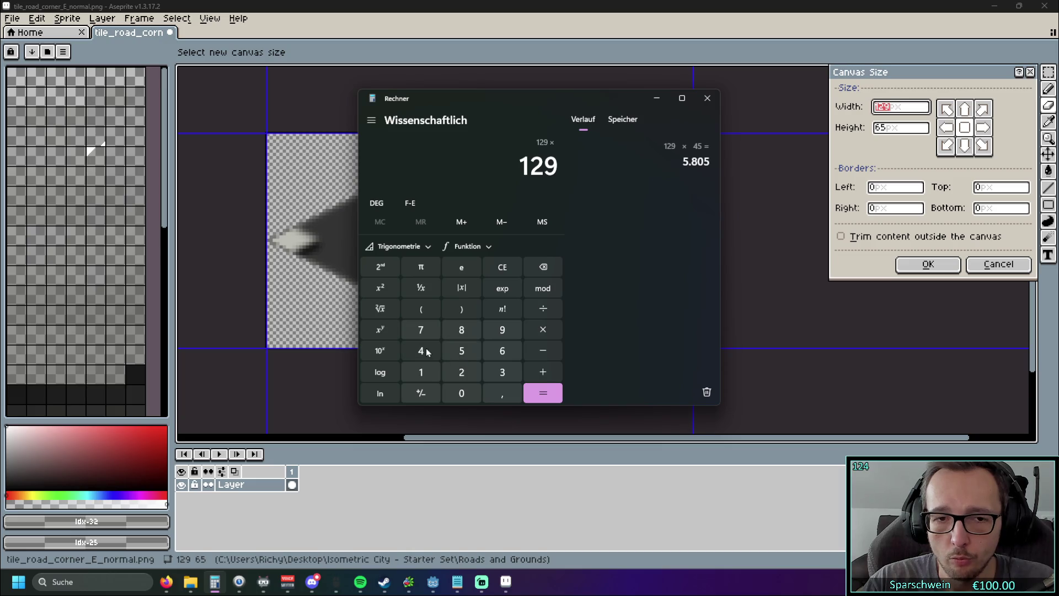
click(456, 350)
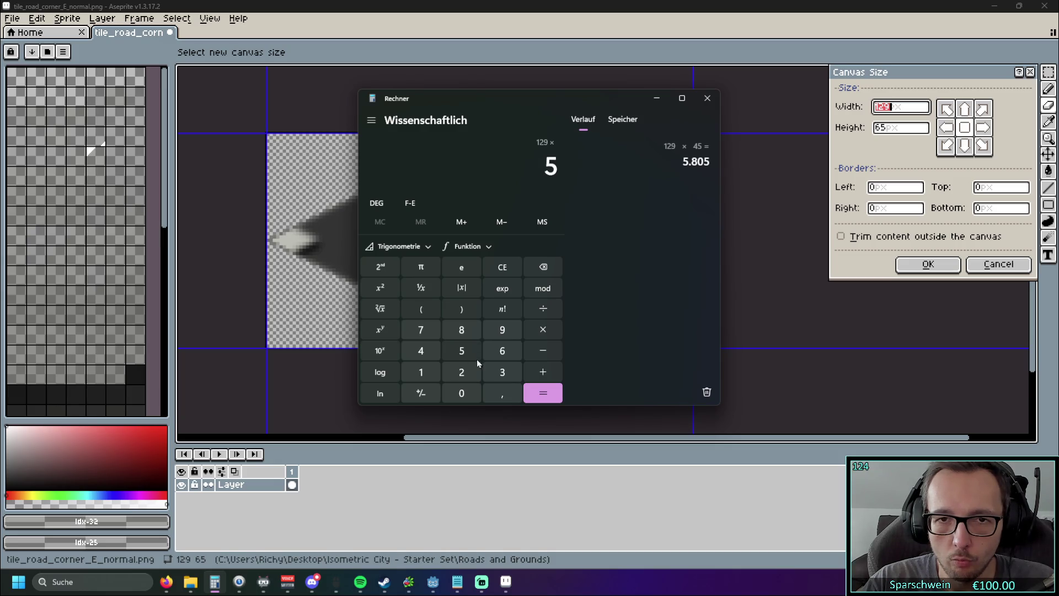
click(542, 393)
drag(568, 98, 1058, 97)
click(905, 110)
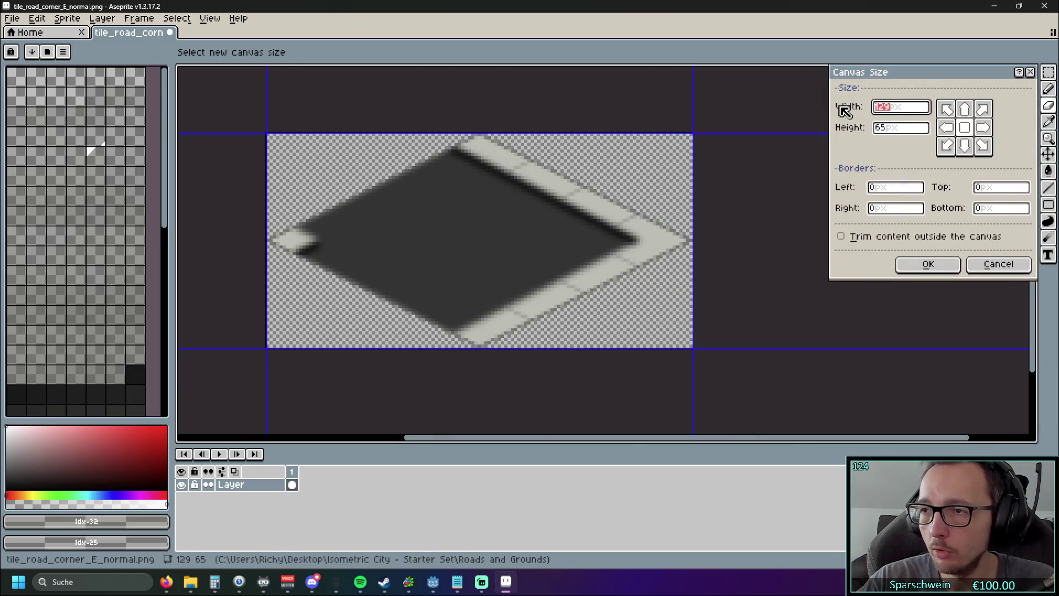
Set the canvas width to 645
text(56)
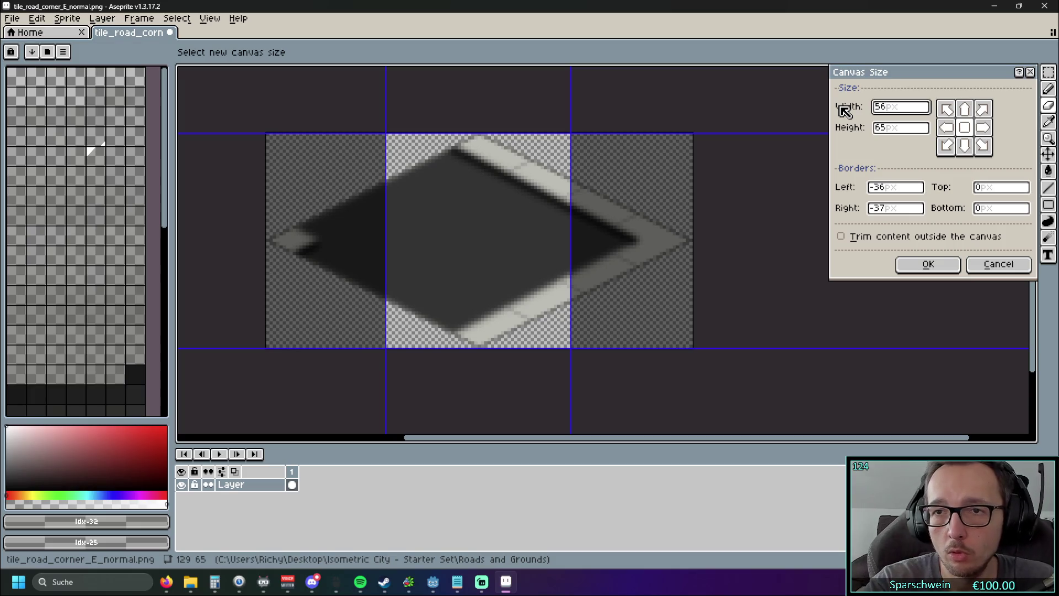
key(BackSpace)
key(BackSpace)
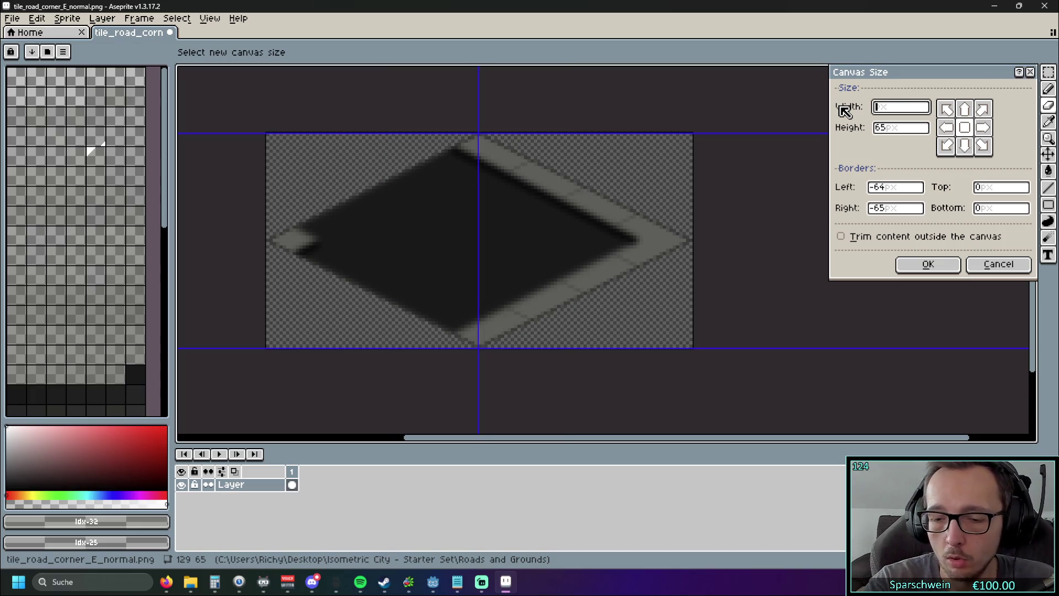
text(645)
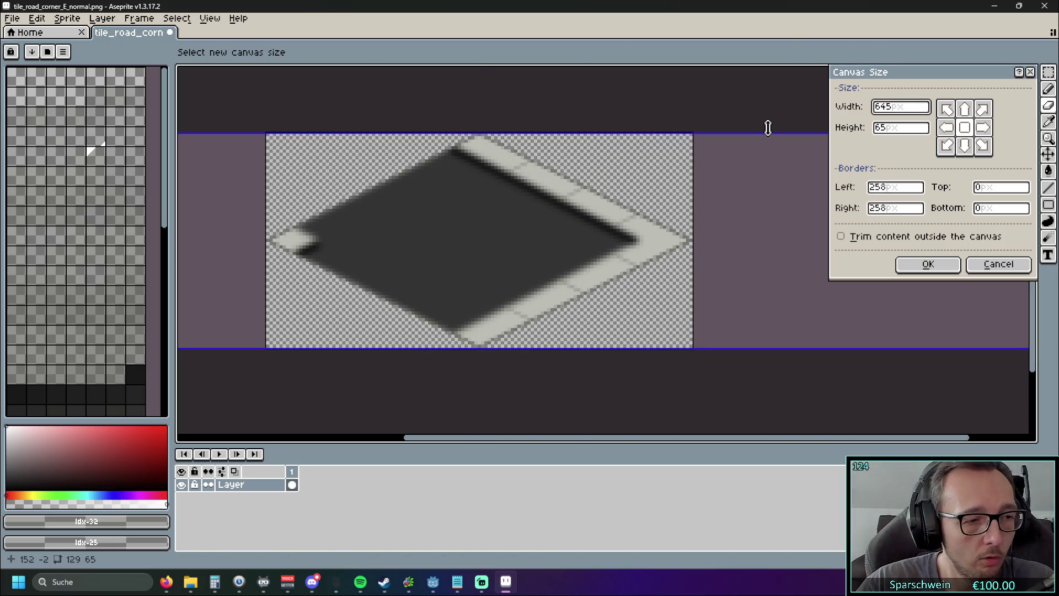
scroll(675, 200, down, 5)
scroll(604, 205, up, 1)
mouse_move(482, 250)
mouse_down()
mouse_move(666, 236)
mouse_move(425, 229)
mouse_move(346, 243)
mouse_up()
scroll(442, 241, down, 1)
scroll(403, 247, up, 1)
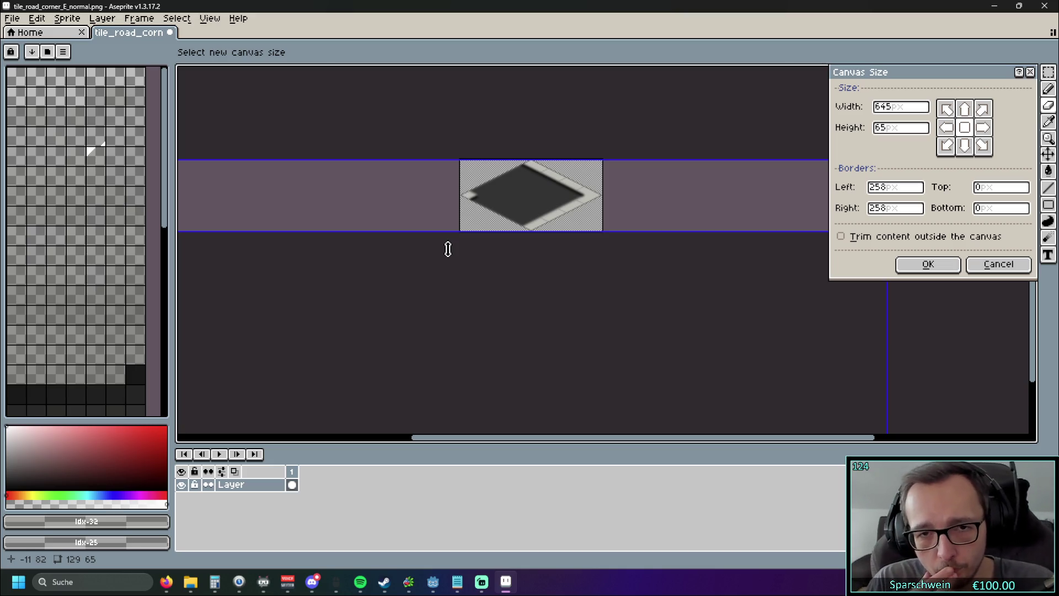
Set the canvas height to 260
click(910, 127)
key(XF86Calculator)
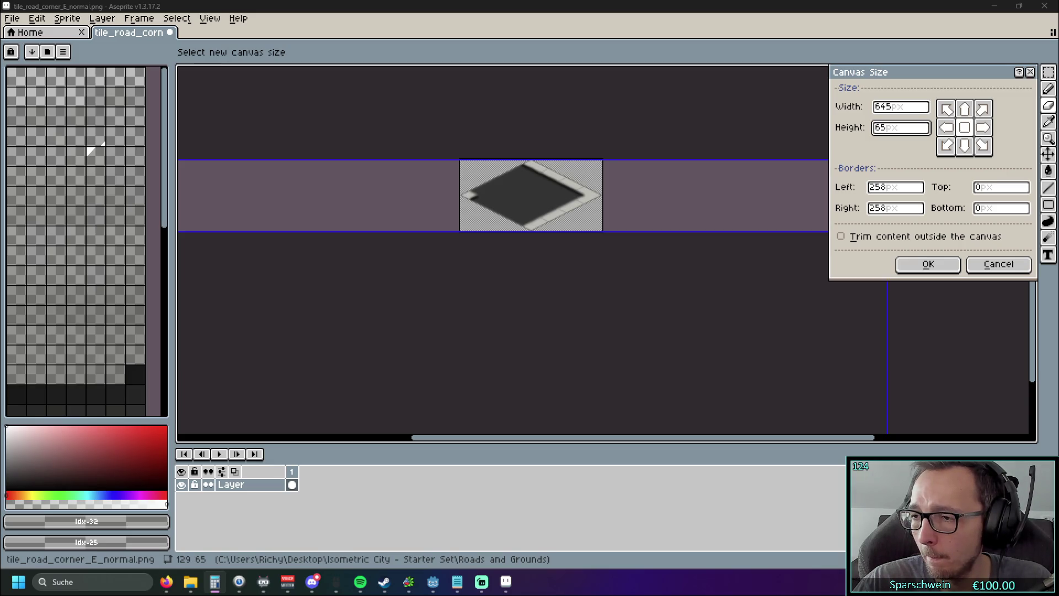
click(895, 130)
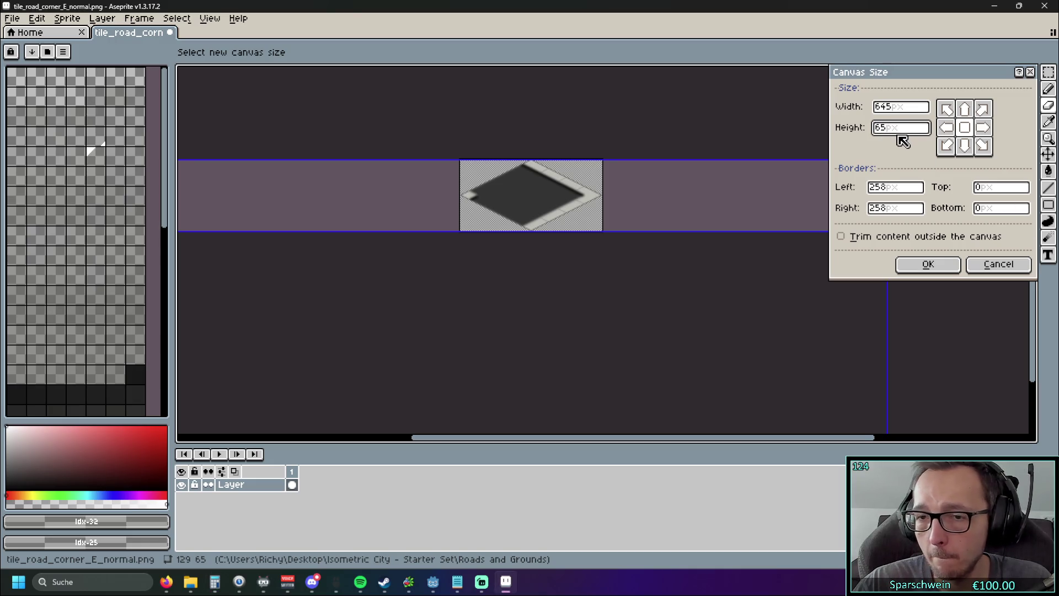
key(BackSpace)
key(BackSpace)
text(26)
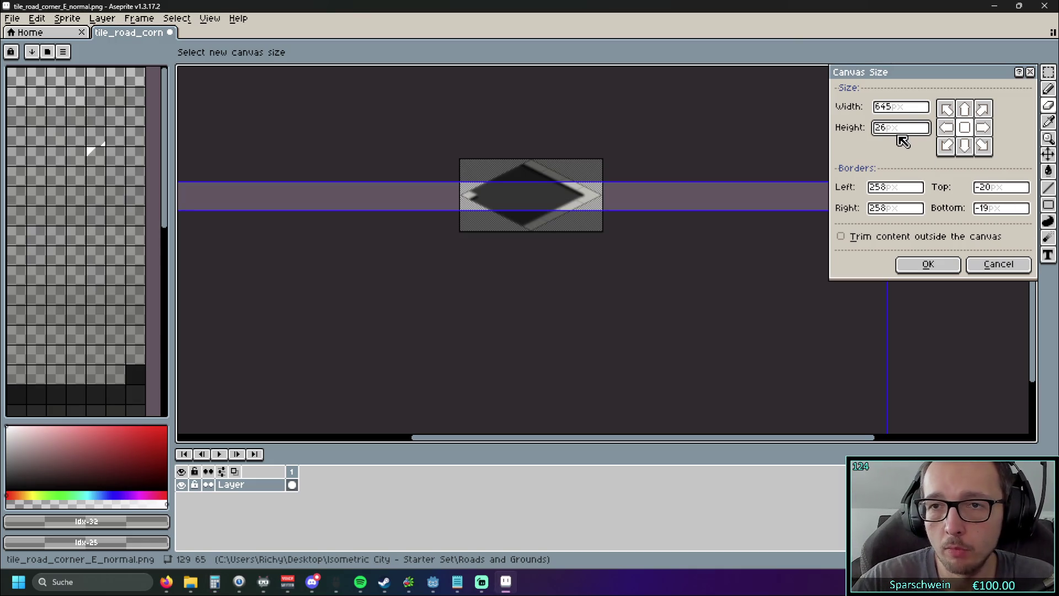
text(0)
scroll(524, 259, down, 1)
scroll(574, 222, up, 1)
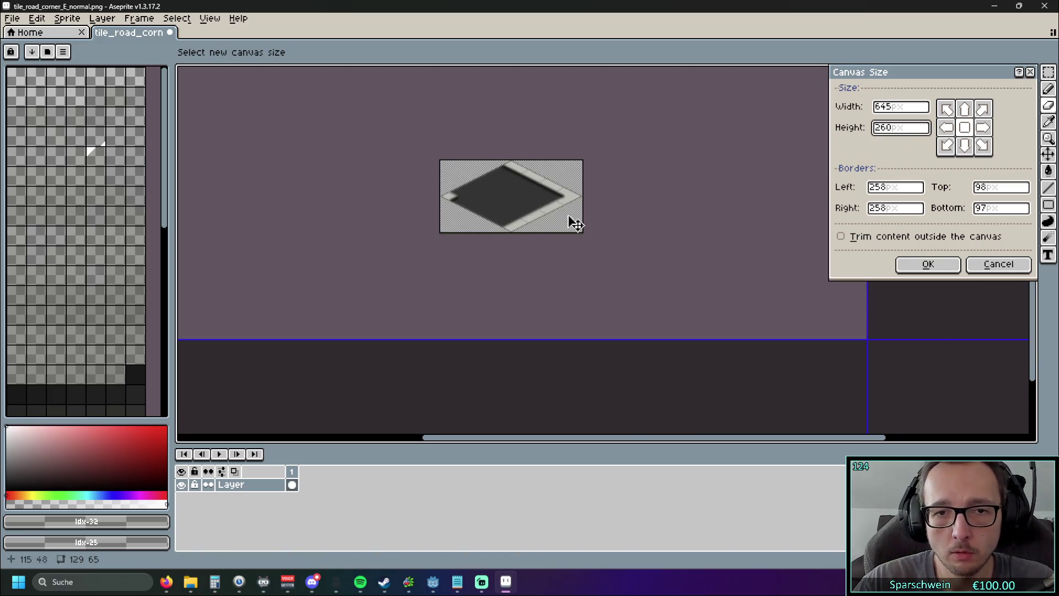
Anchor the tile at the top-left corner and apply the 645×260 canvas size
click(946, 146)
scroll(709, 280, down, 1)
scroll(709, 279, up, 1)
scroll(561, 315, down, 1)
scroll(560, 314, up, 1)
scroll(497, 291, down, 1)
scroll(498, 288, up, 1)
mouse_move(498, 288)
mouse_down()
mouse_move(600, 300)
mouse_move(525, 132)
mouse_up()
click(945, 109)
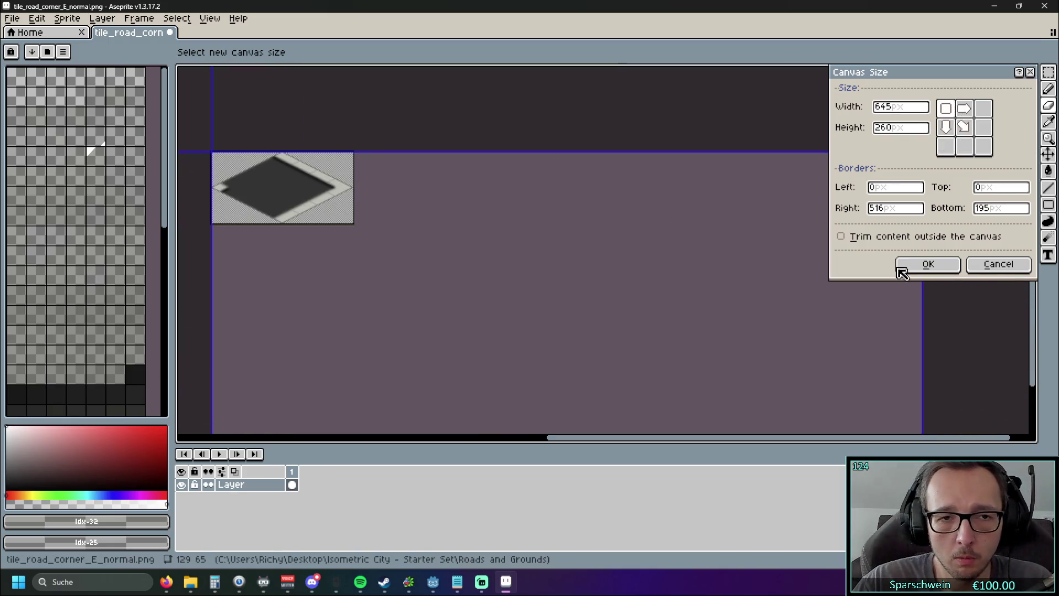
click(928, 265)
scroll(532, 262, down, 3)
scroll(532, 261, up, 1)
scroll(544, 256, up, 3)
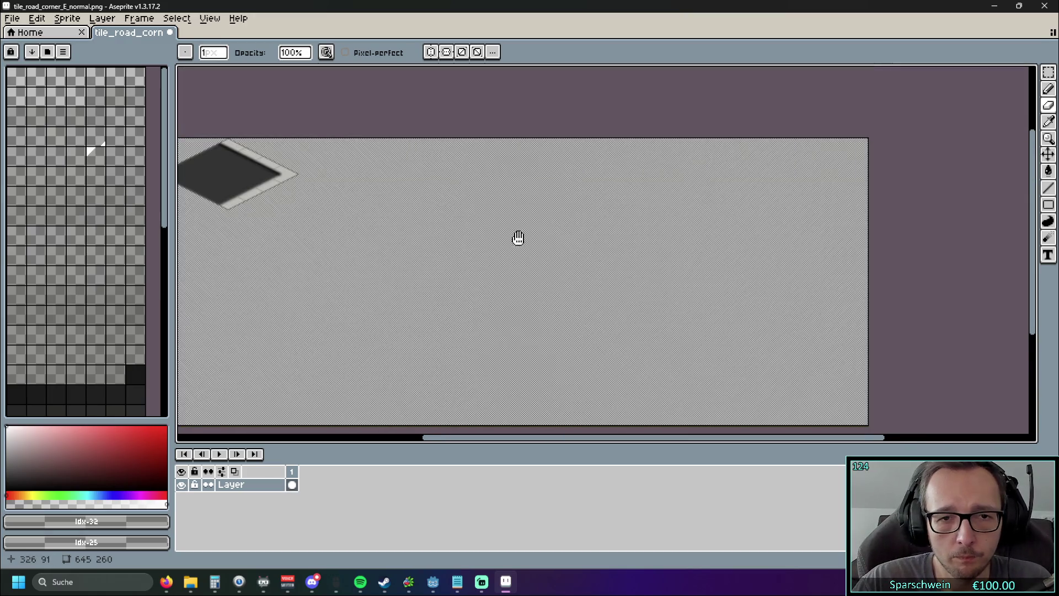
Turn the vertical, horizontal and diagonal symmetry axes on, then off again
click(430, 52)
click(450, 52)
click(461, 52)
click(478, 52)
click(462, 52)
click(446, 52)
click(431, 52)
Check the symmetry reset and brush dynamics options, then minimize Aseprite to show Godot
click(495, 52)
click(496, 53)
click(495, 52)
click(430, 82)
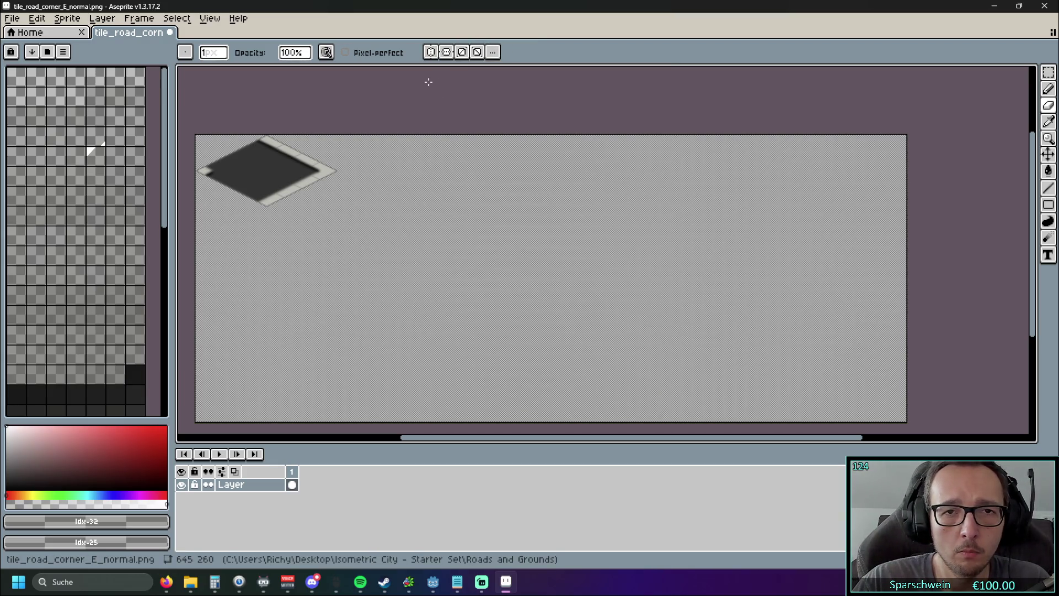
click(327, 52)
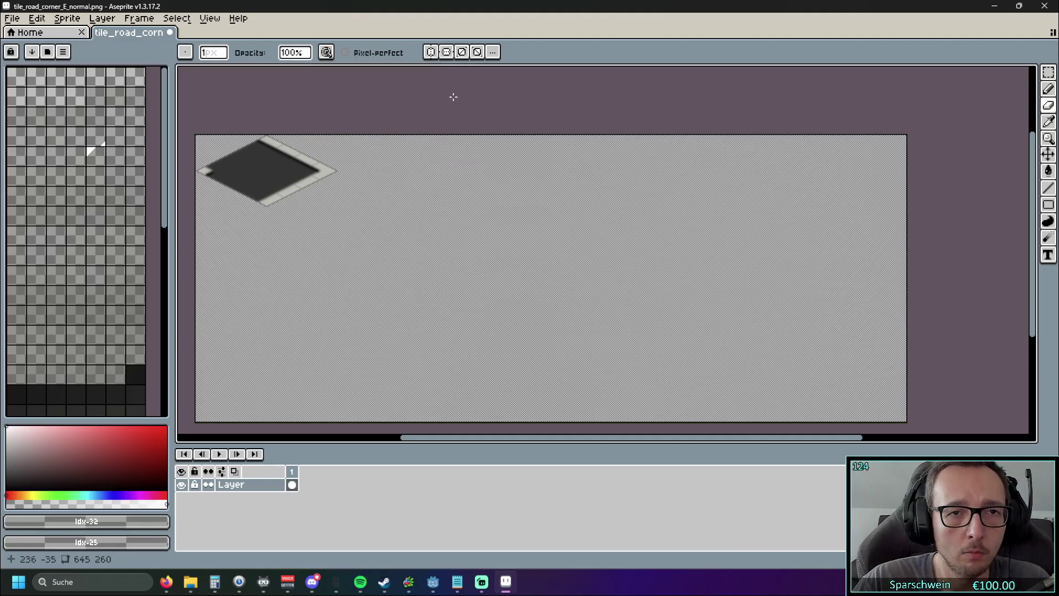
click(991, 7)
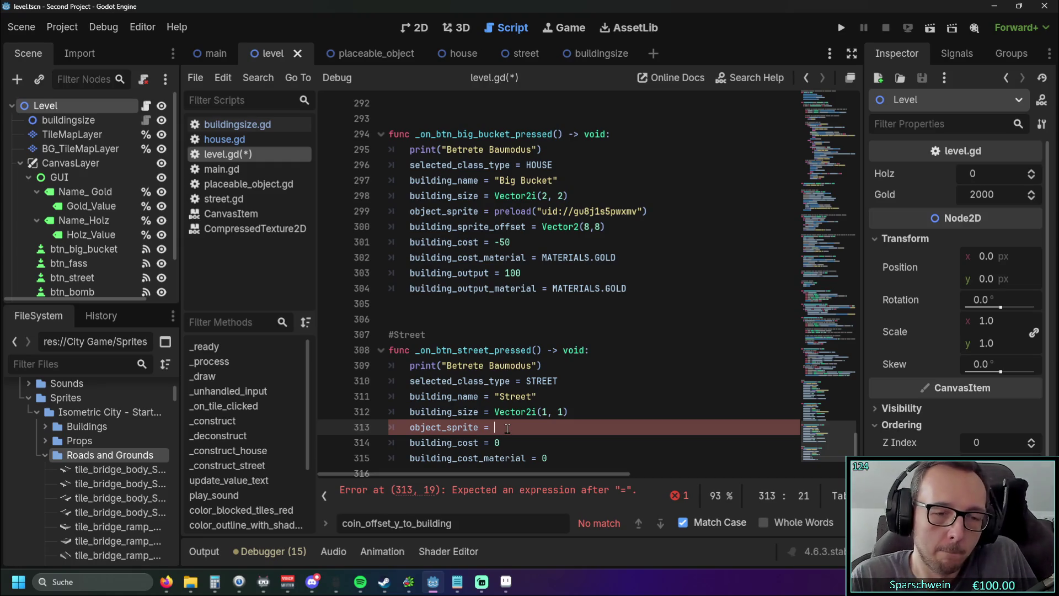
scroll(103, 459, down, 8)
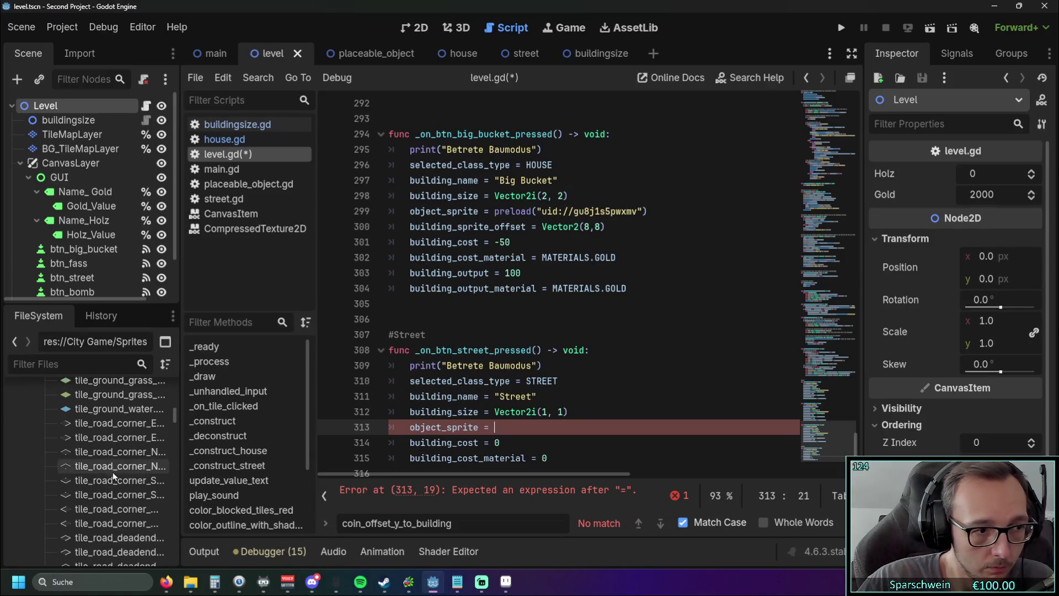
scroll(116, 450, down, 3)
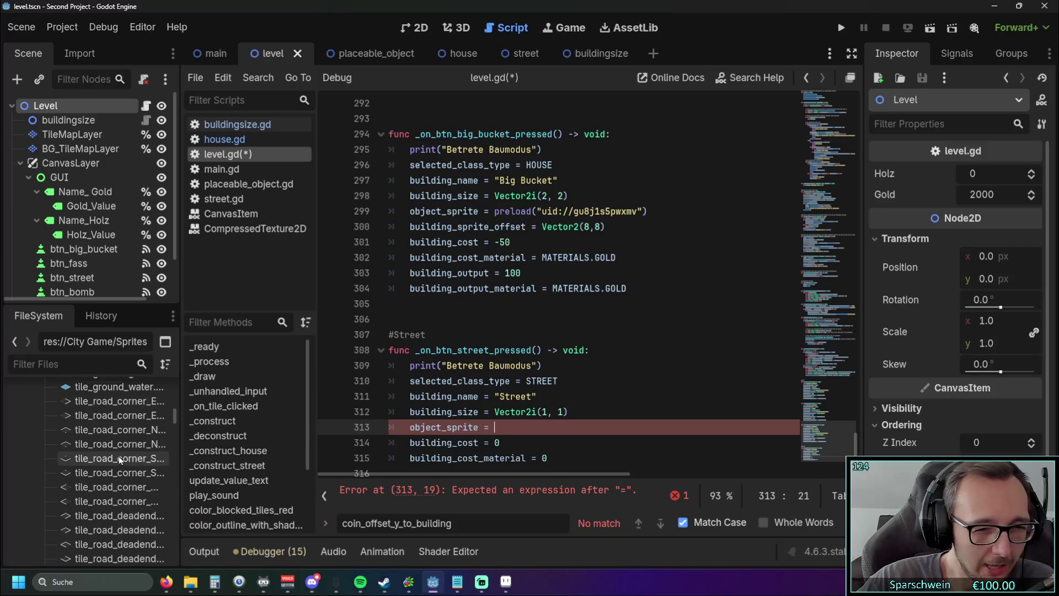
scroll(497, 422, down, 1)
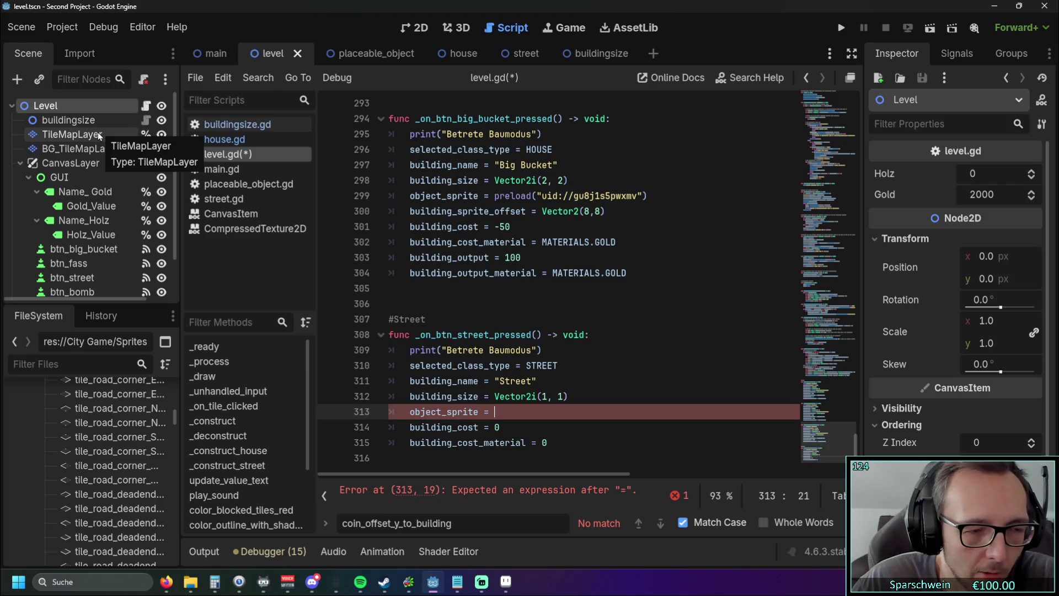
scroll(954, 331, down, 2)
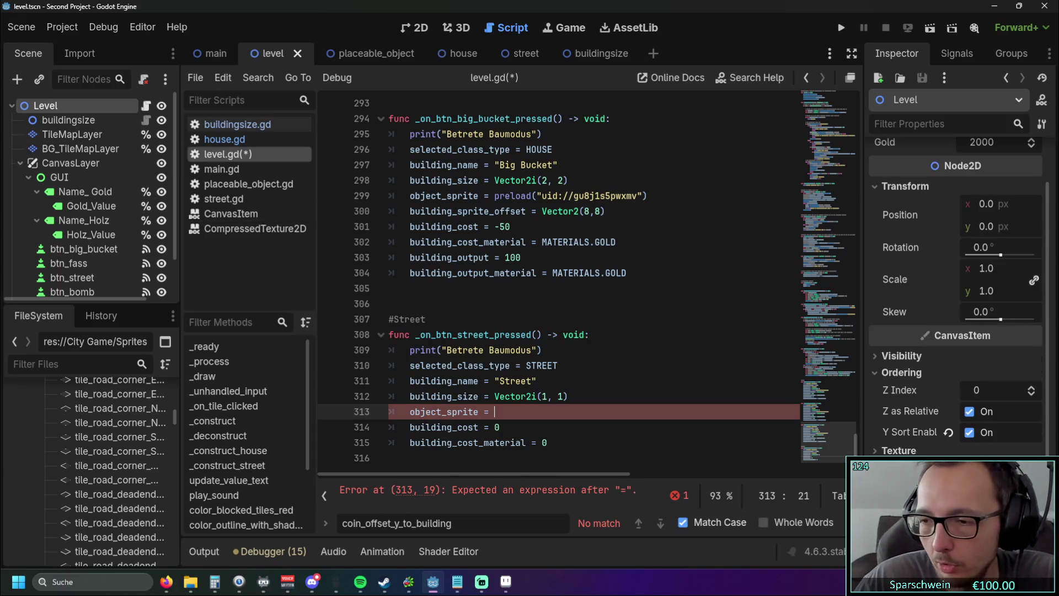
click(994, 6)
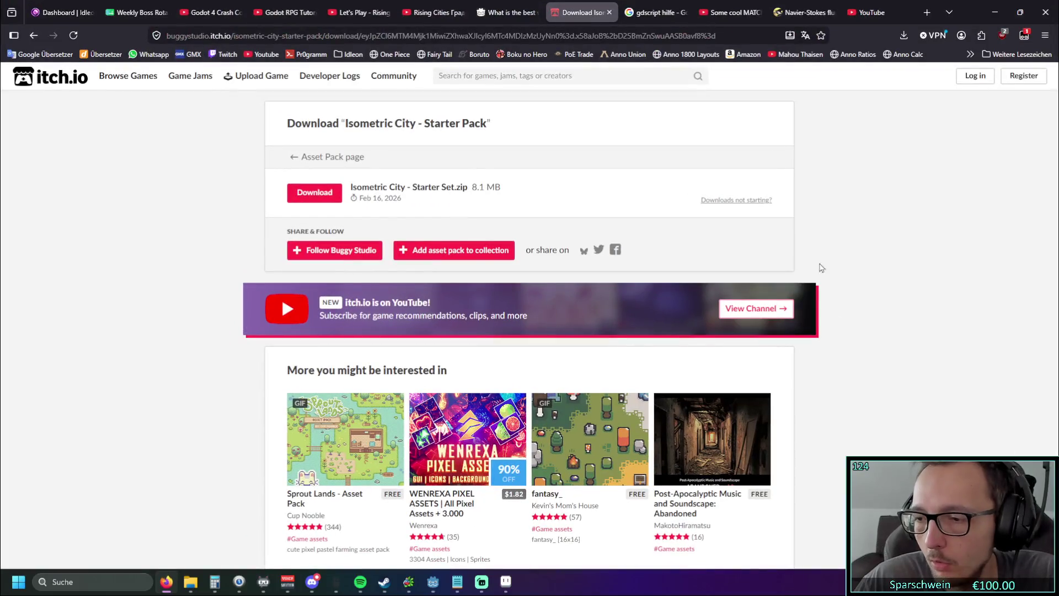
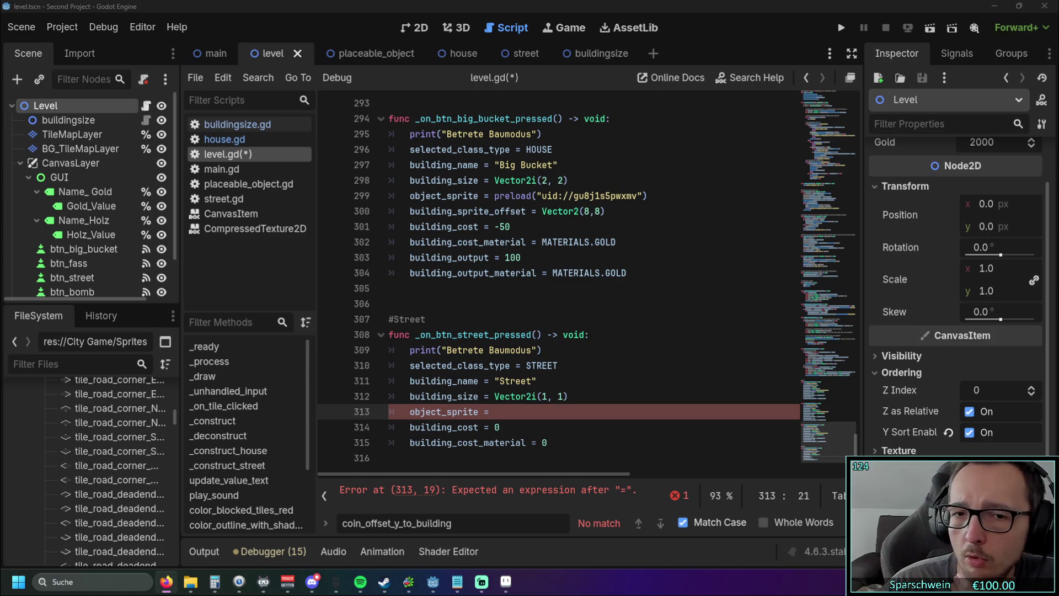
Open tile_road_corner_N_normal.png in Aseprite as a new sprite
scroll(51, 435, up, 2)
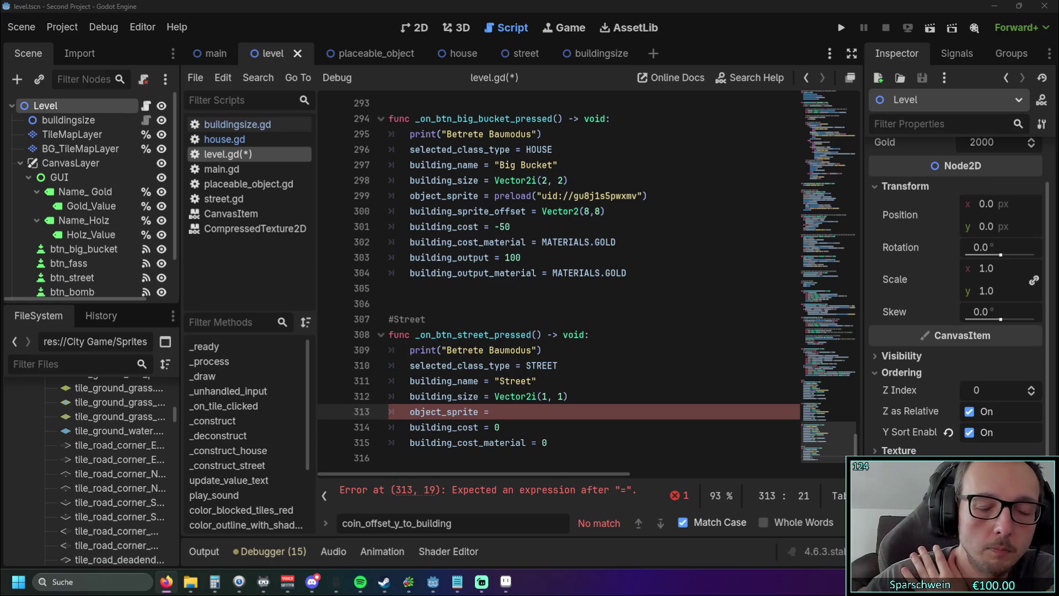
click(506, 581)
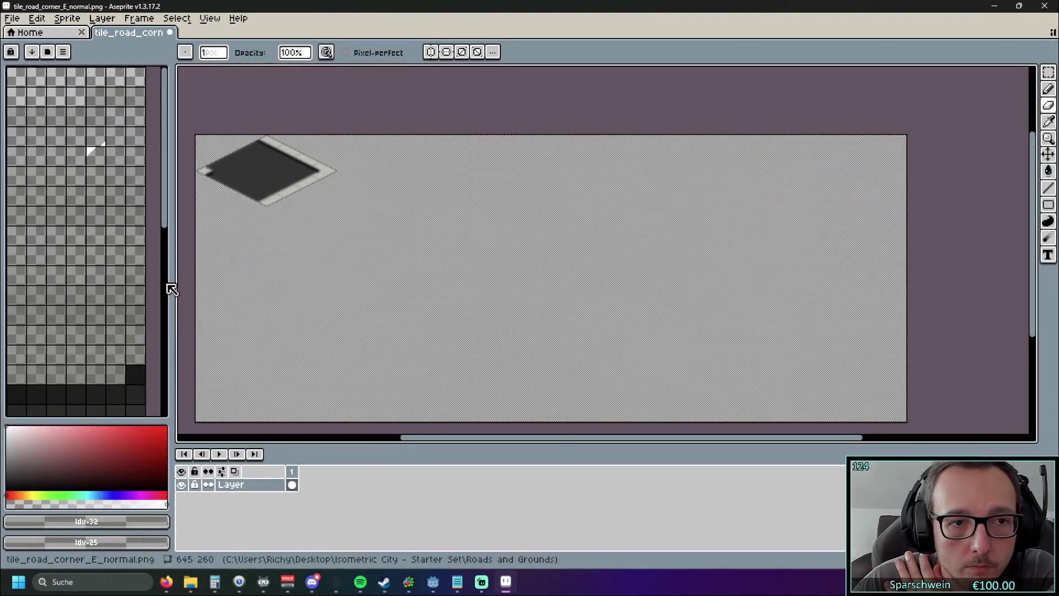
key(alt+Tab)
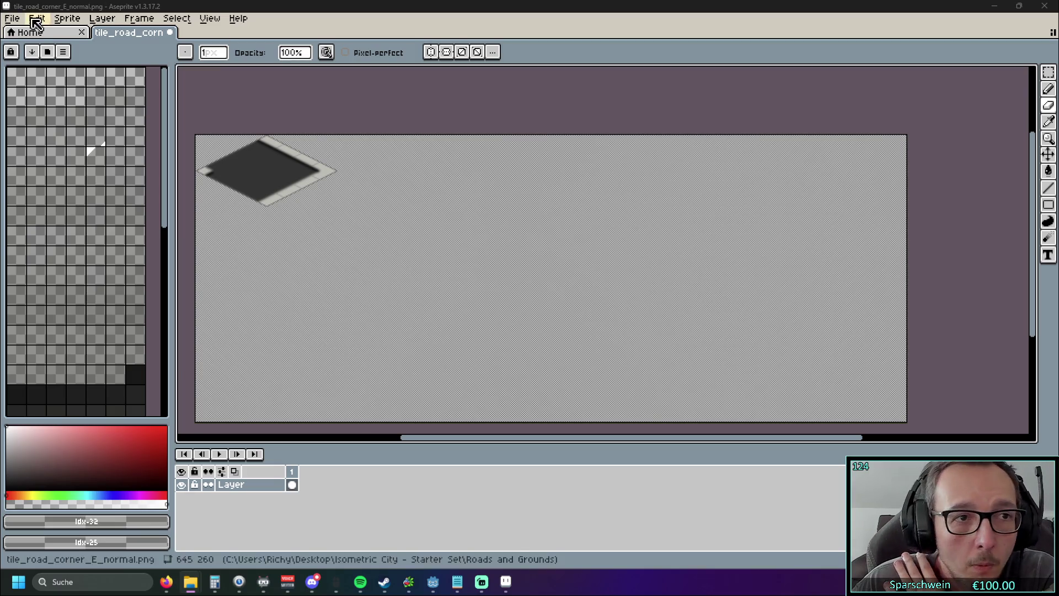
right_click(145, 34)
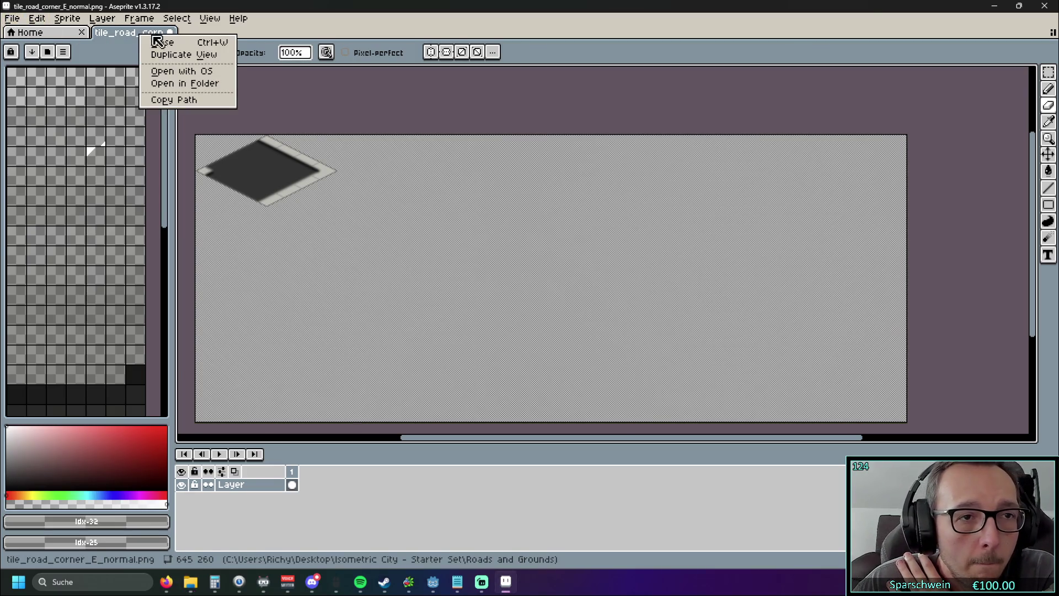
click(290, 37)
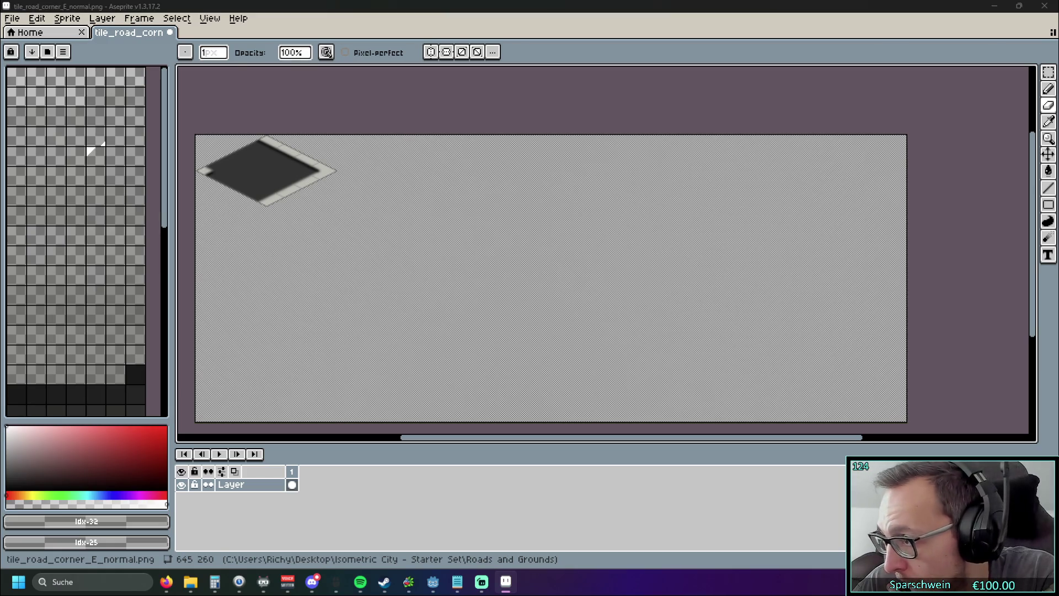
drag(669, 229, 440, 204)
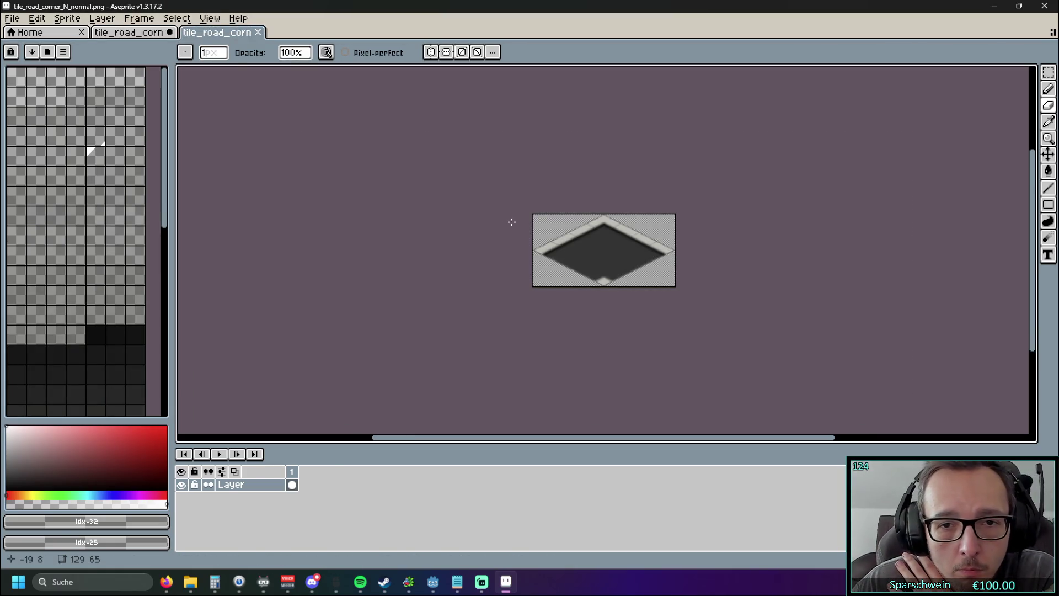
scroll(541, 234, up, 4)
scroll(524, 213, down, 2)
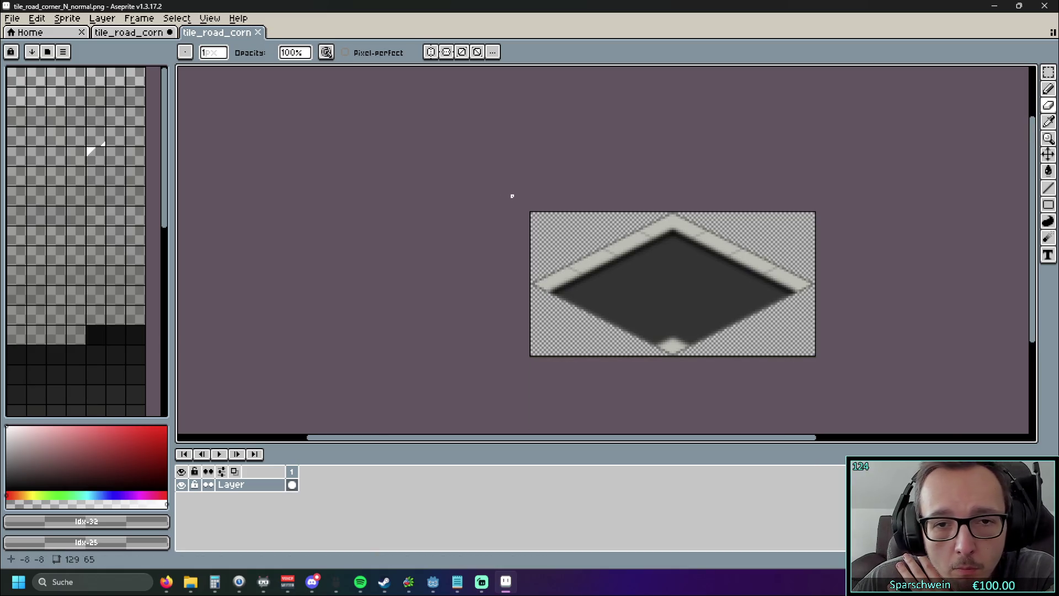
Copy the whole north corner tile into the east sprite, dragged below its existing tile
click(1048, 73)
key(ctrl+a)
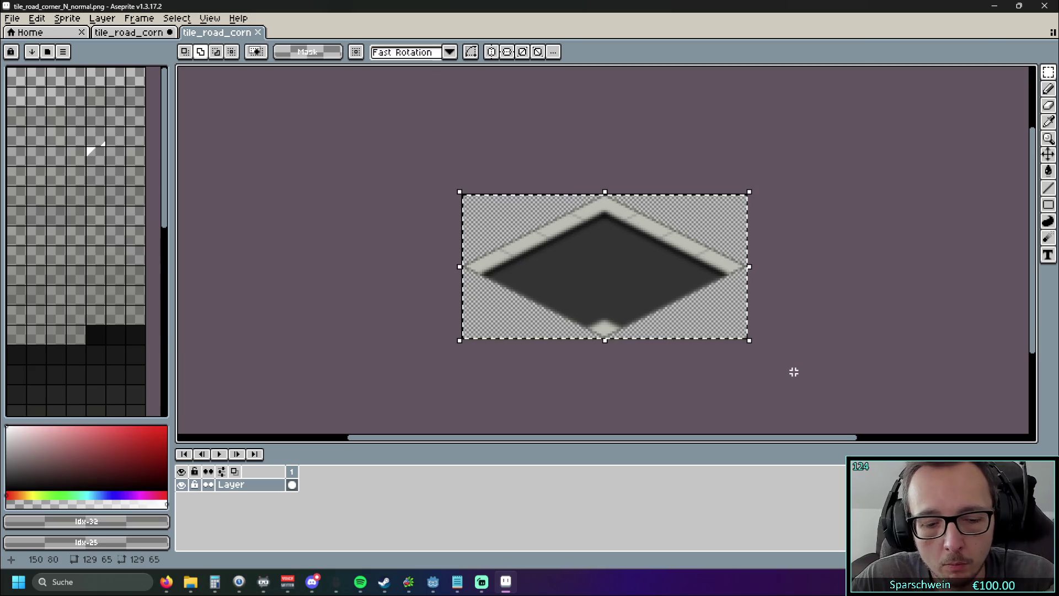
click(132, 33)
key(ctrl+v)
mouse_move(272, 182)
mouse_down()
mouse_move(279, 269)
mouse_move(272, 262)
mouse_up()
scroll(312, 257, up, 4)
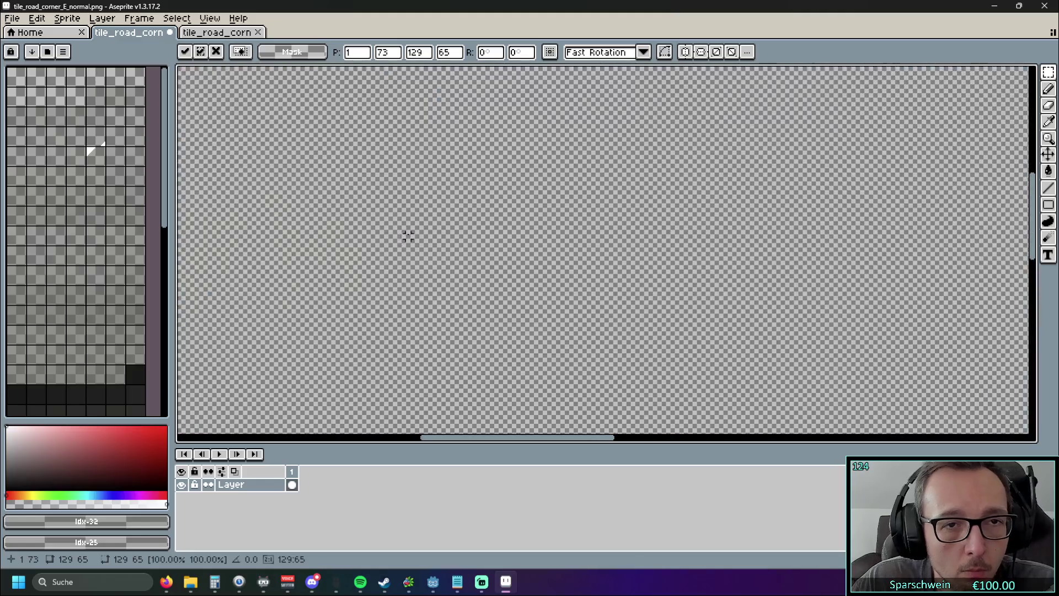
Position the pasted tile at 0,65 under the first tile and commit the transform
scroll(579, 241, down, 2)
drag(574, 220, 713, 225)
drag(453, 278, 449, 253)
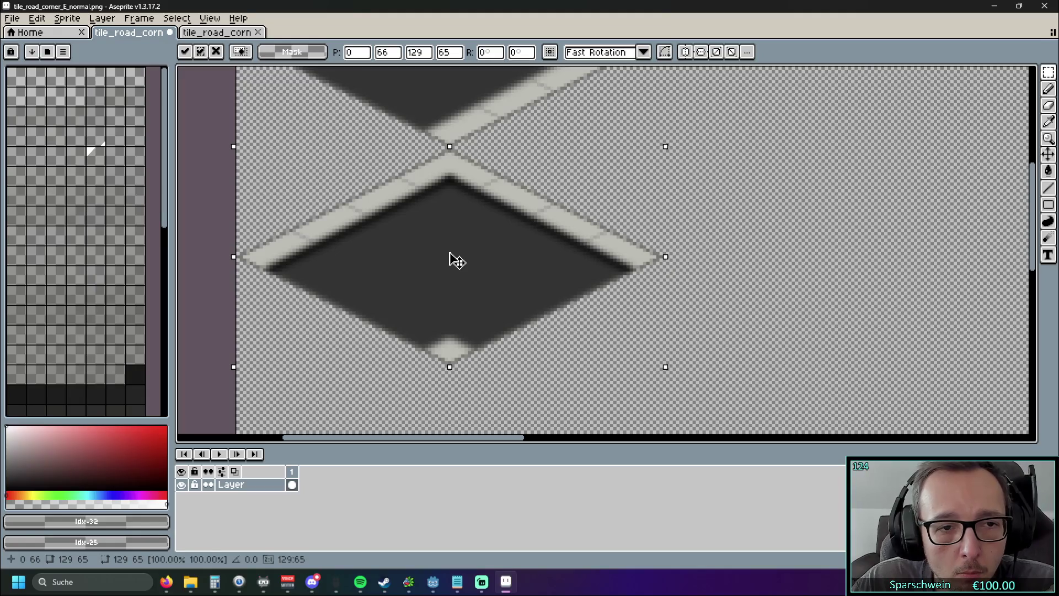
drag(449, 254, 452, 266)
click(779, 243)
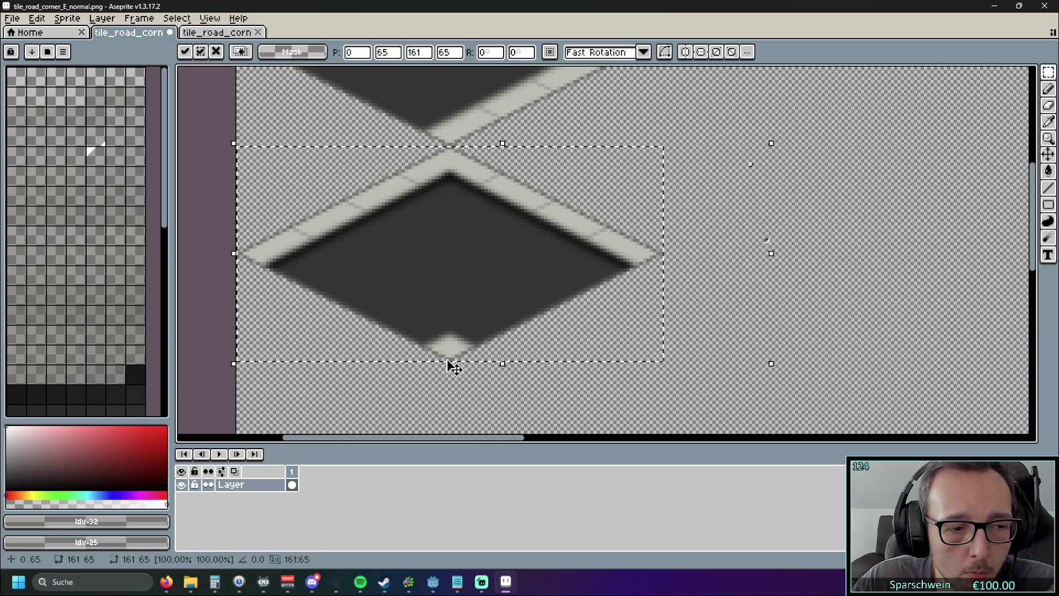
key(Return)
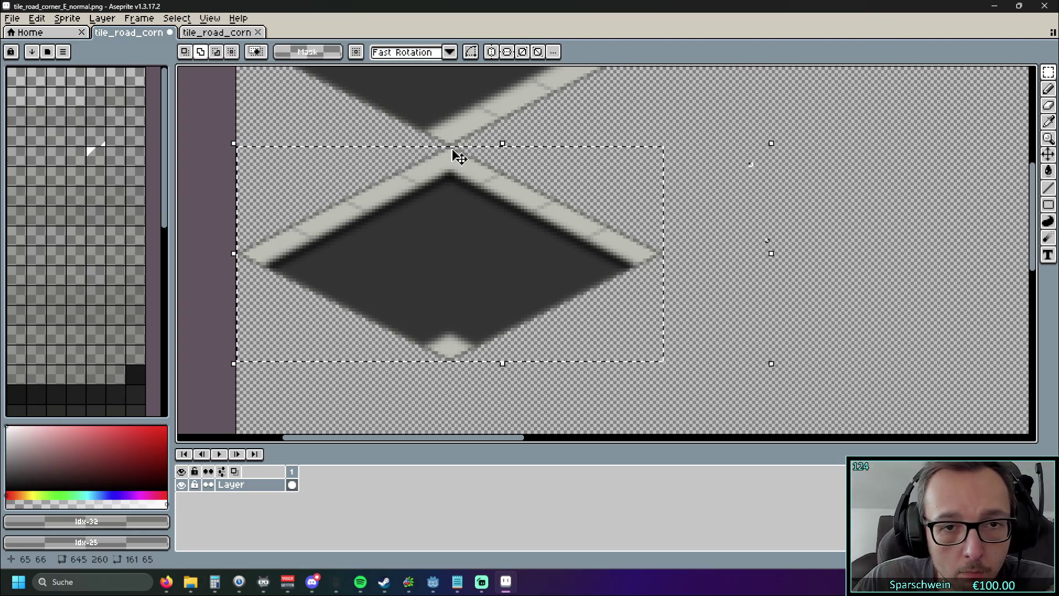
Zoom in to check the tile edges meet, then clear the selection
scroll(459, 157, up, 5)
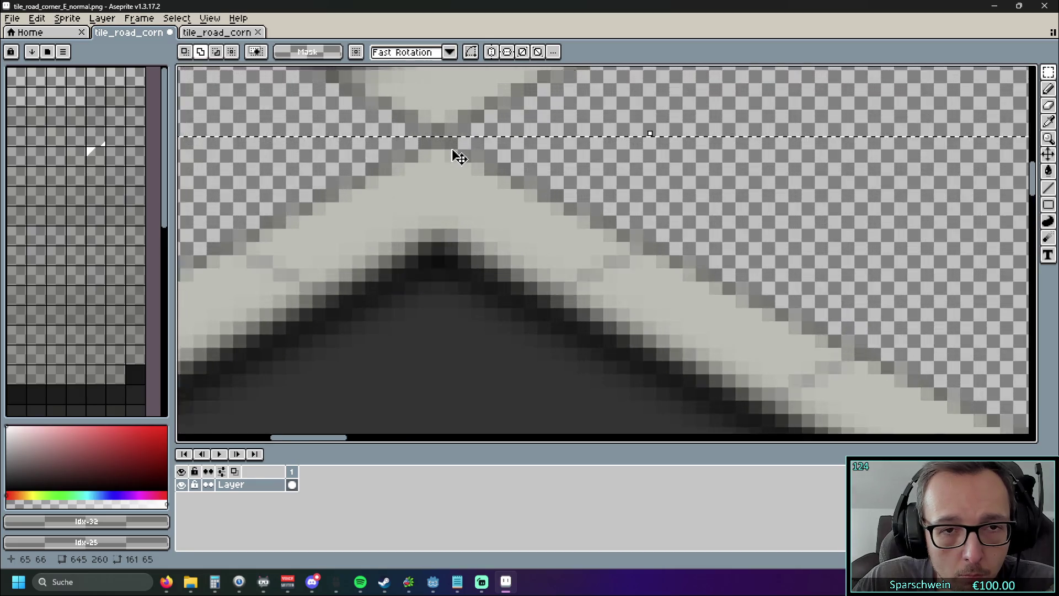
scroll(459, 144, down, 3)
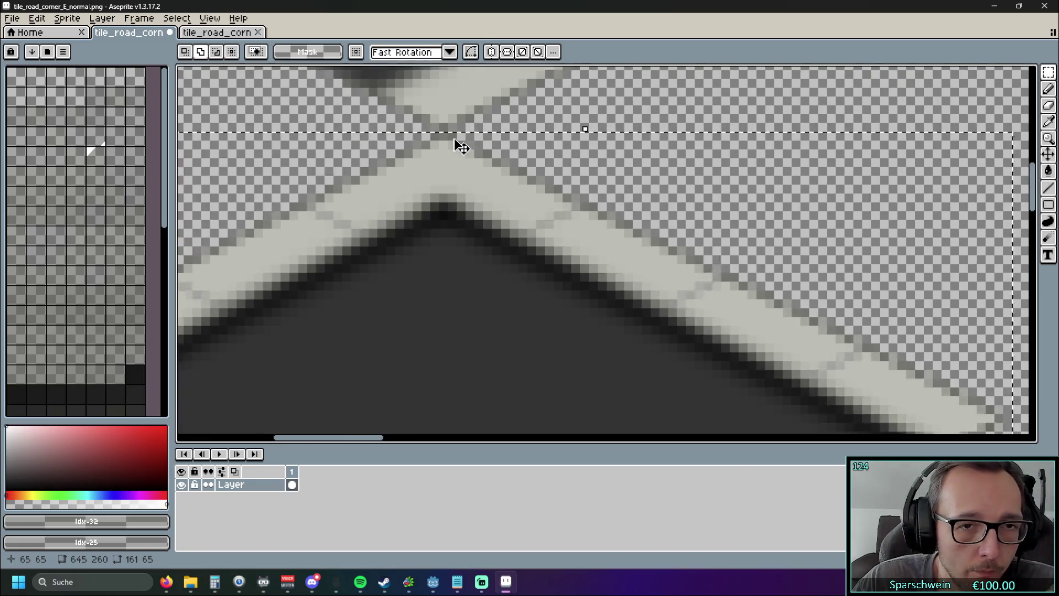
scroll(463, 201, up, 4)
scroll(442, 298, up, 2)
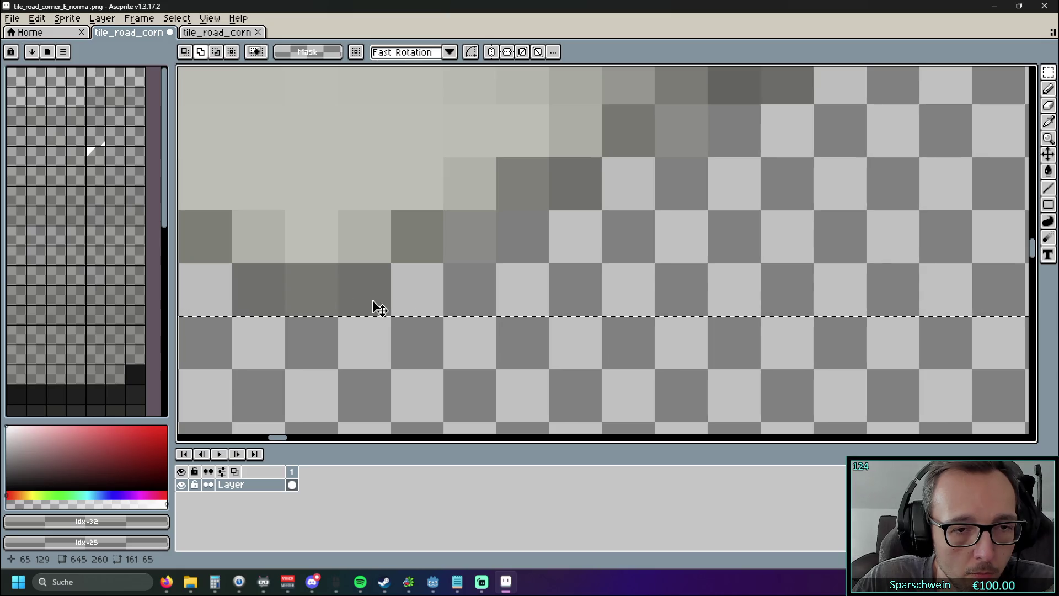
scroll(373, 305, down, 2)
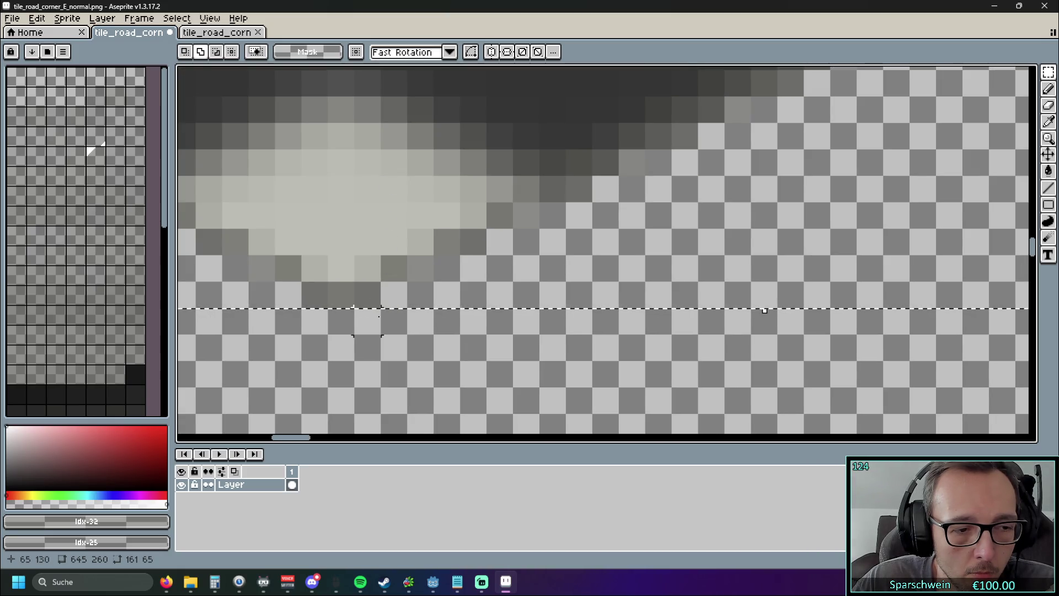
scroll(372, 306, down, 1)
scroll(373, 309, down, 4)
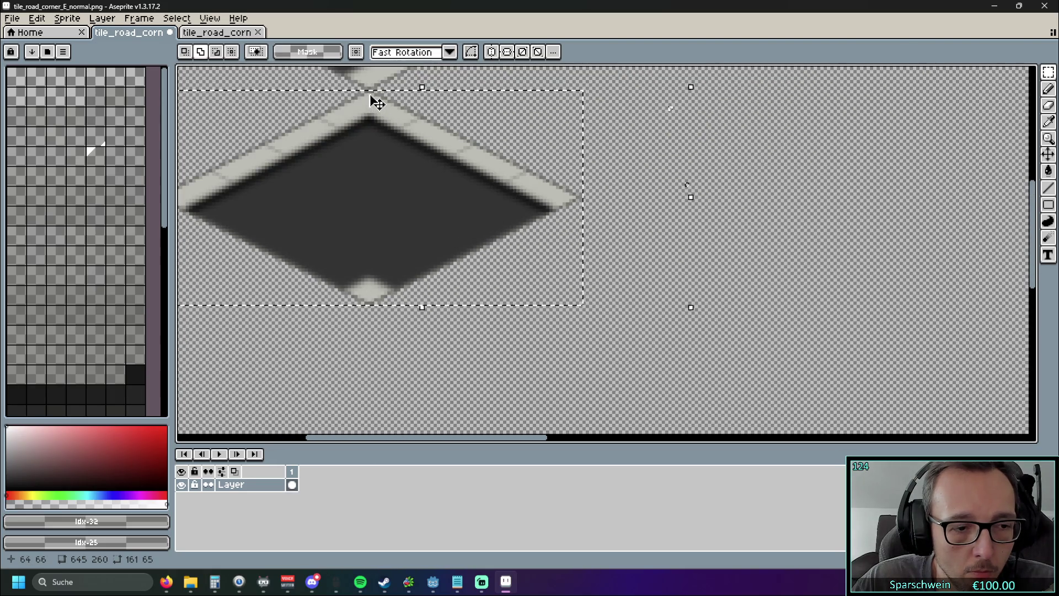
click(503, 183)
Inspect the sheet's left edge, then paste the copied tile again and commit it
drag(508, 189, 653, 275)
scroll(496, 374, up, 5)
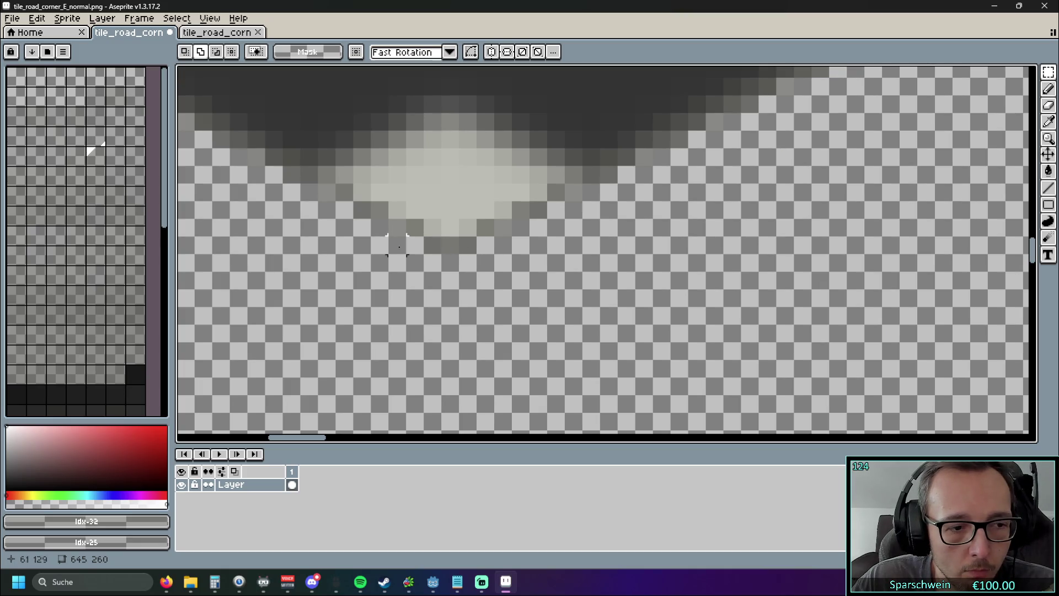
scroll(406, 246, down, 4)
scroll(502, 245, up, 4)
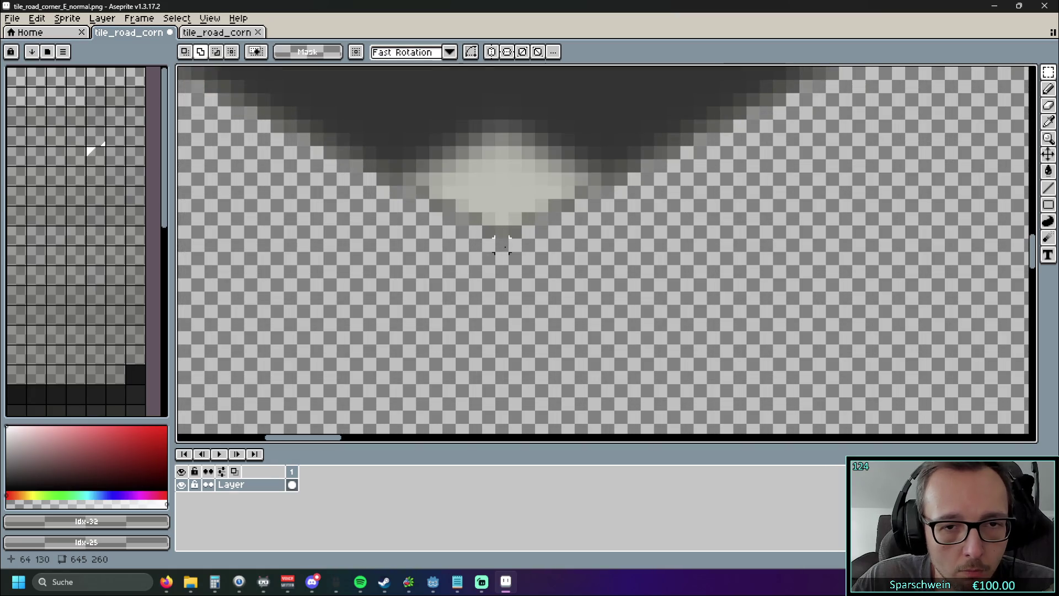
scroll(513, 232, down, 4)
scroll(671, 350, up, 5)
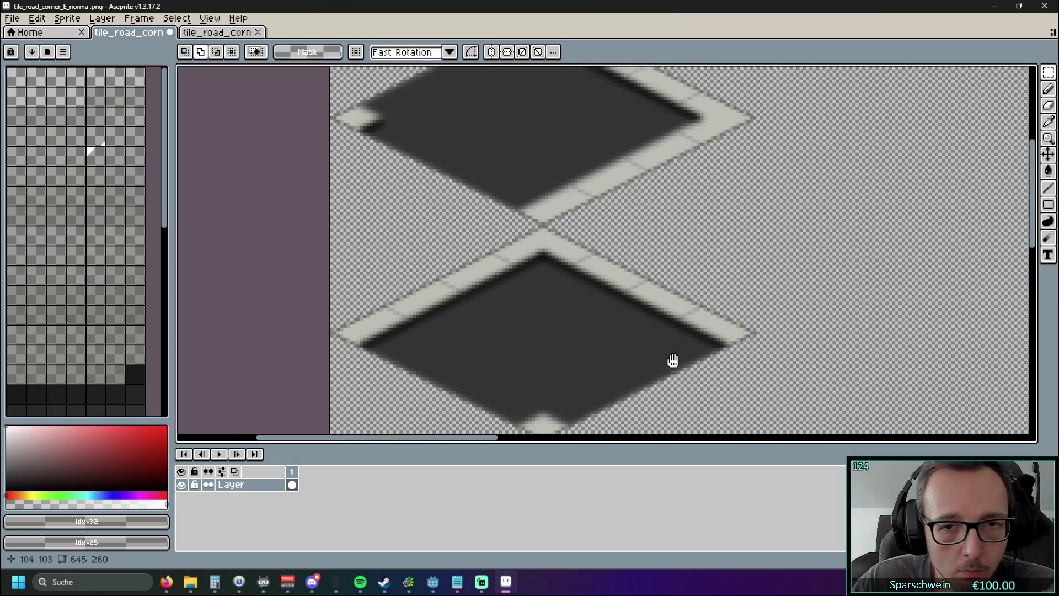
scroll(524, 265, up, 2)
scroll(520, 166, down, 2)
scroll(398, 330, up, 4)
scroll(359, 364, down, 2)
scroll(383, 307, up, 2)
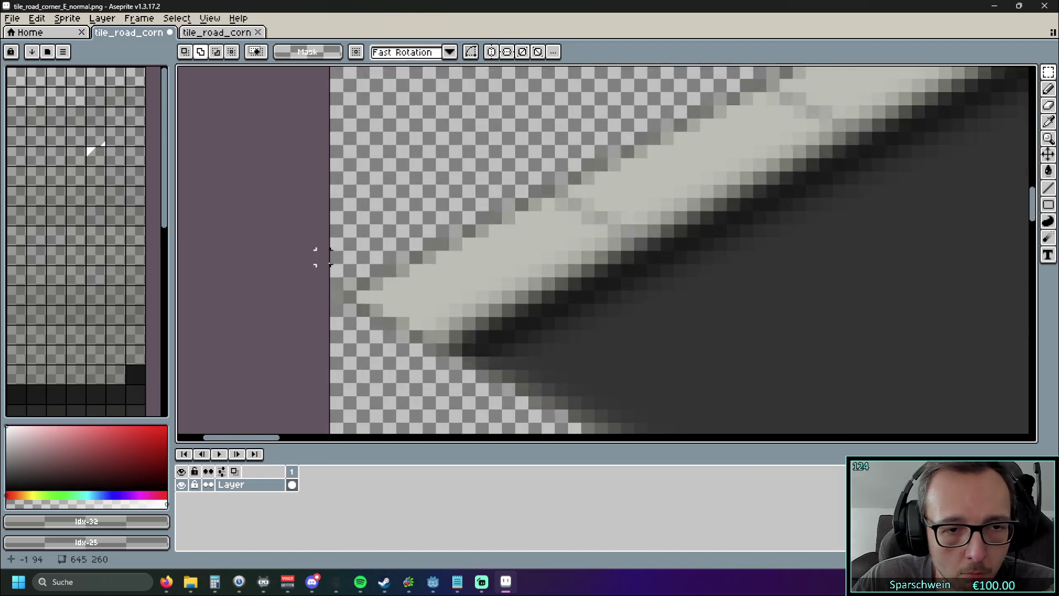
scroll(316, 256, down, 3)
scroll(437, 239, up, 2)
scroll(489, 257, up, 4)
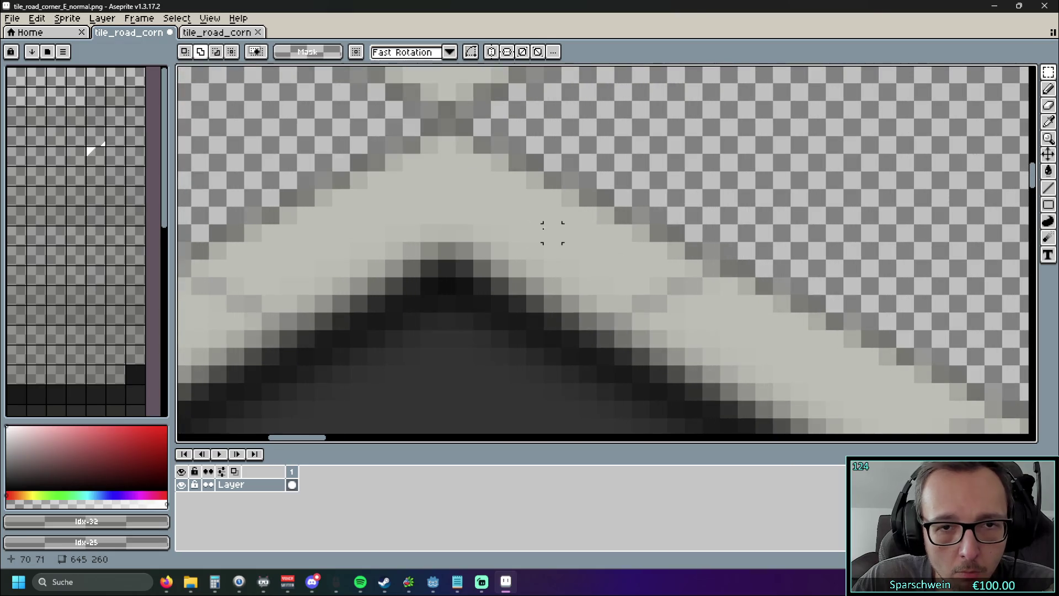
scroll(534, 232, down, 2)
key(ctrl+v)
scroll(573, 271, down, 3)
scroll(574, 271, down, 1)
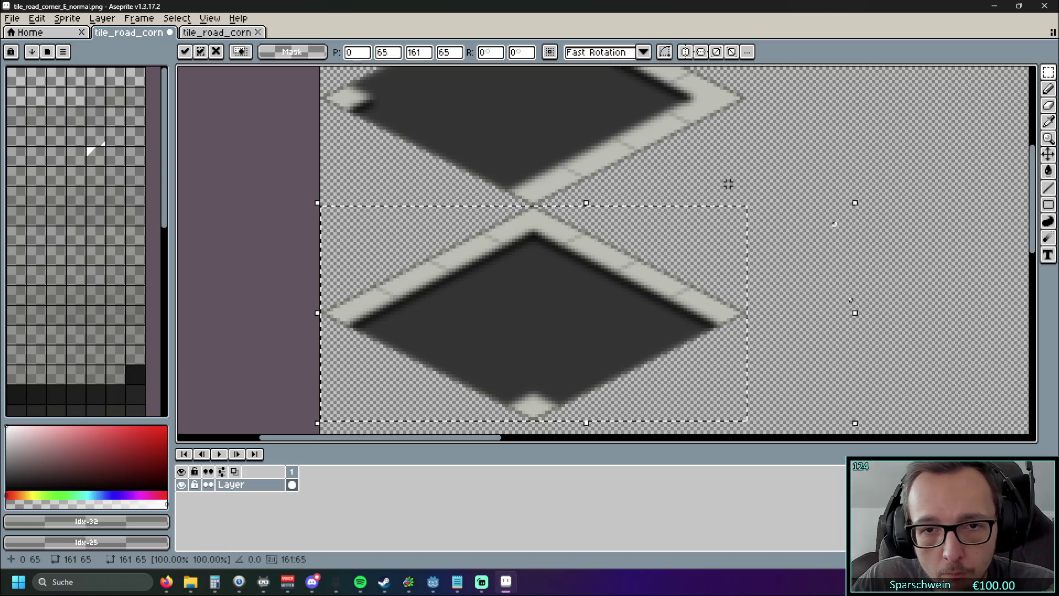
key(Return)
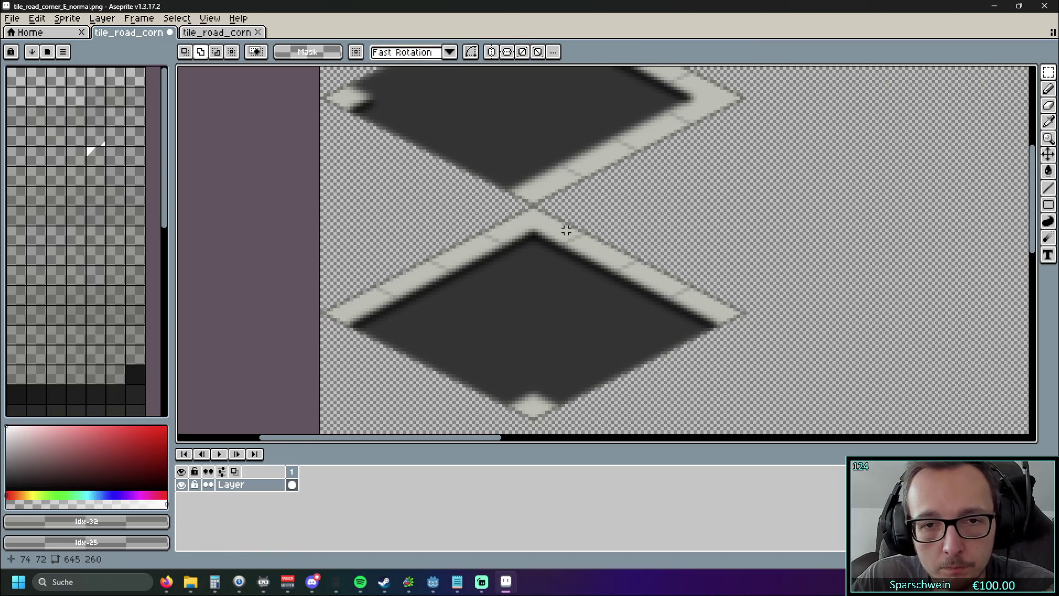
Paste another copy of the road tile, then undo the misplaced paste
scroll(565, 230, up, 1)
mouse_move(332, 186)
mouse_down()
mouse_move(442, 292)
mouse_move(449, 336)
mouse_move(453, 159)
mouse_move(317, 161)
mouse_move(269, 202)
mouse_up()
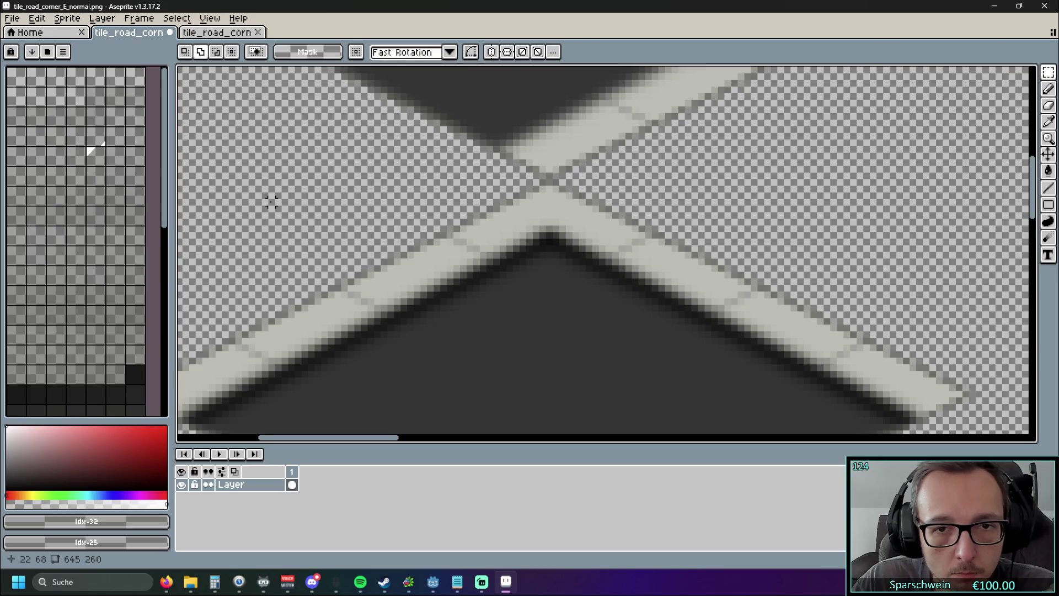
scroll(522, 288, down, 3)
key(ctrl+v)
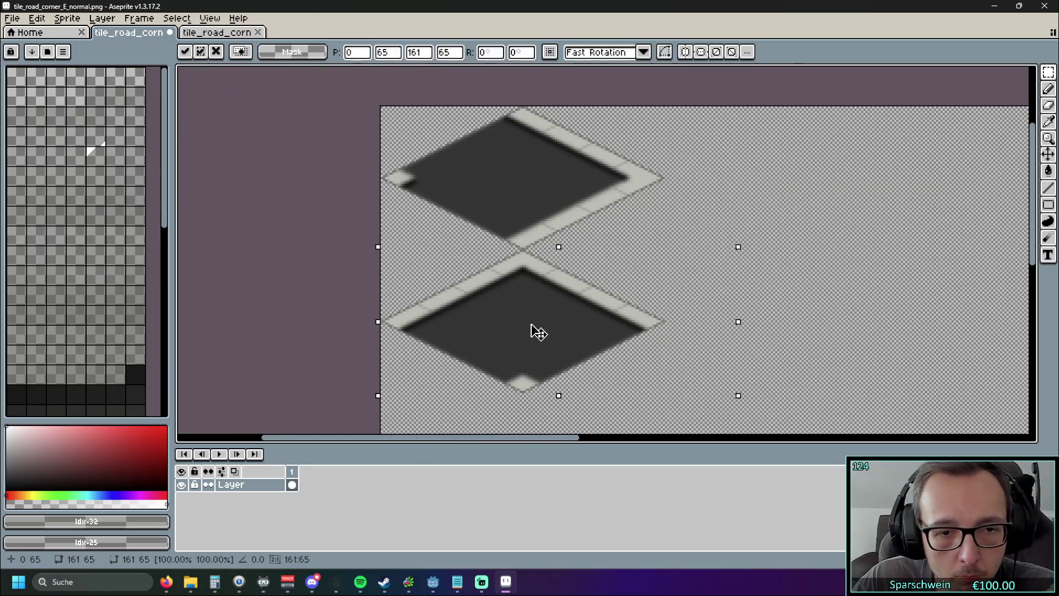
key(Right)
key(ctrl+z)
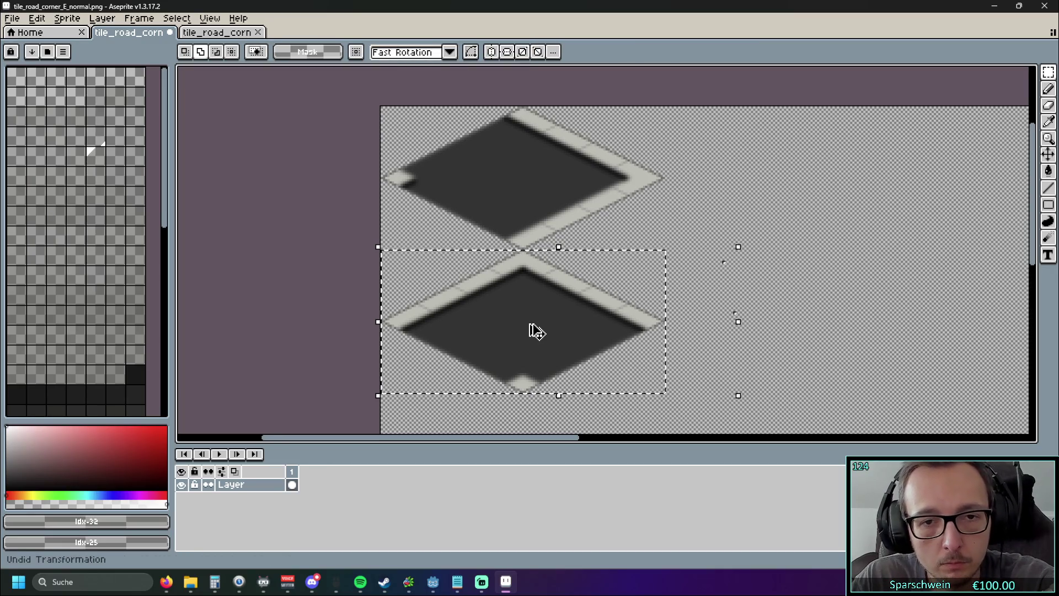
key(ctrl+z)
key(ctrl+z)
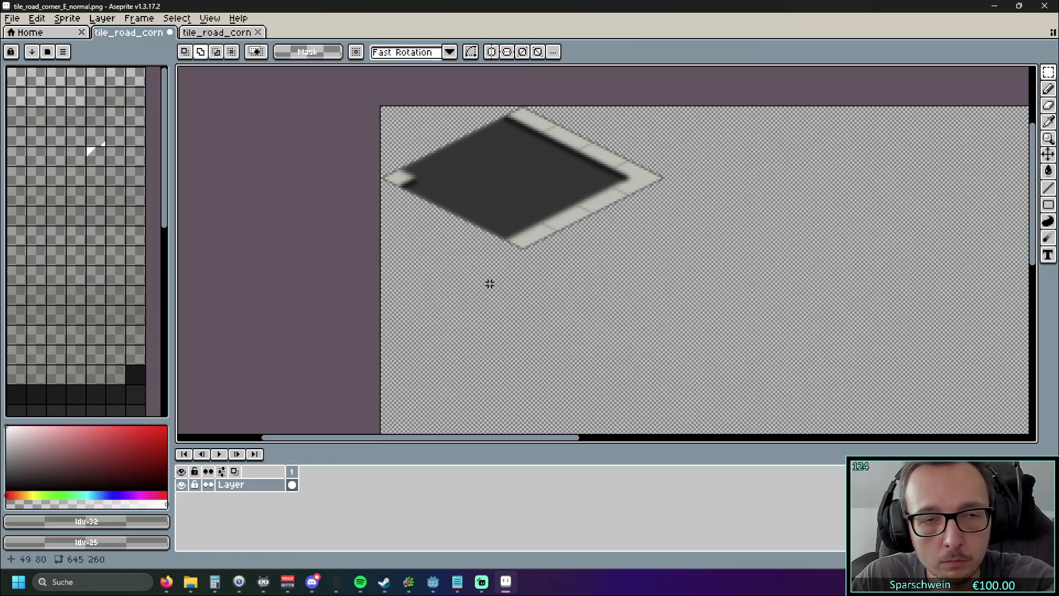
Re-paste the tile at Y 65 below the first, commit it, and open tile_road_corner_S_normal.png
key(ctrl+v)
drag(687, 304, 773, 262)
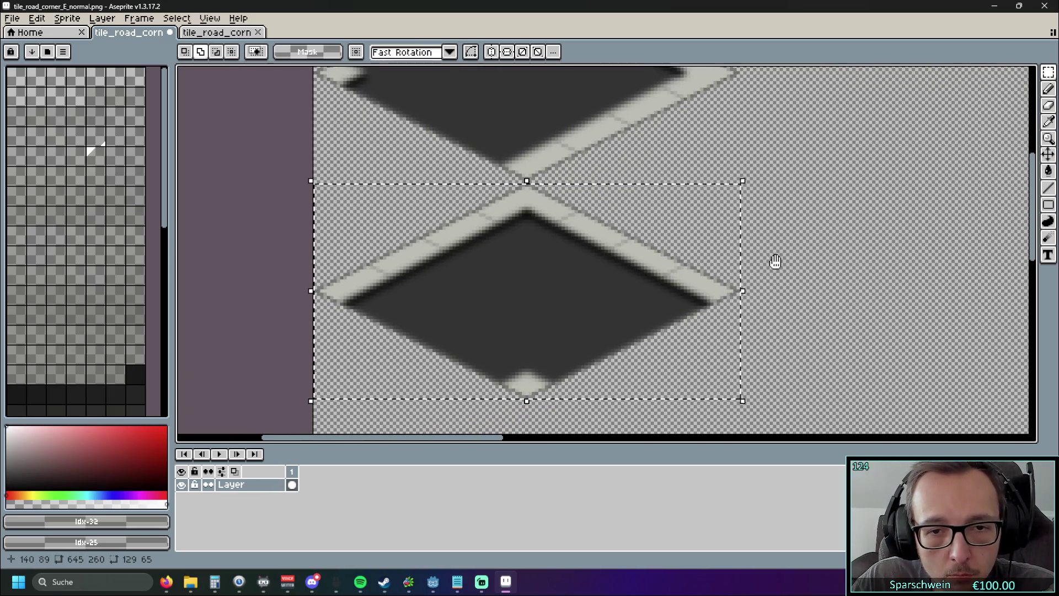
scroll(390, 237, up, 1)
click(623, 315)
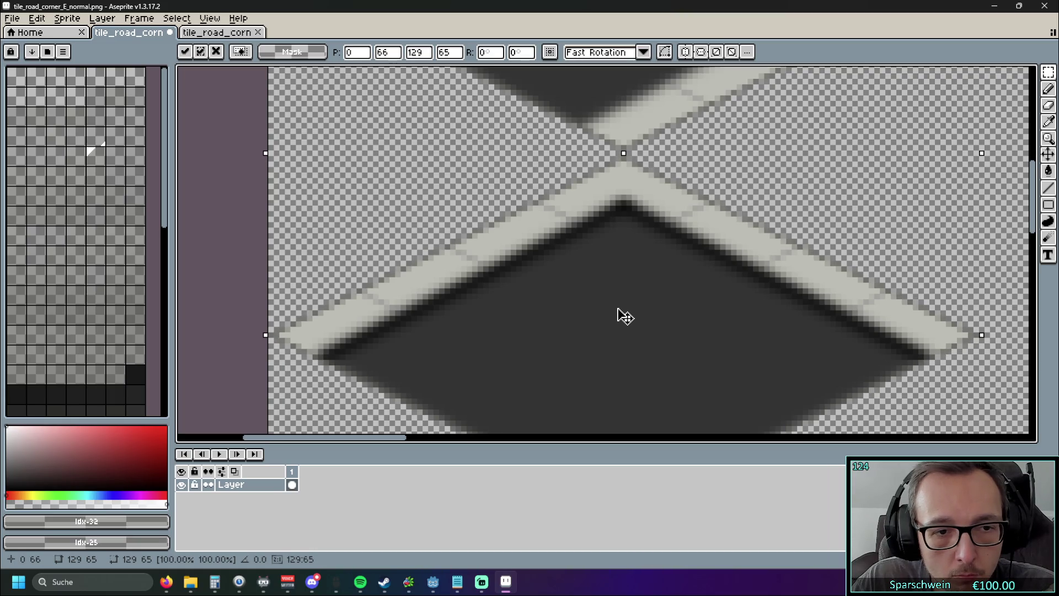
drag(617, 309, 617, 312)
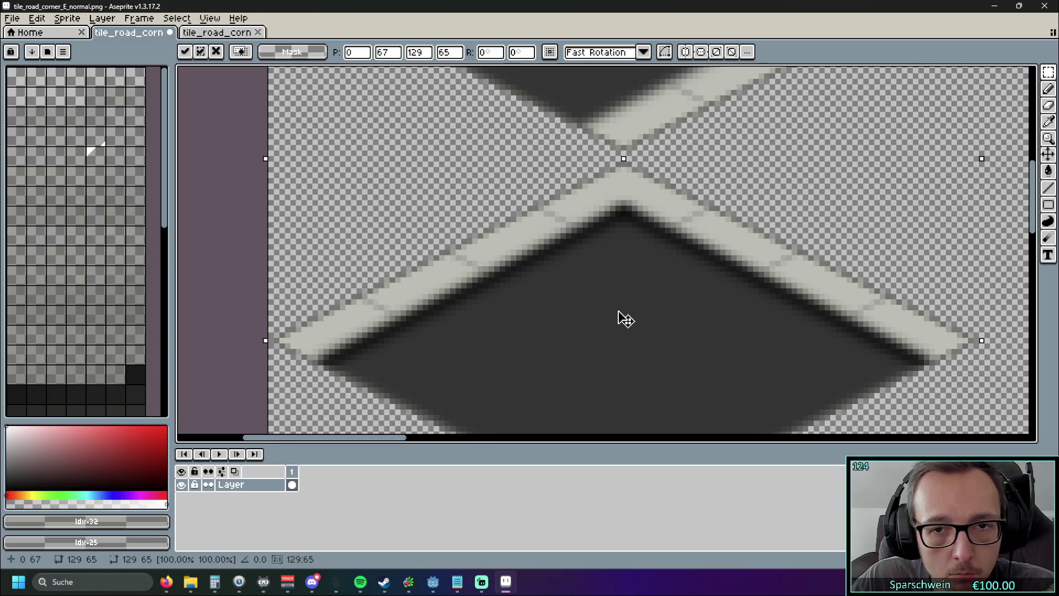
key(Up)
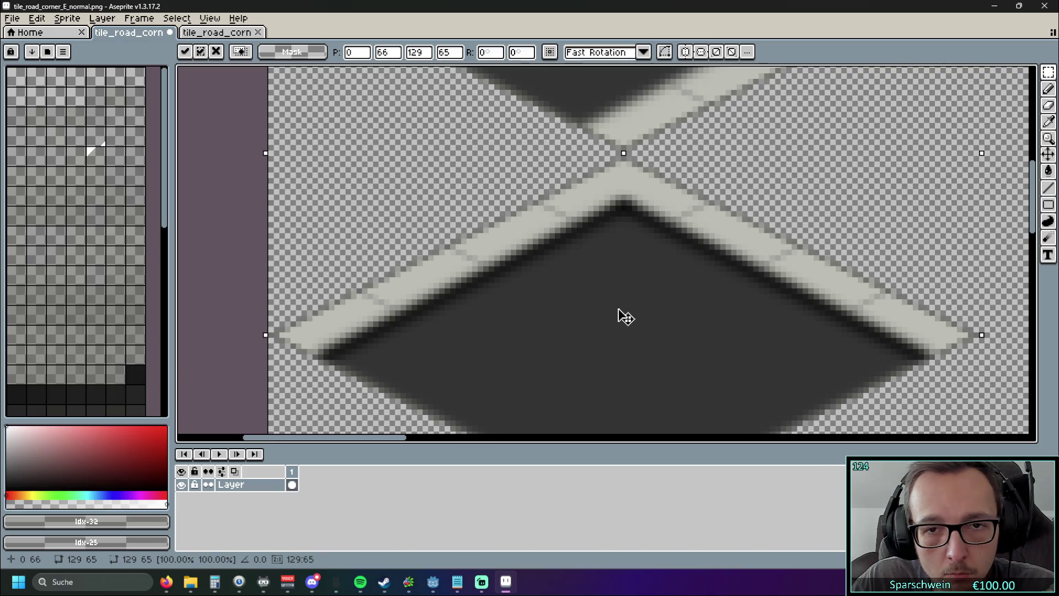
key(Up)
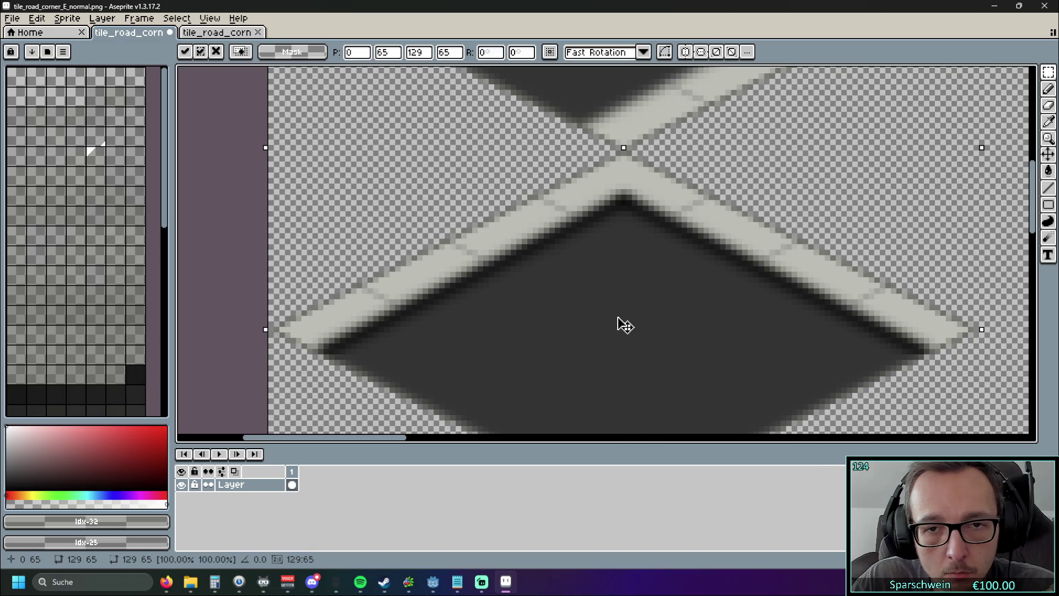
scroll(504, 208, down, 3)
key(Return)
scroll(763, 226, down, 1)
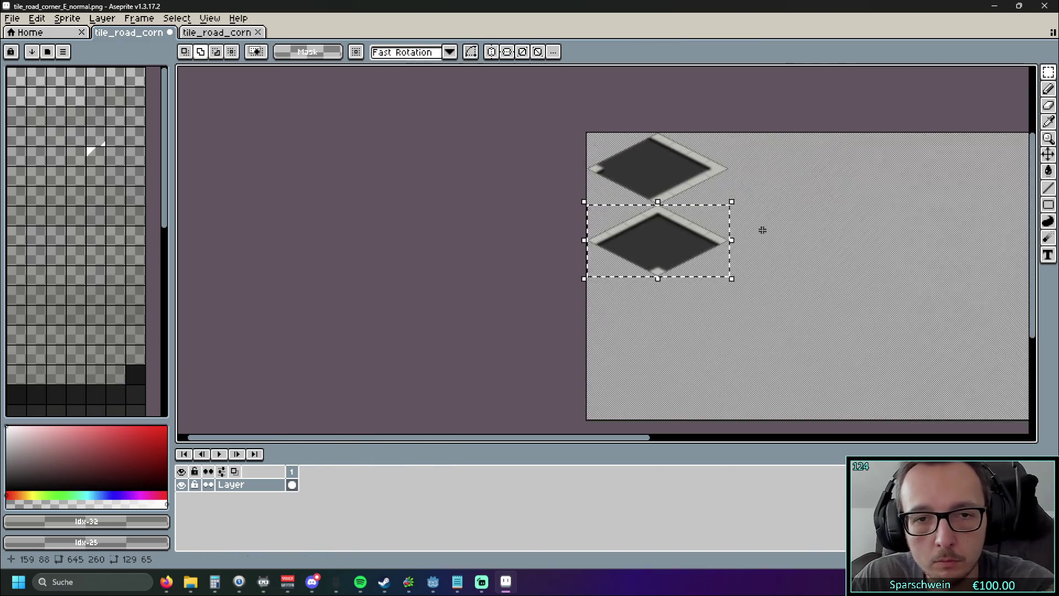
key(ctrl+d)
drag(782, 263, 505, 233)
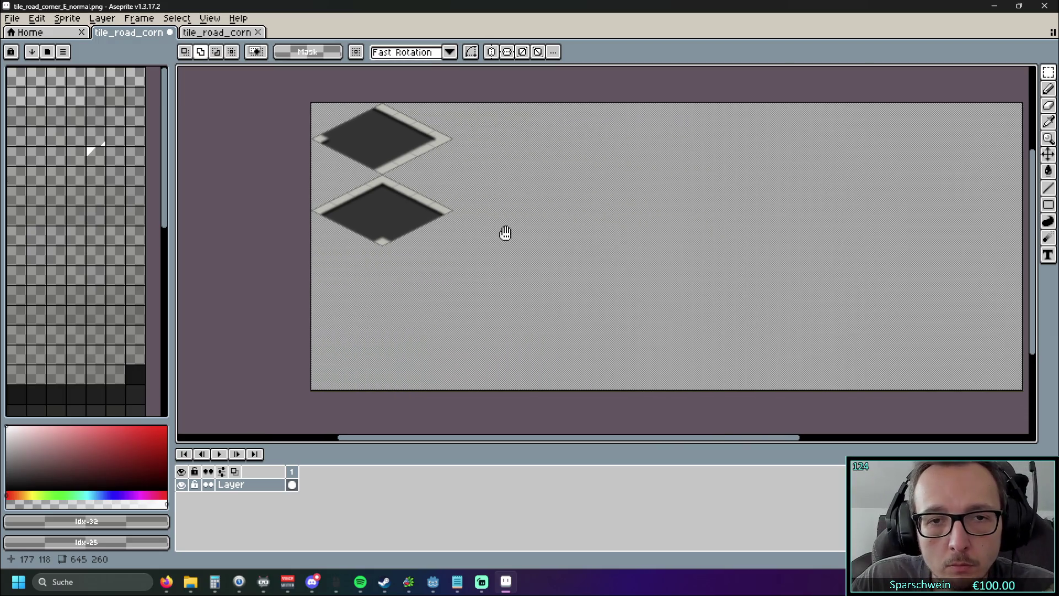
drag(530, 1, 607, 233)
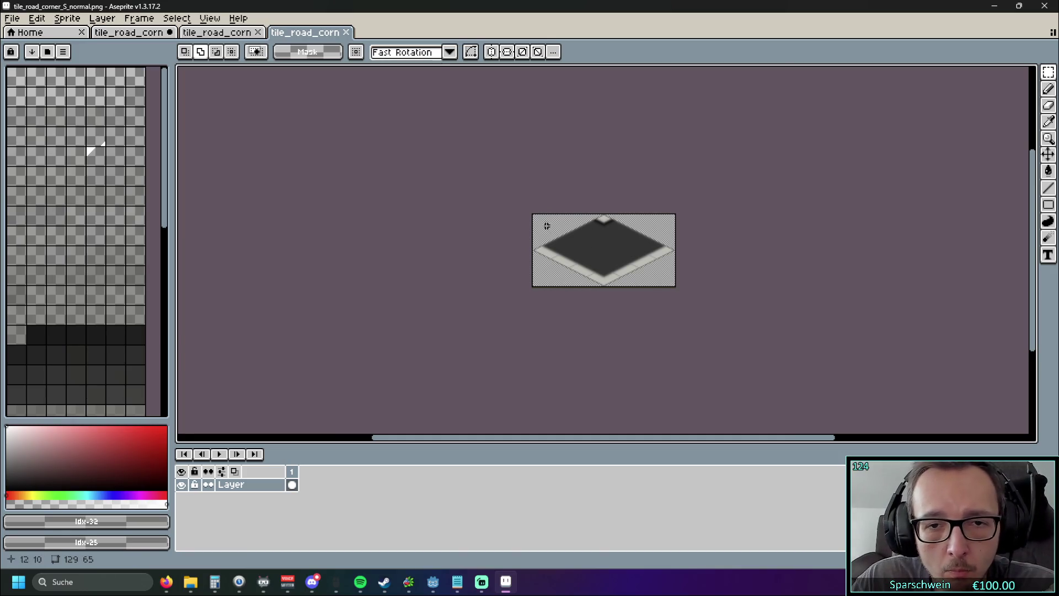
Copy the whole south corner tile and paste it into the east road-corner sheet
key(ctrl+a)
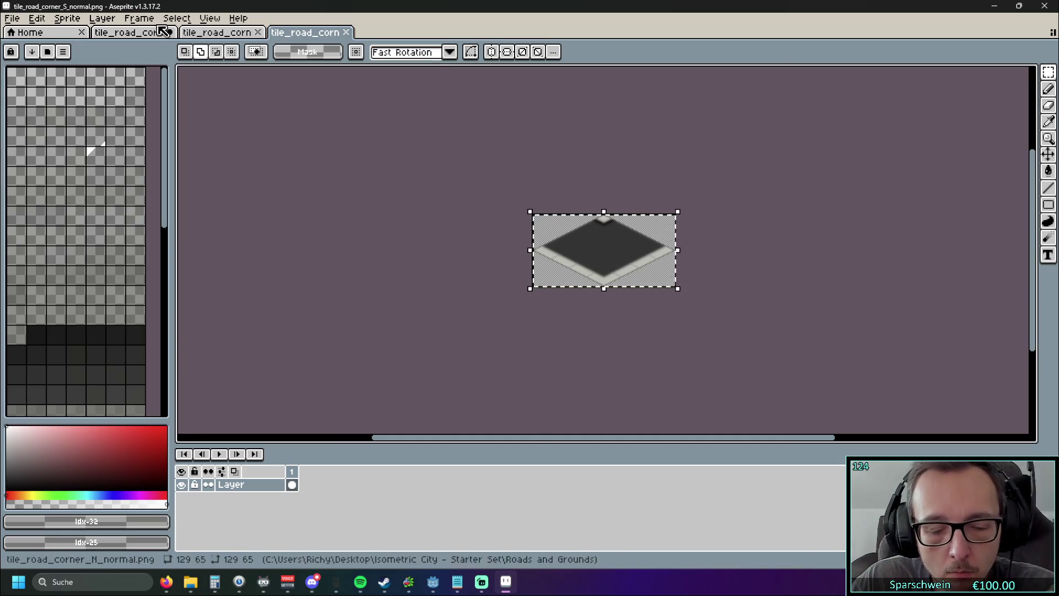
click(178, 31)
key(ctrl+v)
drag(379, 151, 383, 296)
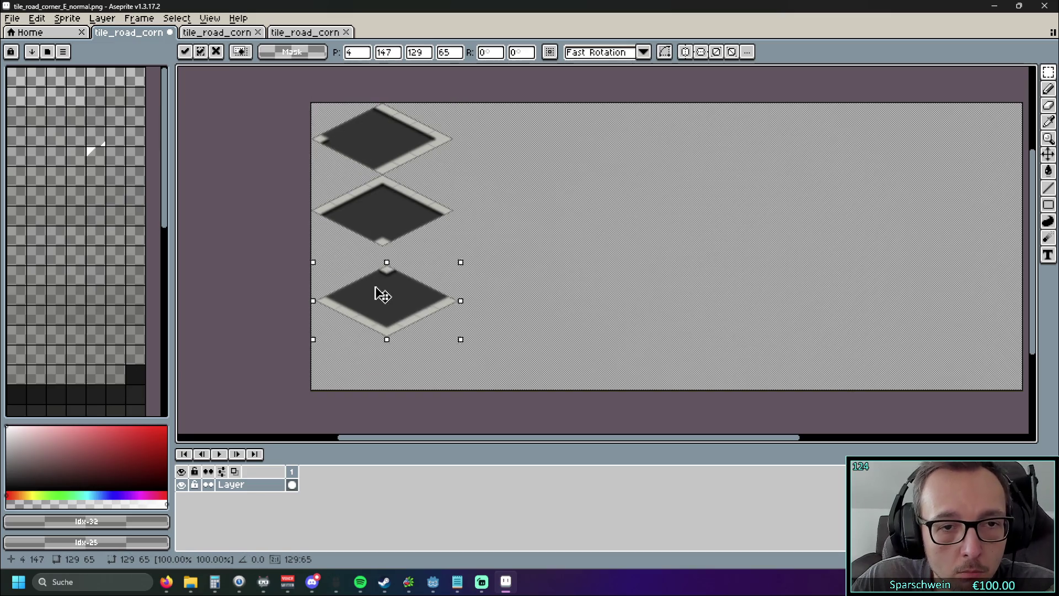
Line the south tile up at 0,130 under the second tile and commit it
scroll(541, 281, up, 5)
scroll(416, 260, down, 4)
scroll(657, 273, up, 4)
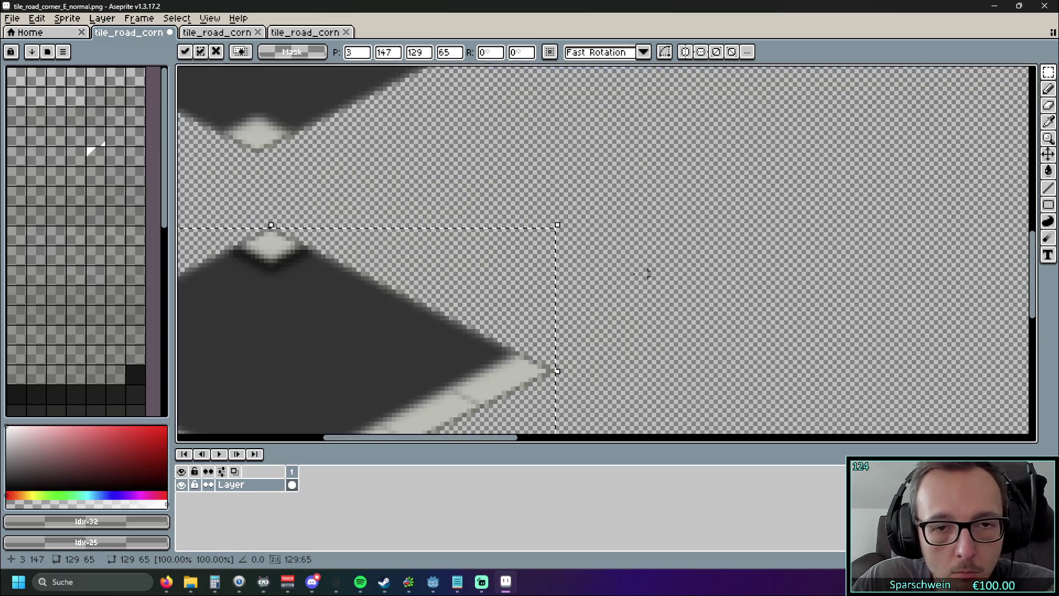
scroll(658, 273, down, 3)
drag(477, 372, 465, 305)
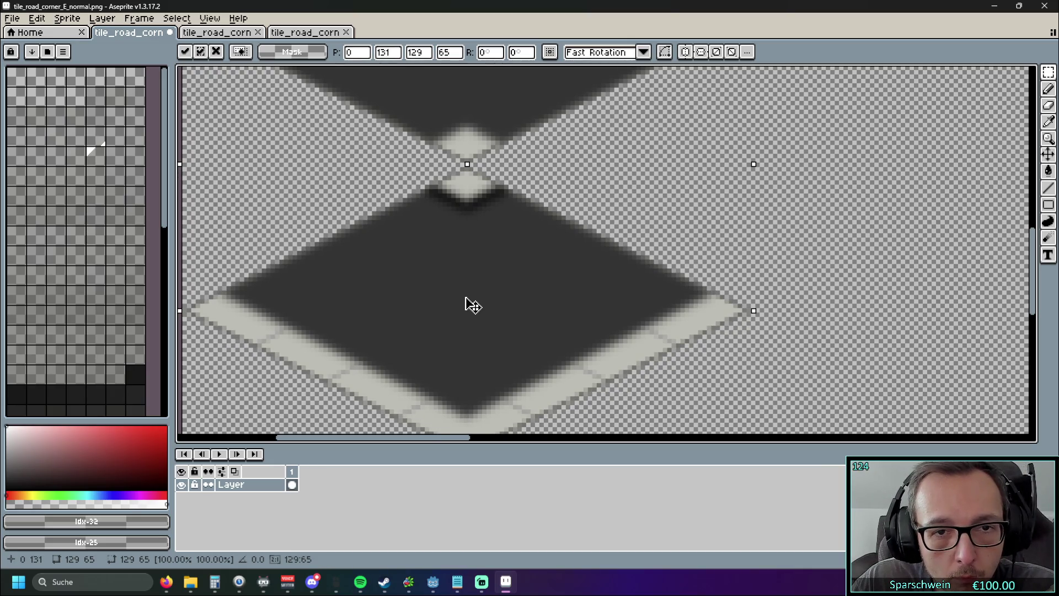
key(Up)
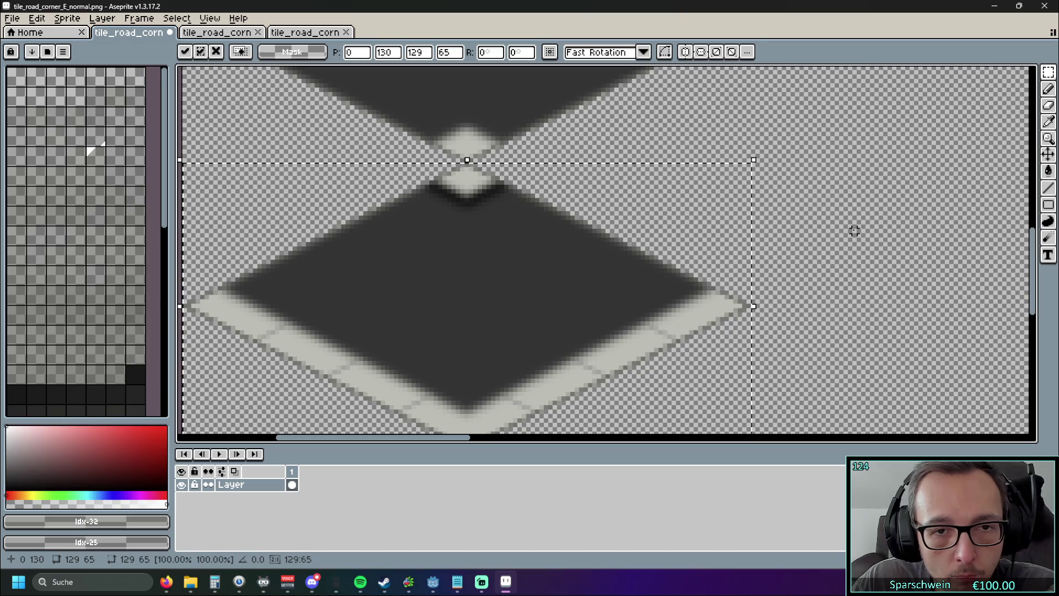
click(842, 235)
scroll(842, 234, down, 3)
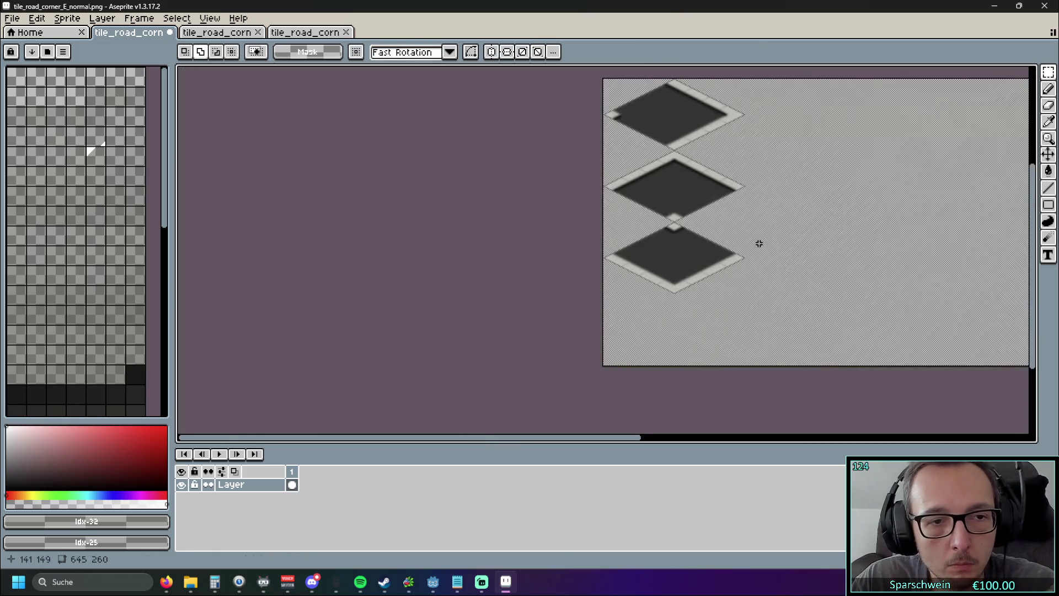
drag(800, 238, 619, 239)
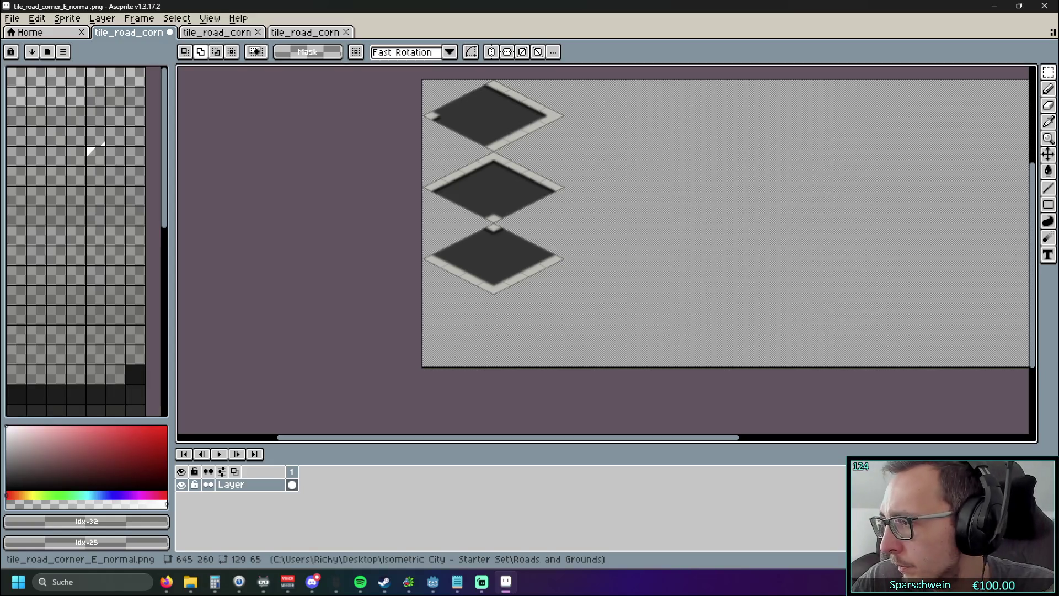
key(alt+Tab)
Copy tile_road_corner_W_normal.png into the east sheet, dragged down to the fourth row
drag(1027, 259, 633, 236)
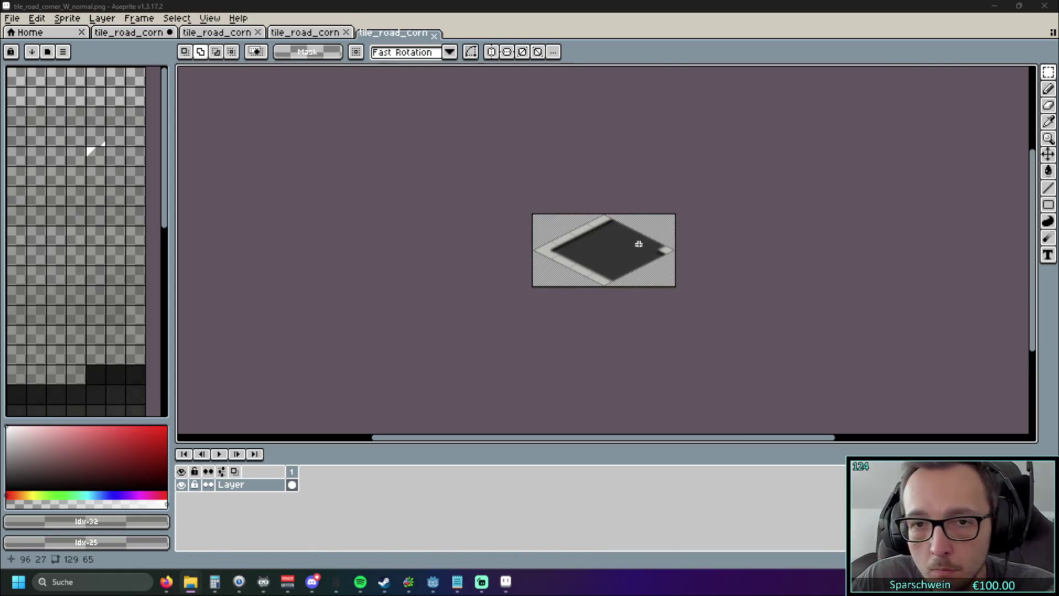
key(ctrl+a)
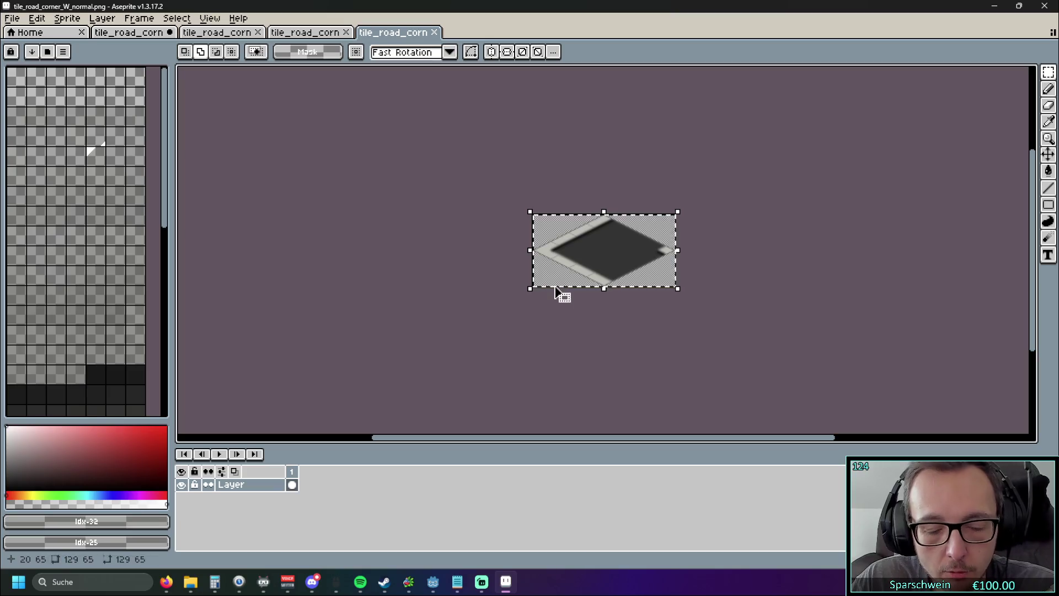
click(139, 35)
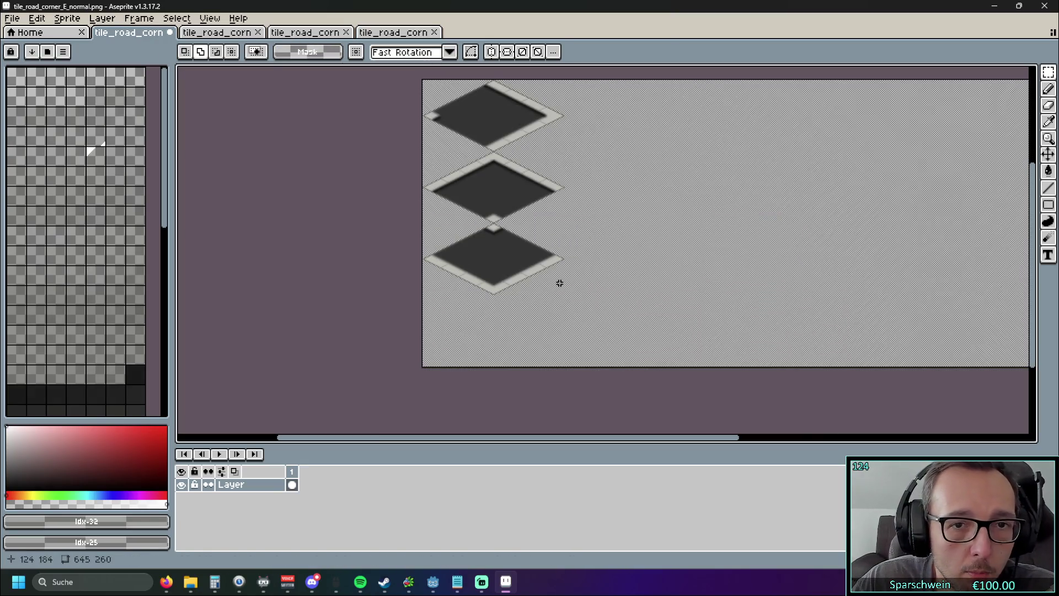
key(ctrl+v)
mouse_move(500, 125)
mouse_down()
mouse_move(497, 342)
mouse_move(526, 381)
mouse_move(521, 366)
mouse_up()
Commit the west tile at 0,195 and frame the finished four-tile column
scroll(496, 342, up, 3)
scroll(850, 339, down, 3)
scroll(825, 331, up, 3)
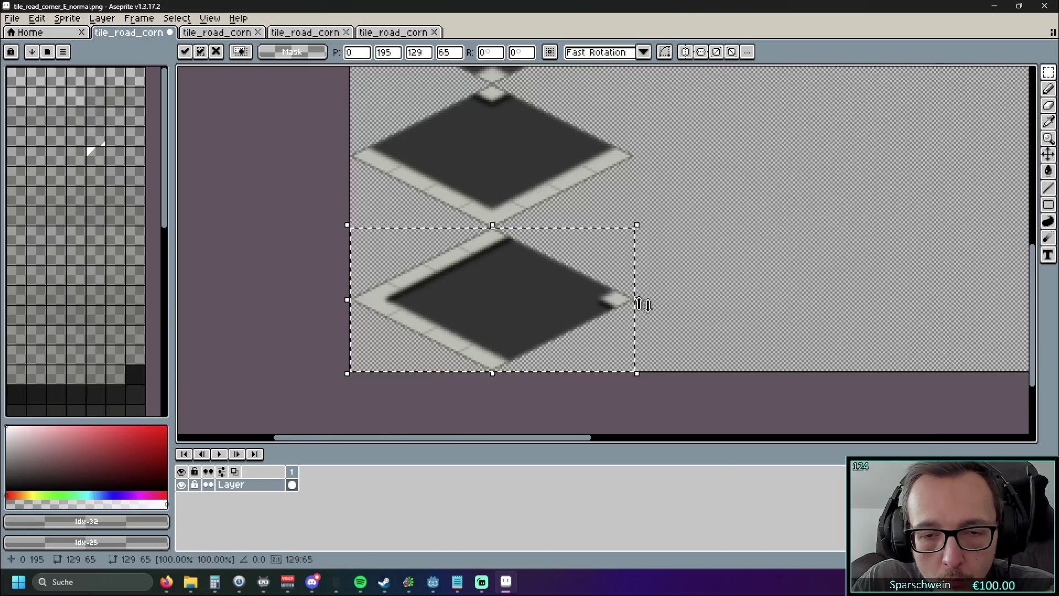
click(705, 306)
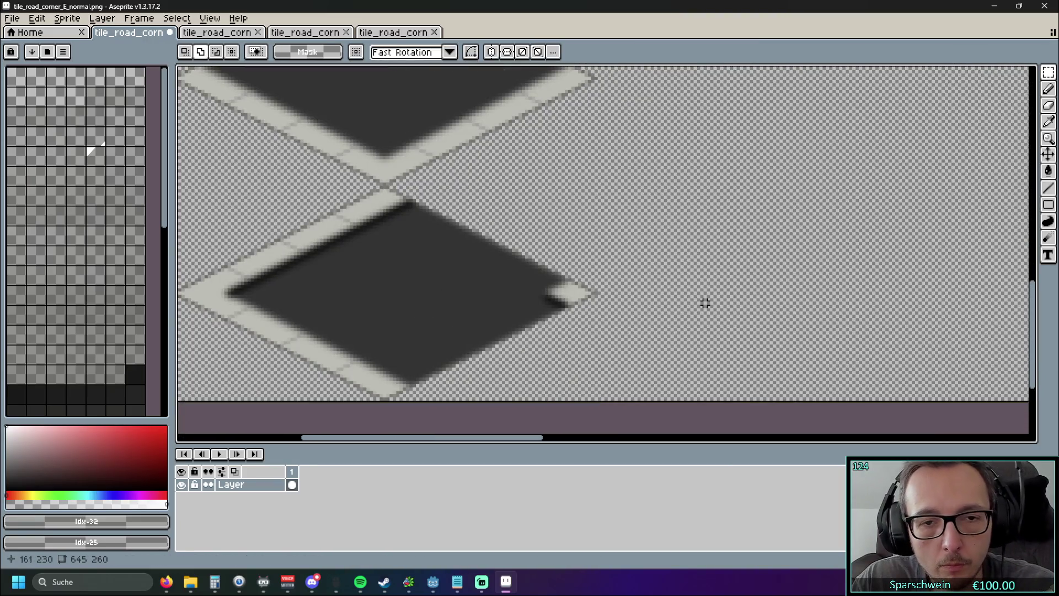
scroll(733, 275, down, 5)
scroll(621, 258, up, 1)
scroll(605, 262, down, 1)
scroll(576, 257, right, 2)
scroll(557, 252, up, 1)
drag(539, 248, 579, 258)
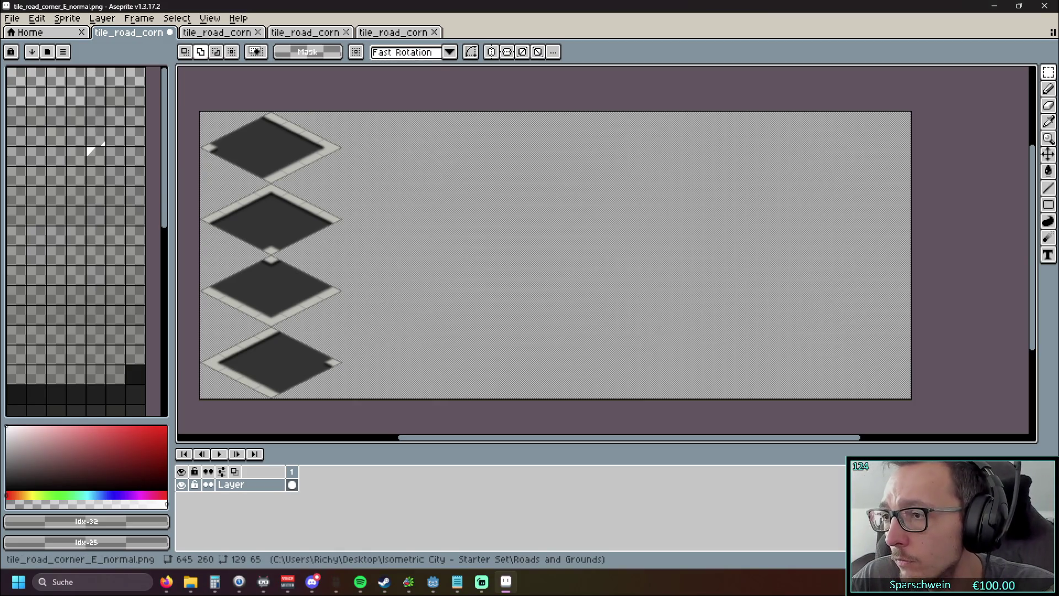
Copy the dead-end road tile into the east sprite and move it to the top right
key(ctrl+a)
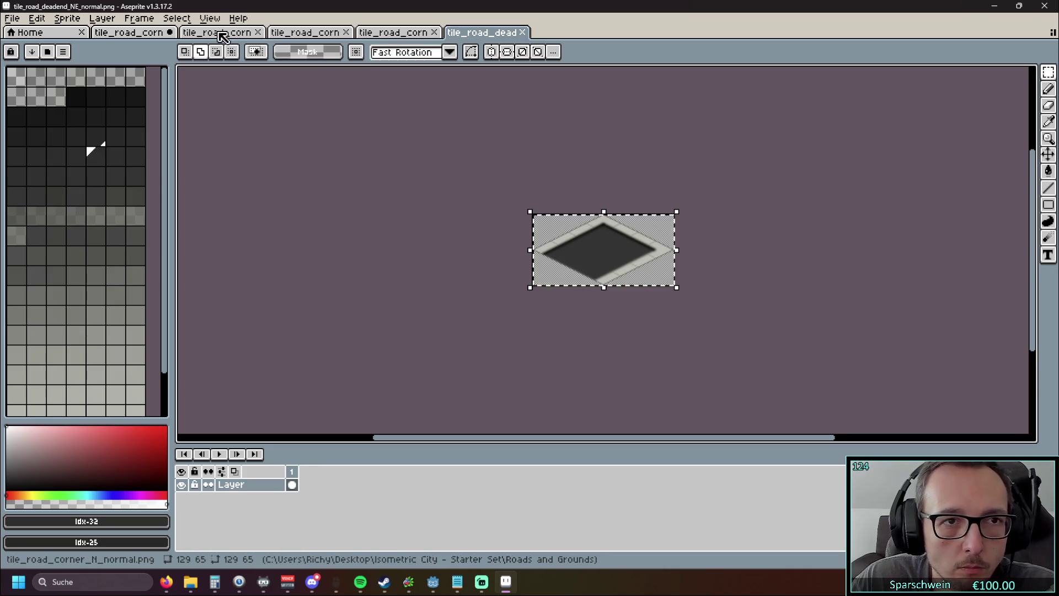
click(132, 32)
key(ctrl+v)
drag(272, 156, 409, 169)
scroll(380, 257, up, 3)
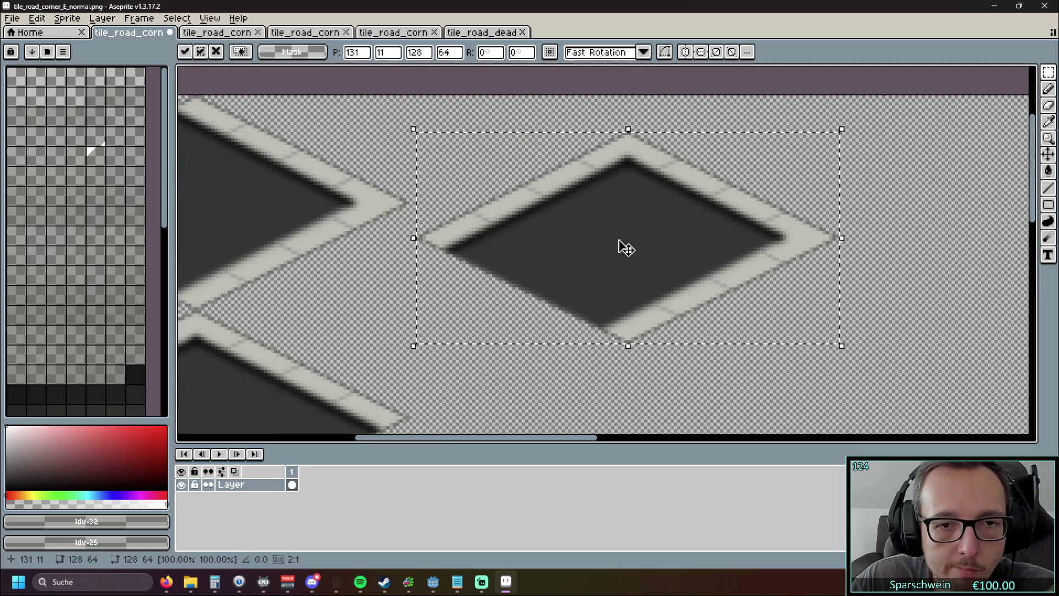
drag(619, 241, 627, 208)
scroll(367, 248, up, 3)
scroll(390, 228, up, 3)
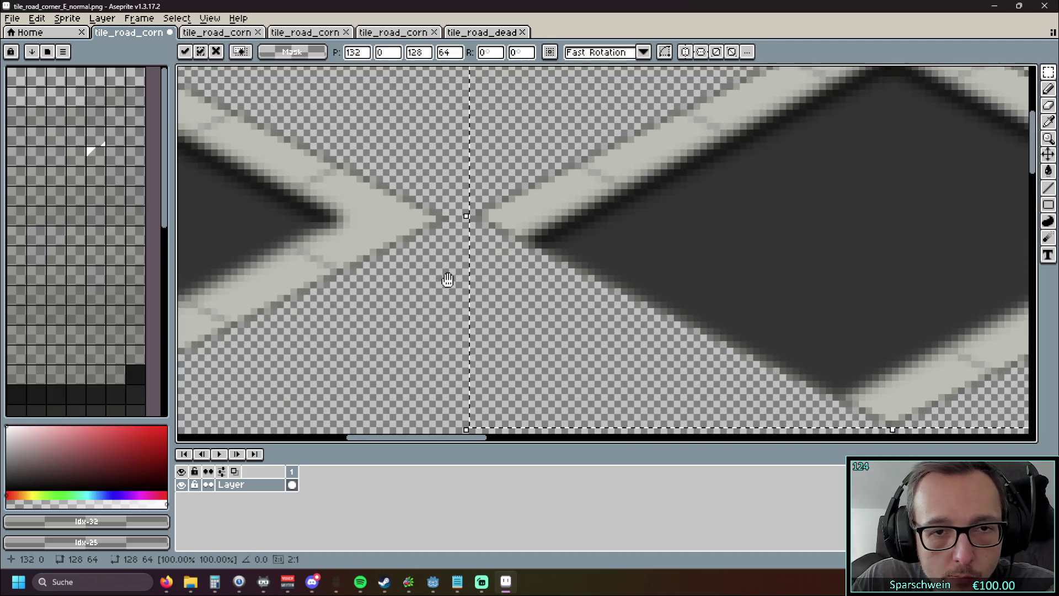
Fine-tune the pasted tile to 129,0 beside the first diamond and commit it
drag(884, 193, 878, 196)
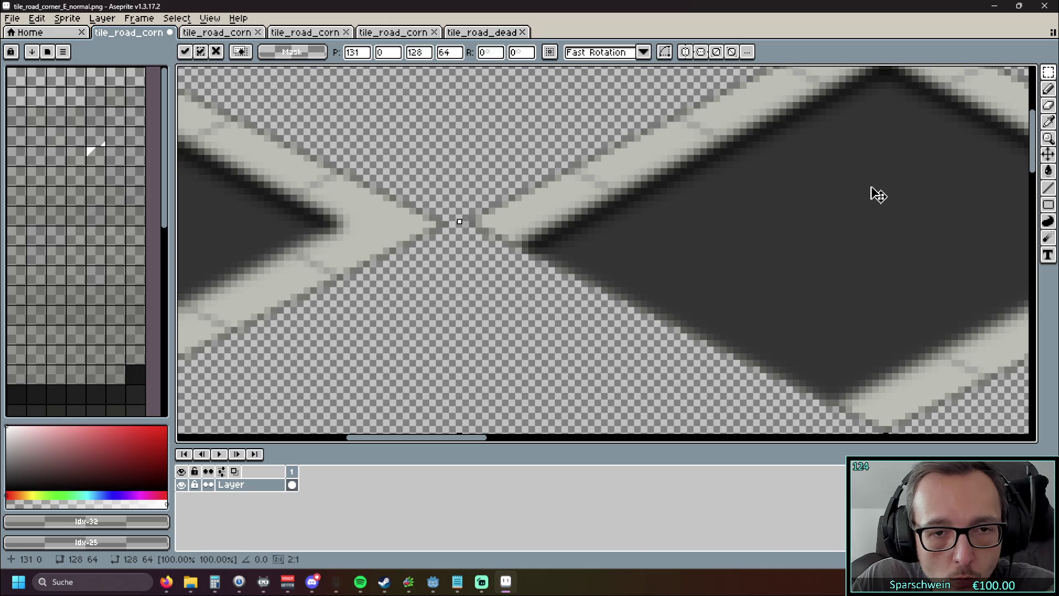
scroll(508, 295, down, 2)
mouse_move(775, 272)
mouse_down()
mouse_move(375, 277)
mouse_move(339, 266)
mouse_move(774, 268)
mouse_up()
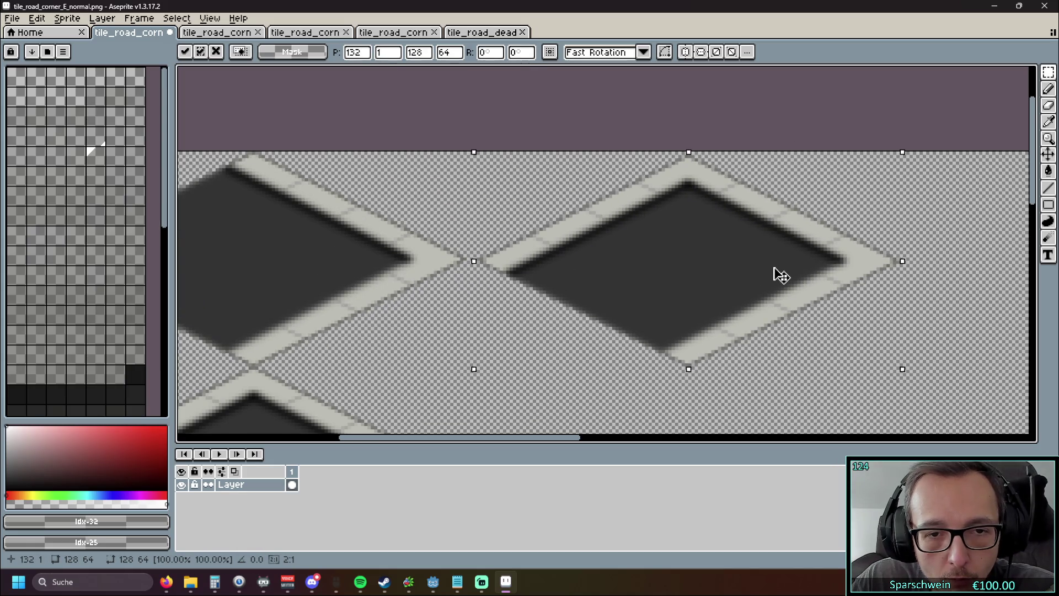
drag(774, 269, 769, 269)
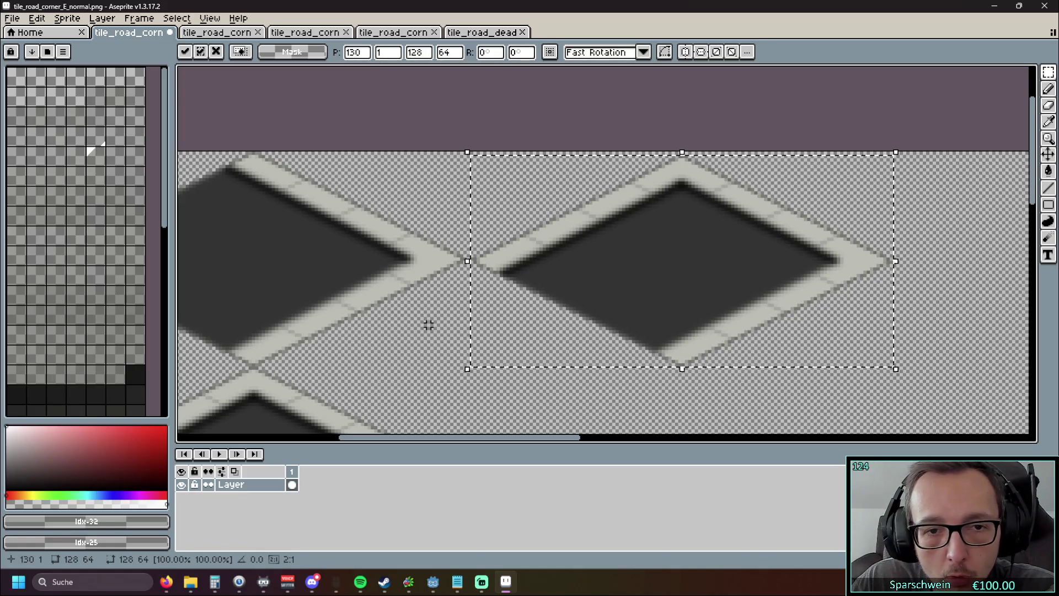
scroll(428, 324, down, 1)
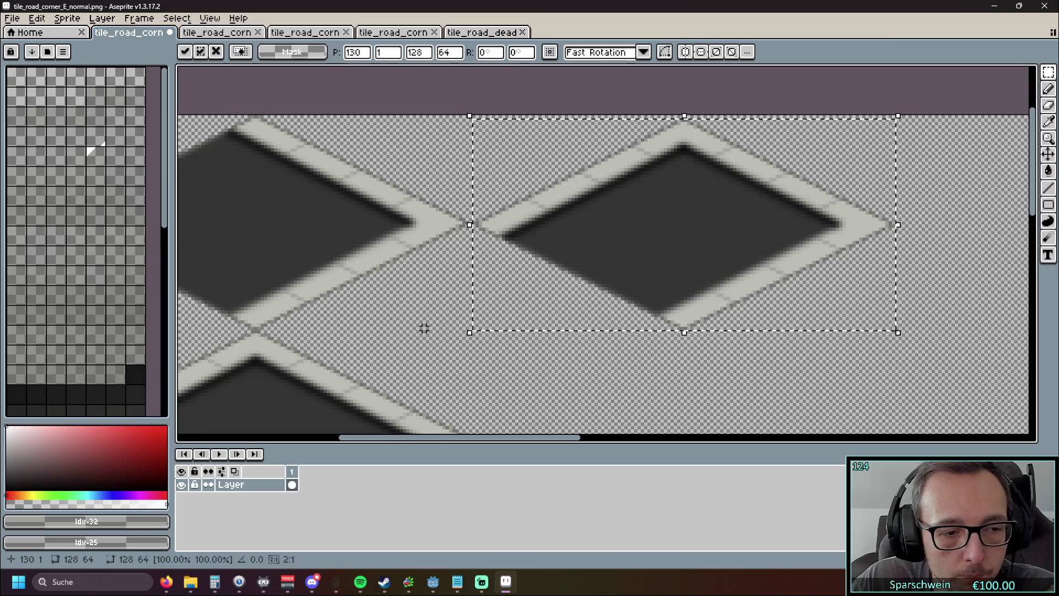
drag(421, 323, 410, 348)
mouse_move(637, 249)
mouse_down()
mouse_move(624, 252)
mouse_move(641, 249)
mouse_move(631, 246)
mouse_up()
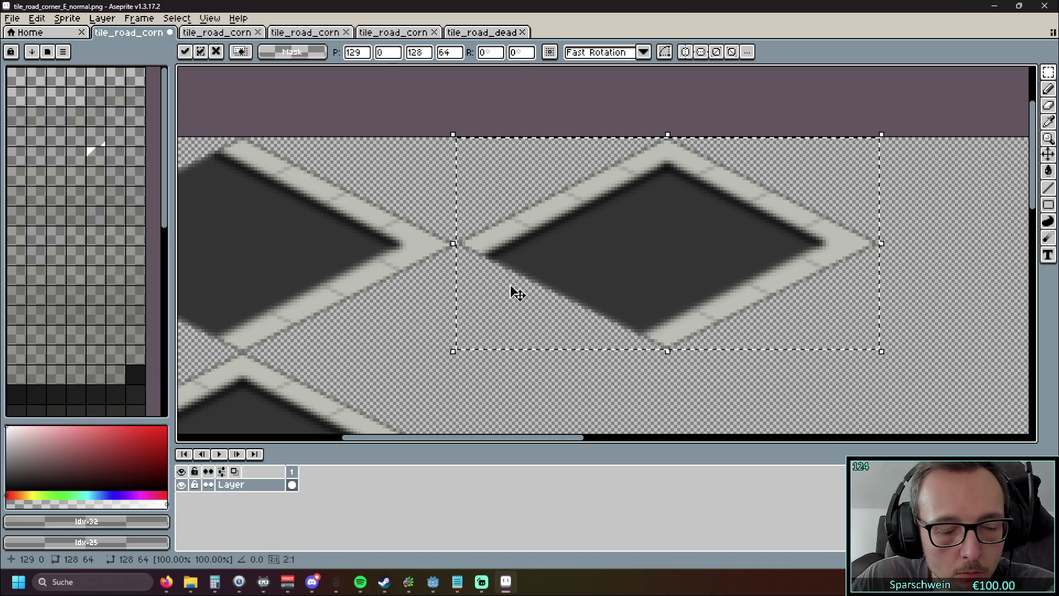
scroll(520, 130, up, 3)
scroll(482, 323, up, 2)
scroll(482, 323, down, 4)
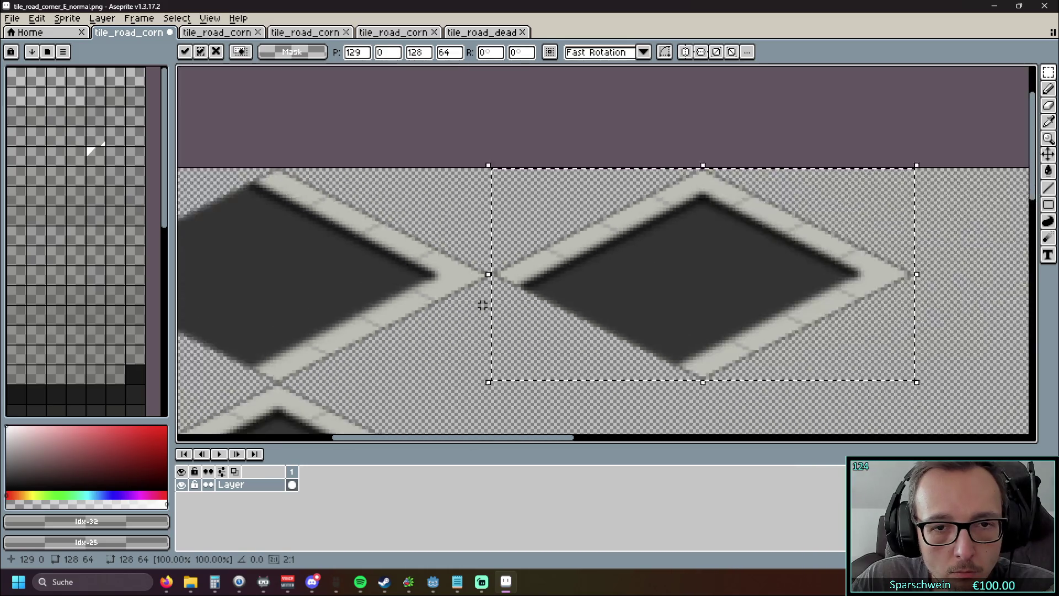
drag(450, 342, 437, 277)
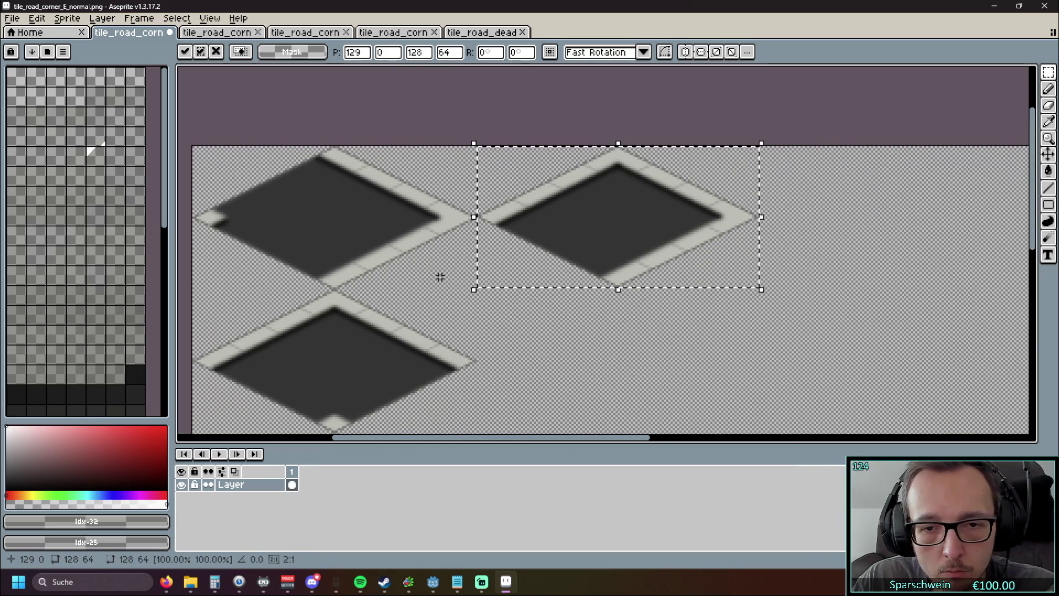
scroll(409, 289, up, 3)
scroll(511, 244, up, 2)
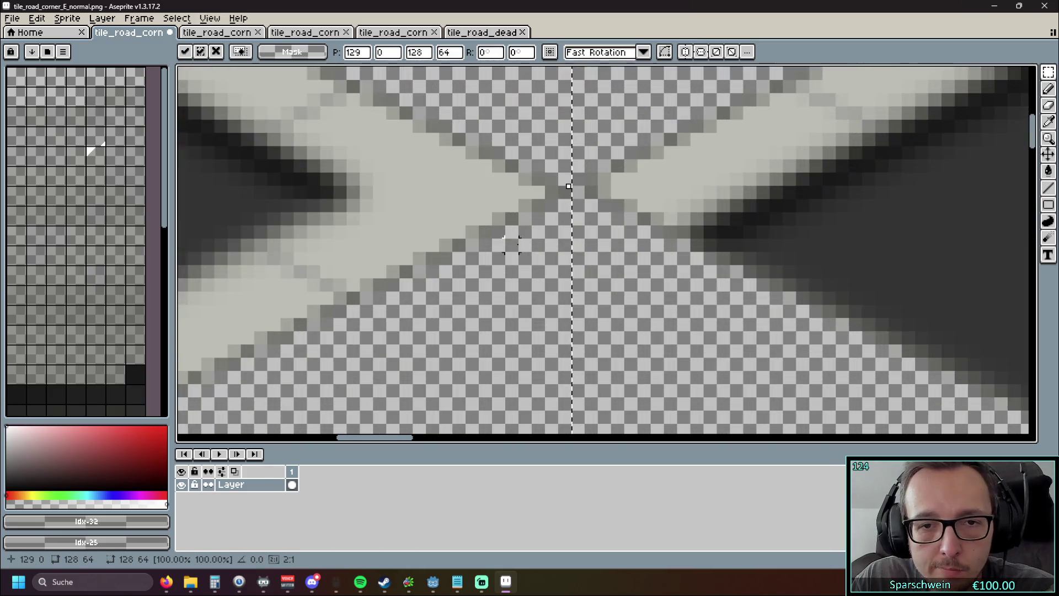
scroll(534, 244, down, 3)
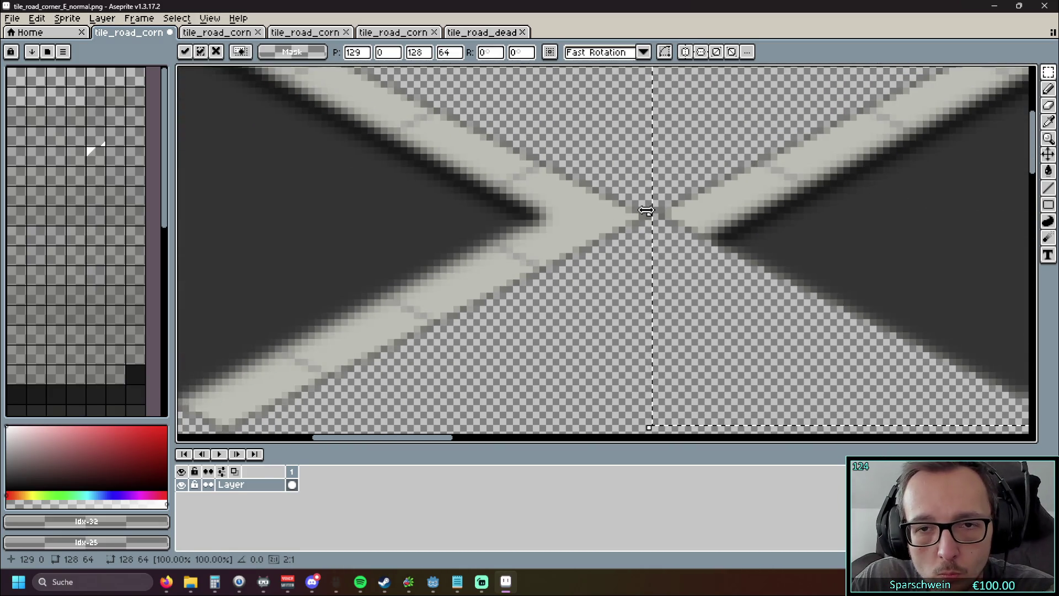
key(Return)
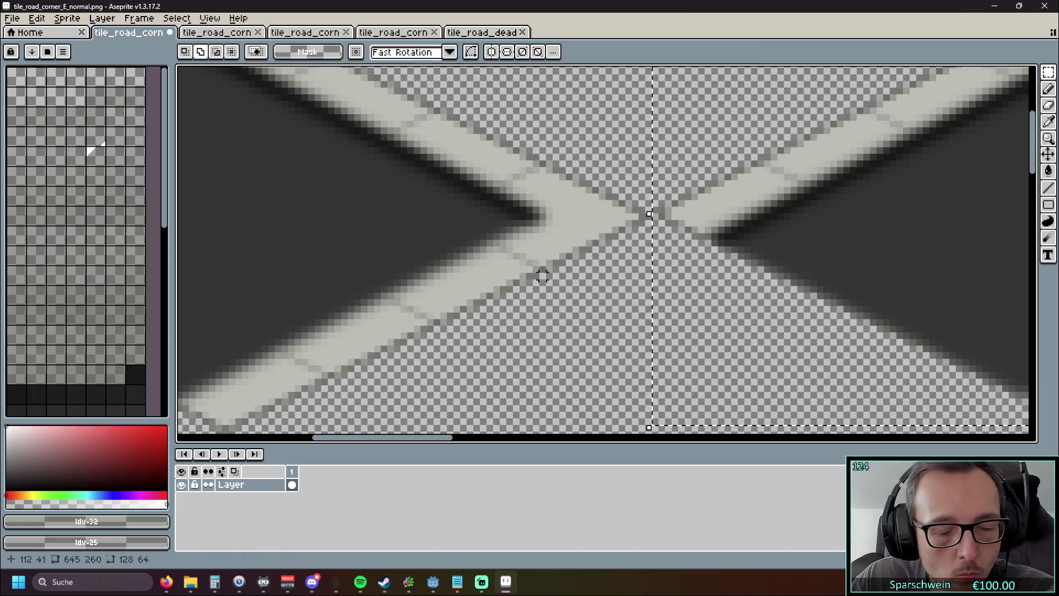
key(ctrl+d)
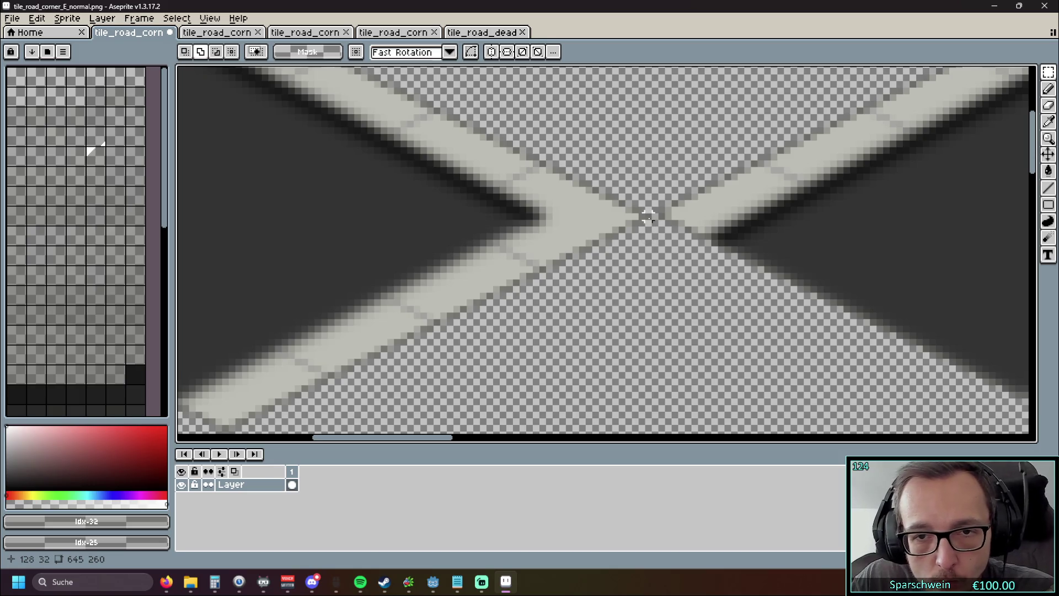
scroll(674, 242, up, 2)
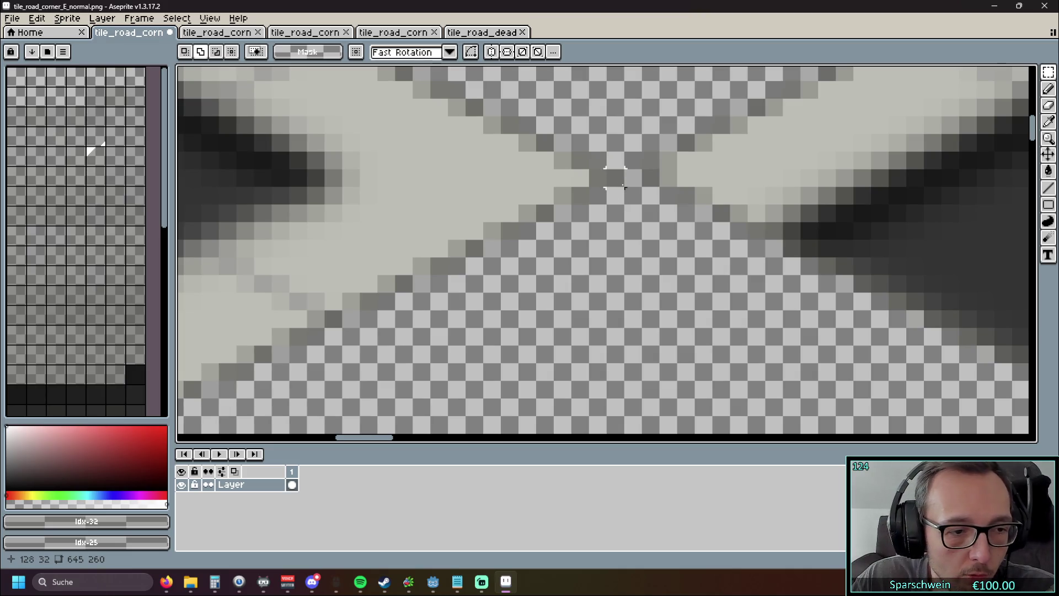
scroll(615, 178, down, 3)
scroll(587, 259, up, 4)
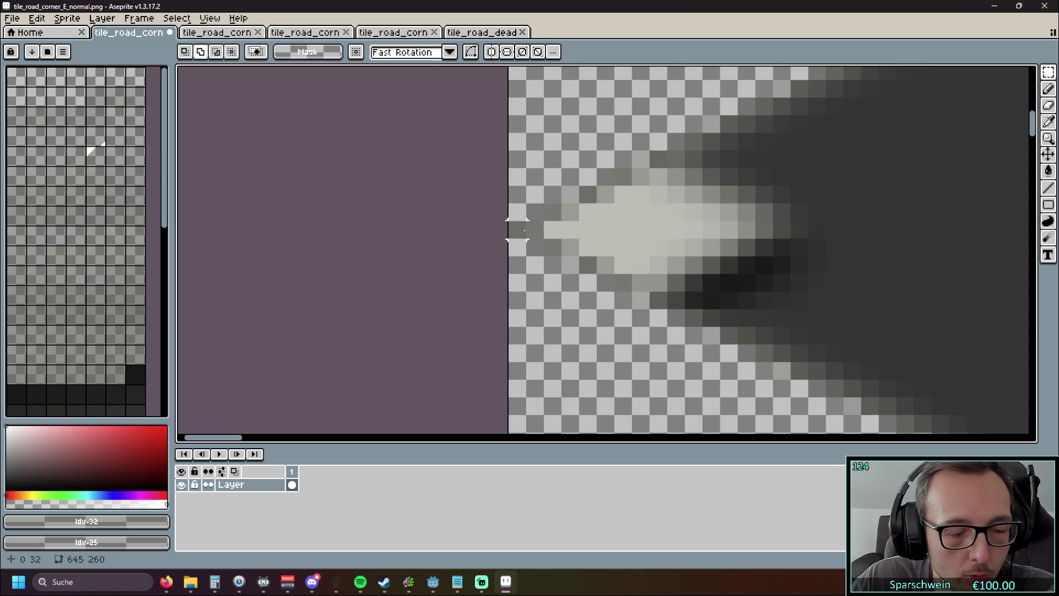
scroll(679, 237, down, 2)
scroll(549, 229, up, 3)
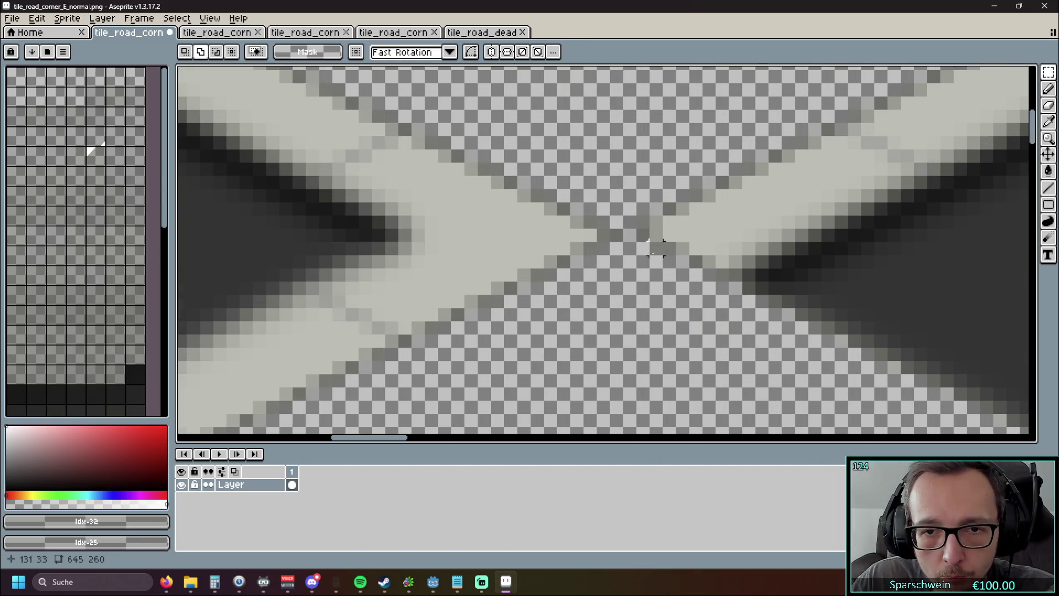
scroll(761, 142, down, 2)
scroll(437, 256, up, 3)
scroll(836, 248, down, 2)
drag(531, 201, 544, 154)
scroll(492, 189, up, 2)
scroll(540, 251, up, 3)
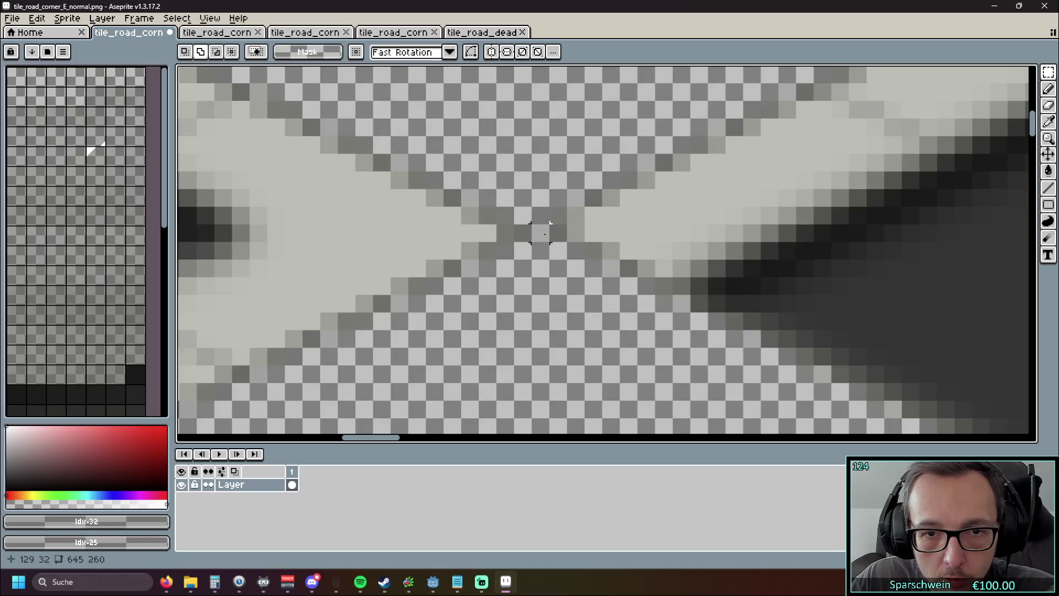
Try aligning the right-hand diamond tile at 130,-1, then delete it
scroll(535, 252, down, 5)
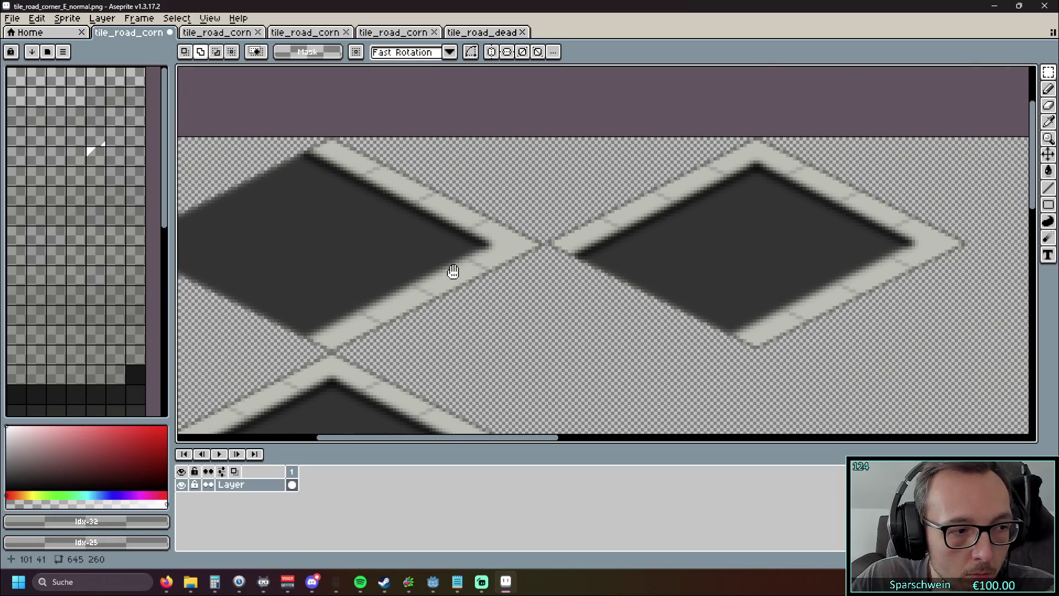
drag(453, 271, 465, 265)
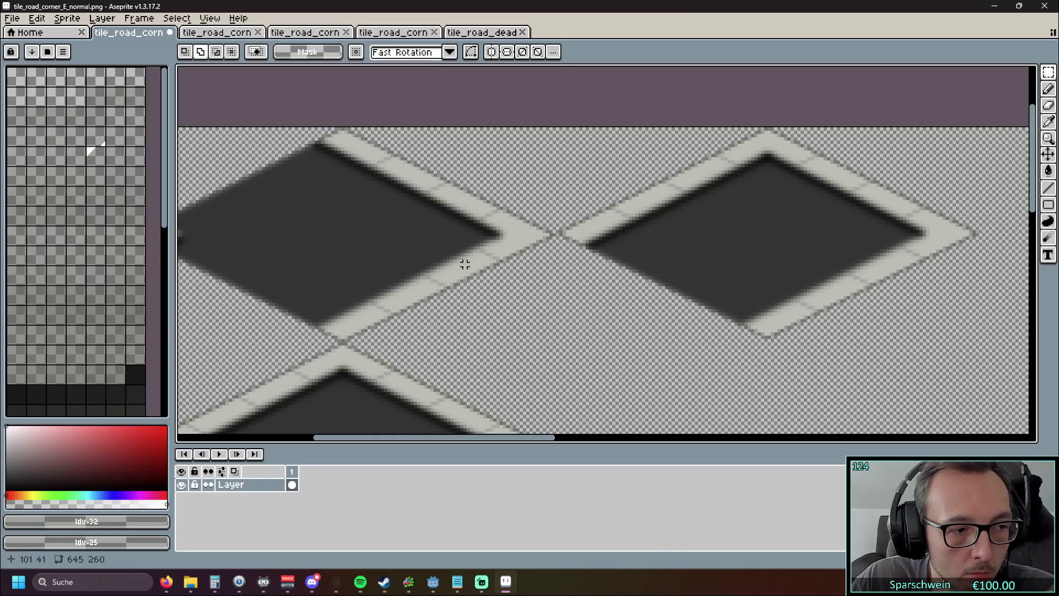
key(ctrl+v)
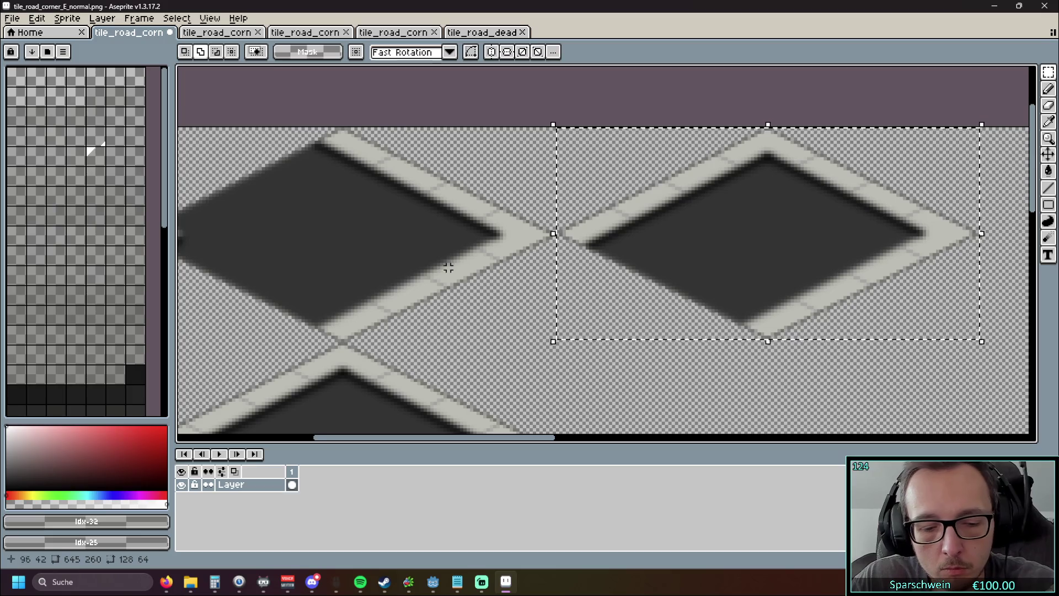
mouse_move(708, 231)
mouse_down()
mouse_move(721, 266)
mouse_move(714, 234)
mouse_up()
scroll(565, 189, up, 2)
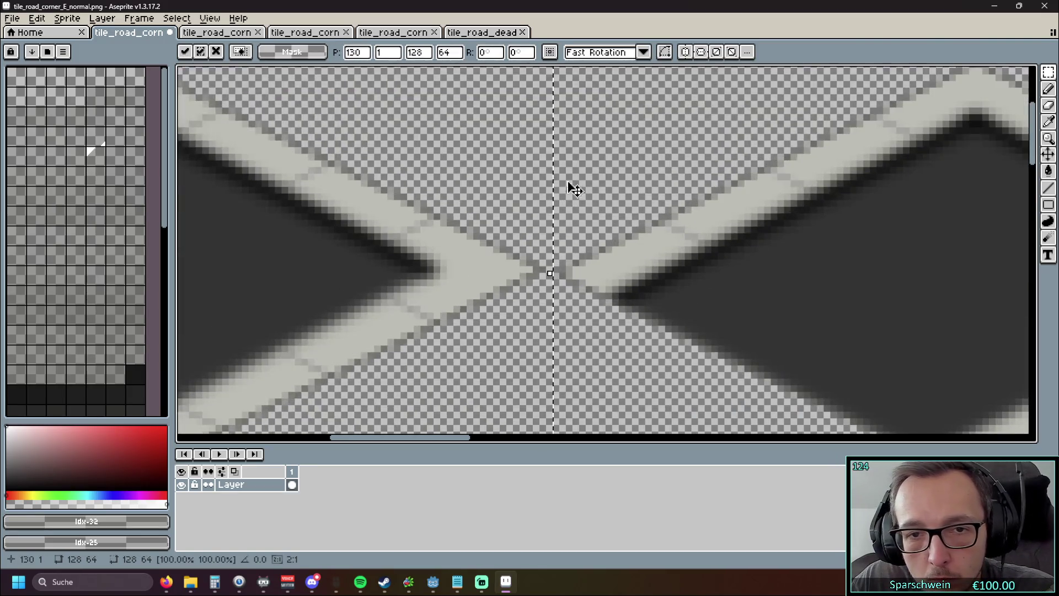
scroll(435, 161, up, 1)
mouse_move(752, 289)
mouse_down()
mouse_move(769, 293)
mouse_move(761, 315)
mouse_move(754, 289)
mouse_move(757, 327)
mouse_move(747, 279)
mouse_up()
scroll(560, 222, down, 4)
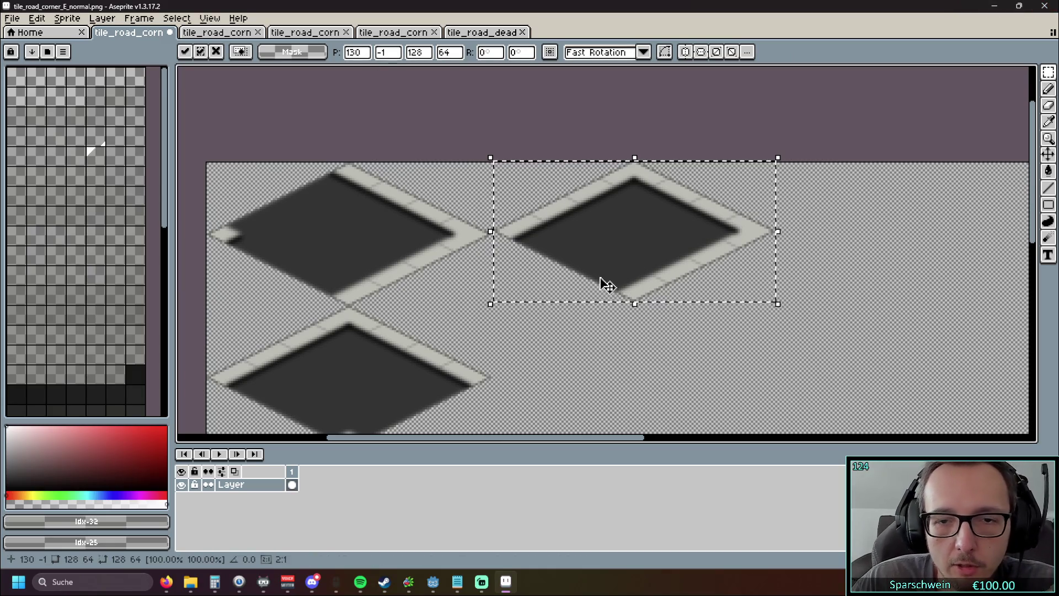
key(Delete)
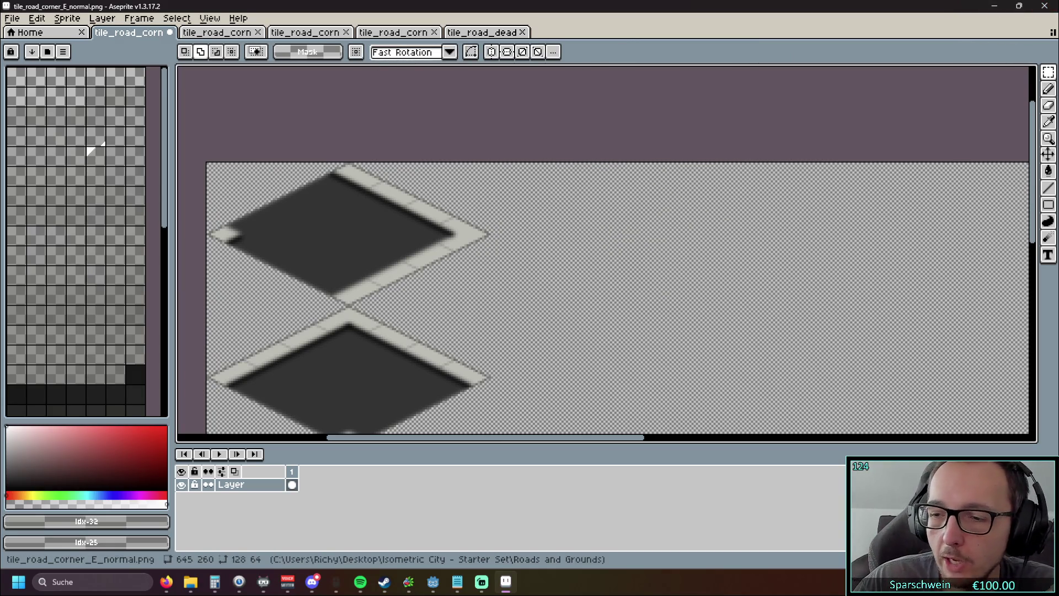
Review the east sprite's single four-tile column, then return to level.gd in Godot
click(166, 581)
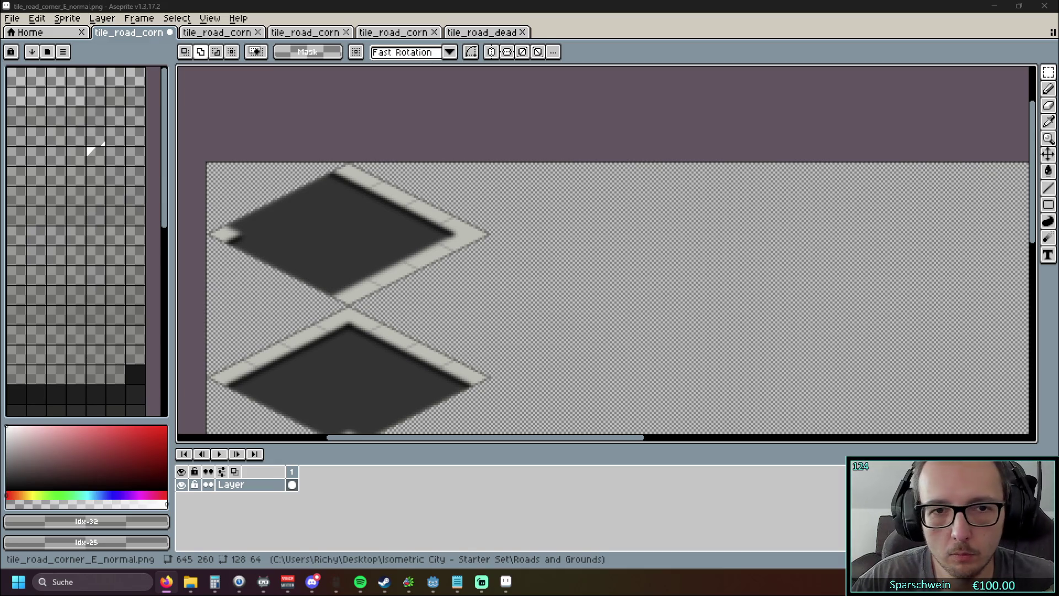
scroll(480, 289, down, 5)
scroll(480, 288, up, 4)
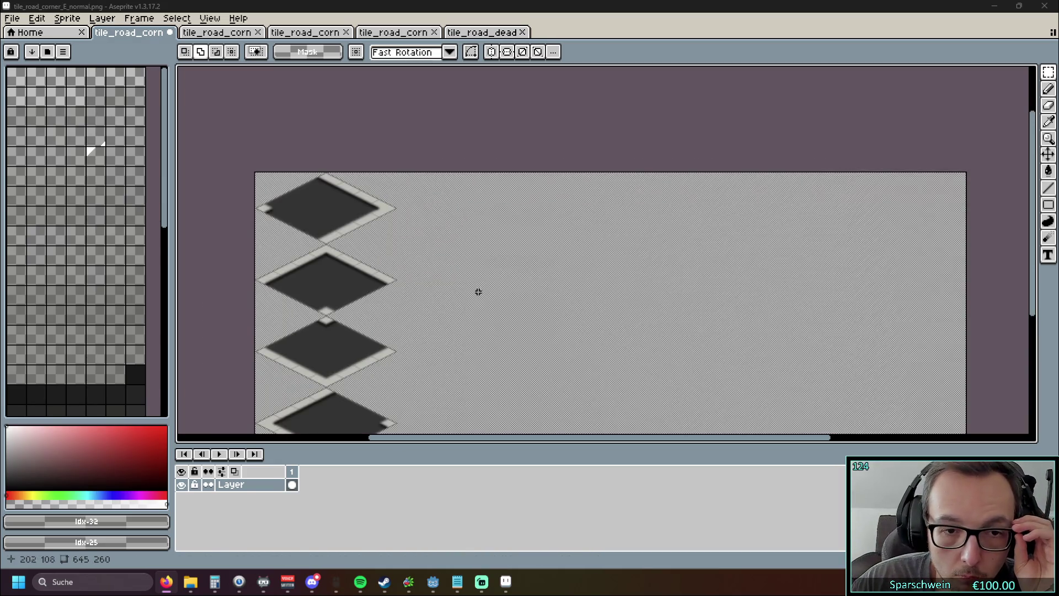
key(alt+Tab)
scroll(500, 300, down, 1)
scroll(485, 317, up, 1)
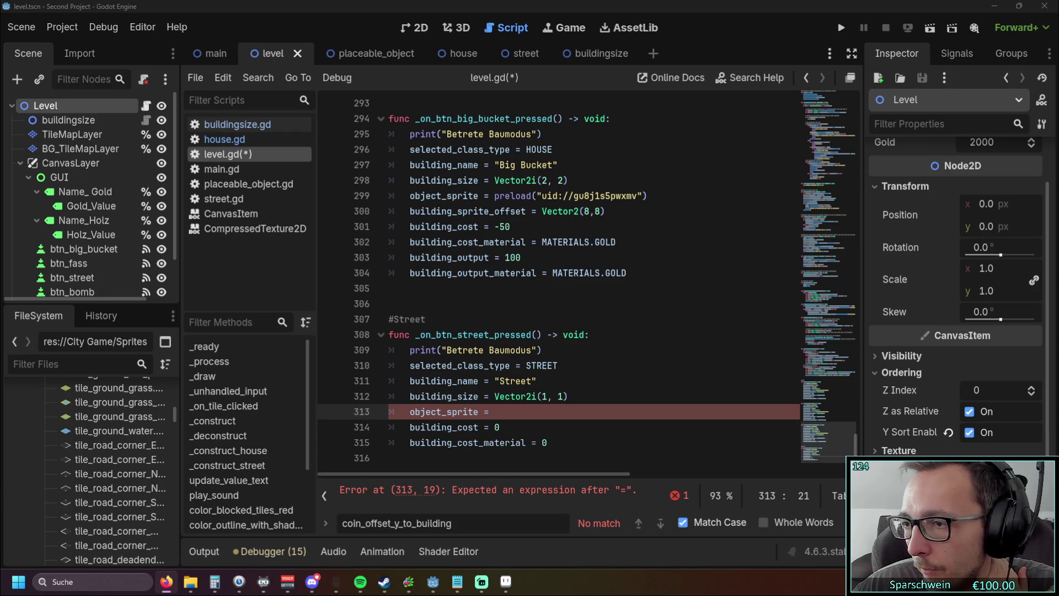
key(alt+Tab)
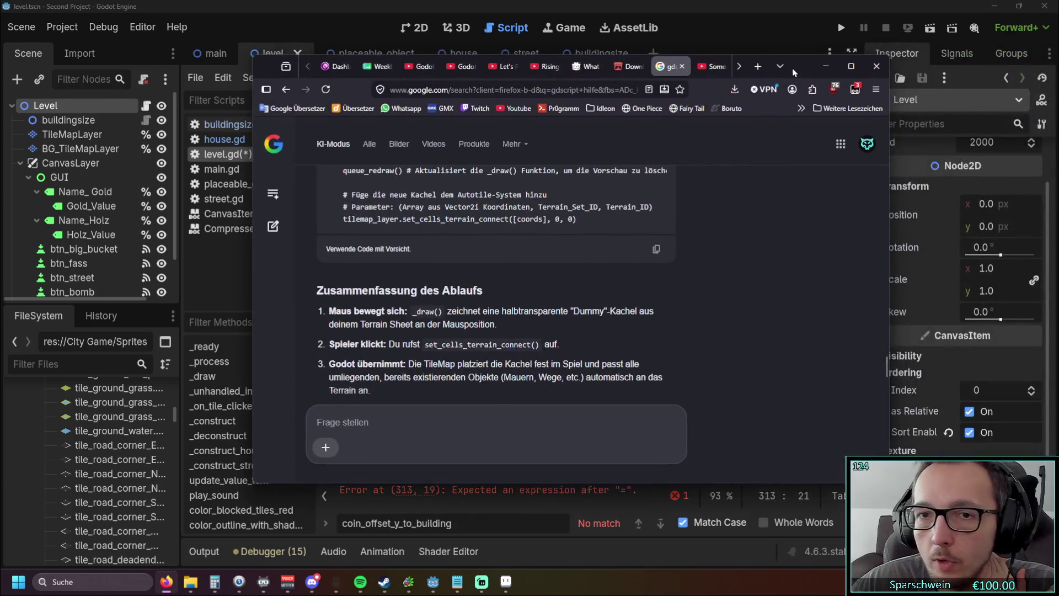
click(572, 256)
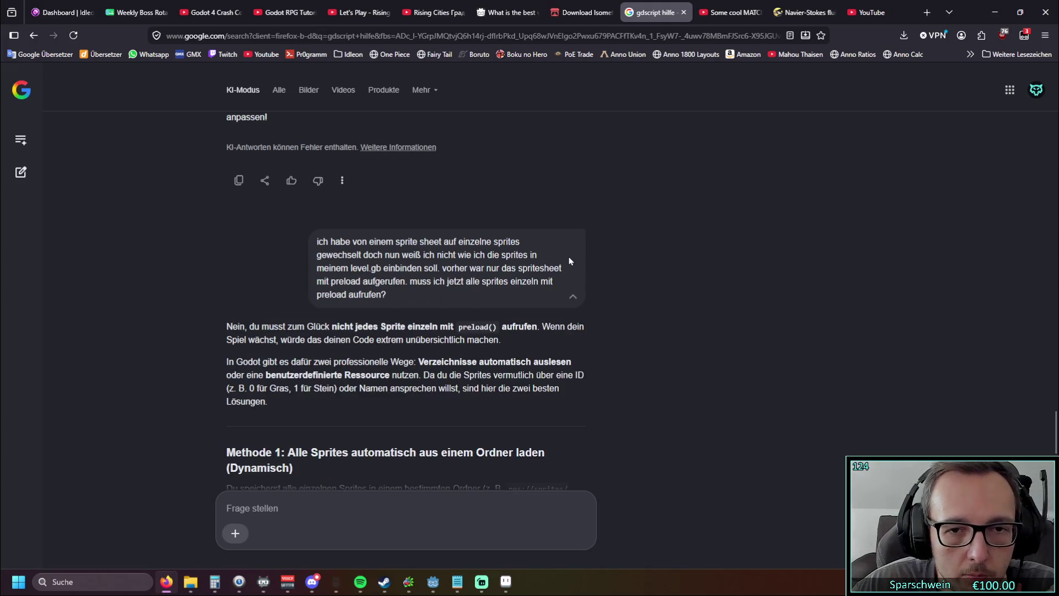
scroll(178, 326, up, 1)
scroll(179, 325, down, 1)
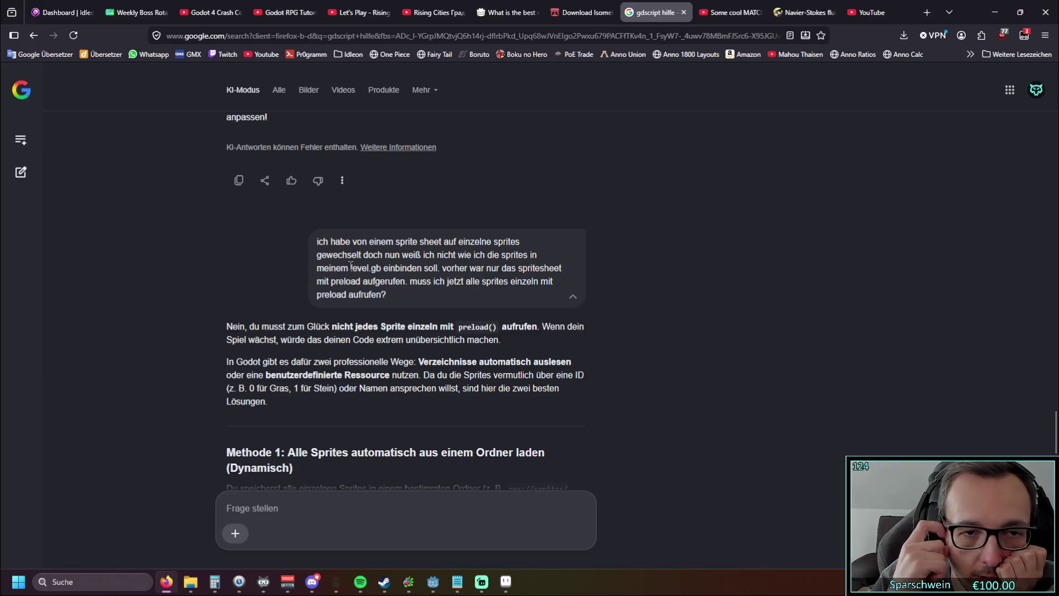
drag(349, 267, 380, 268)
click(413, 296)
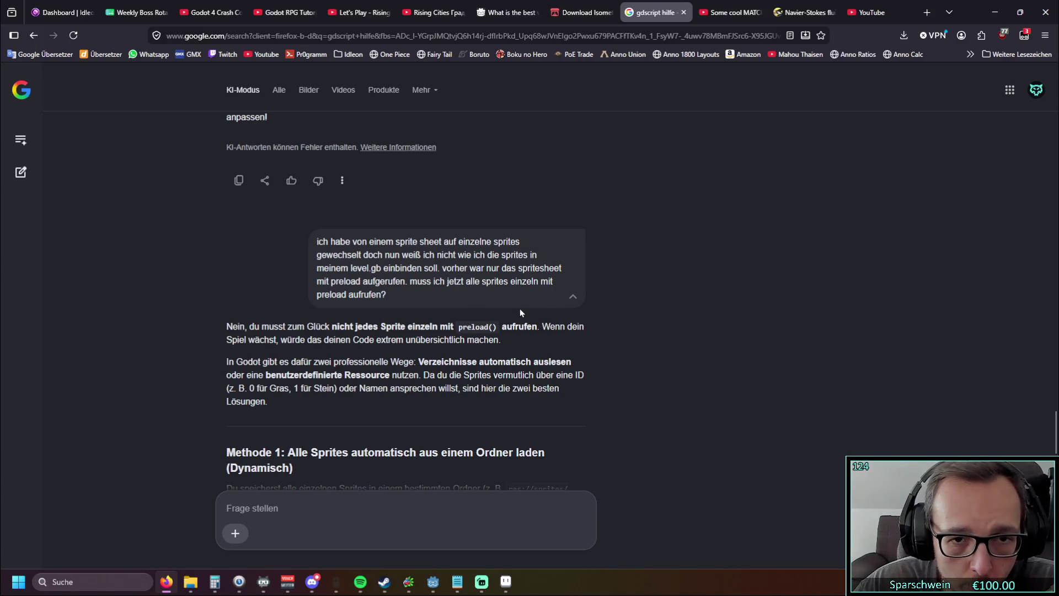
scroll(490, 287, down, 3)
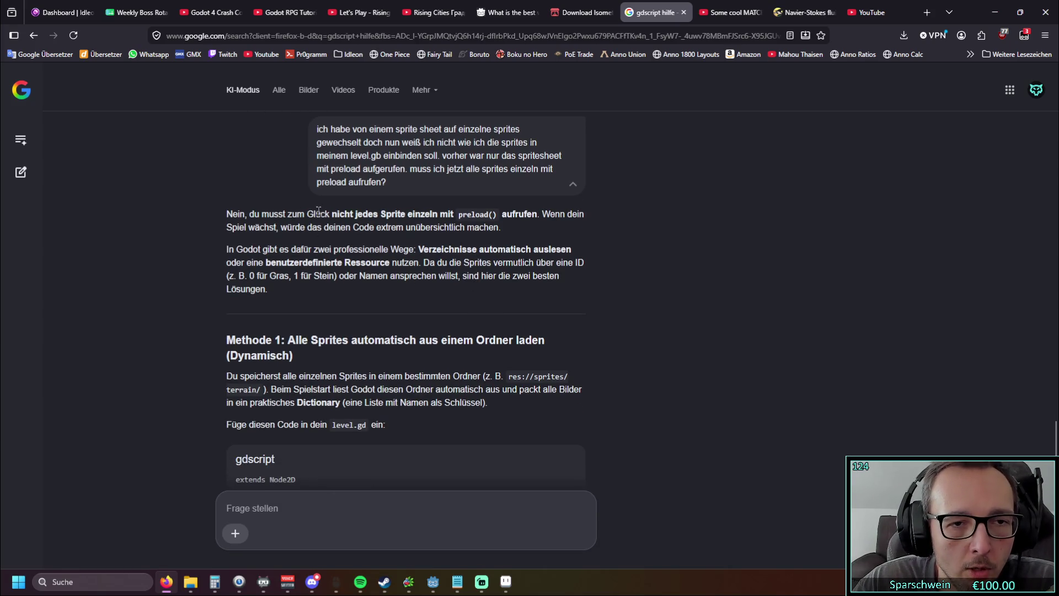
drag(332, 214, 392, 214)
click(511, 230)
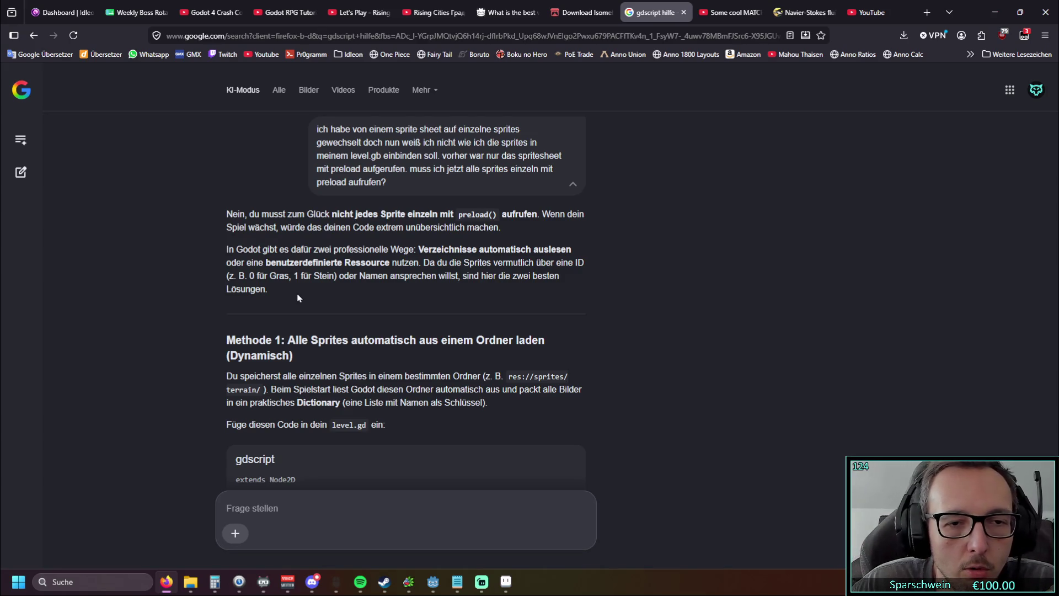
scroll(295, 293, down, 2)
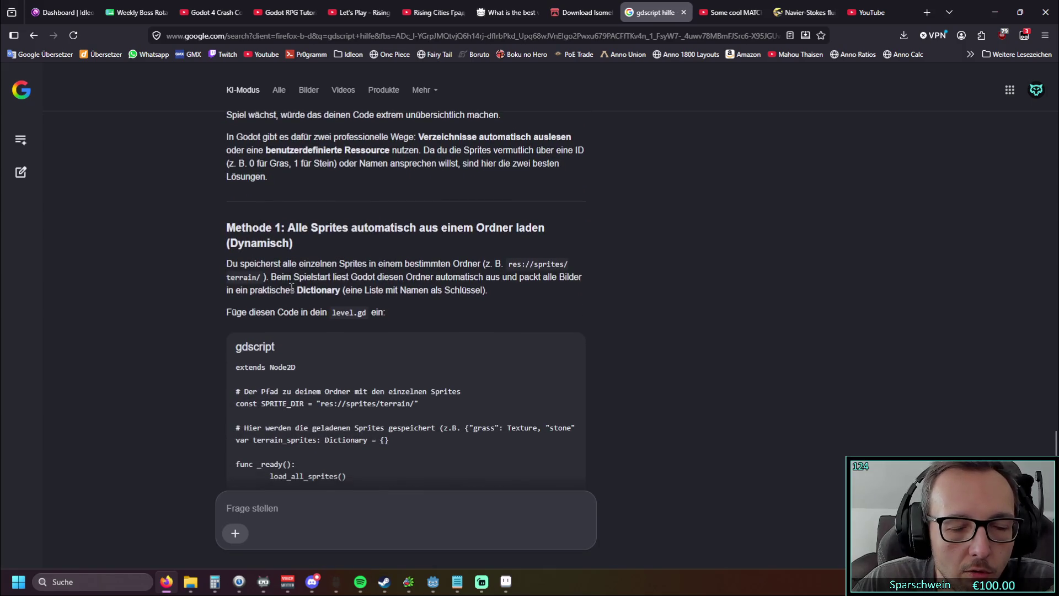
scroll(386, 207, up, 1)
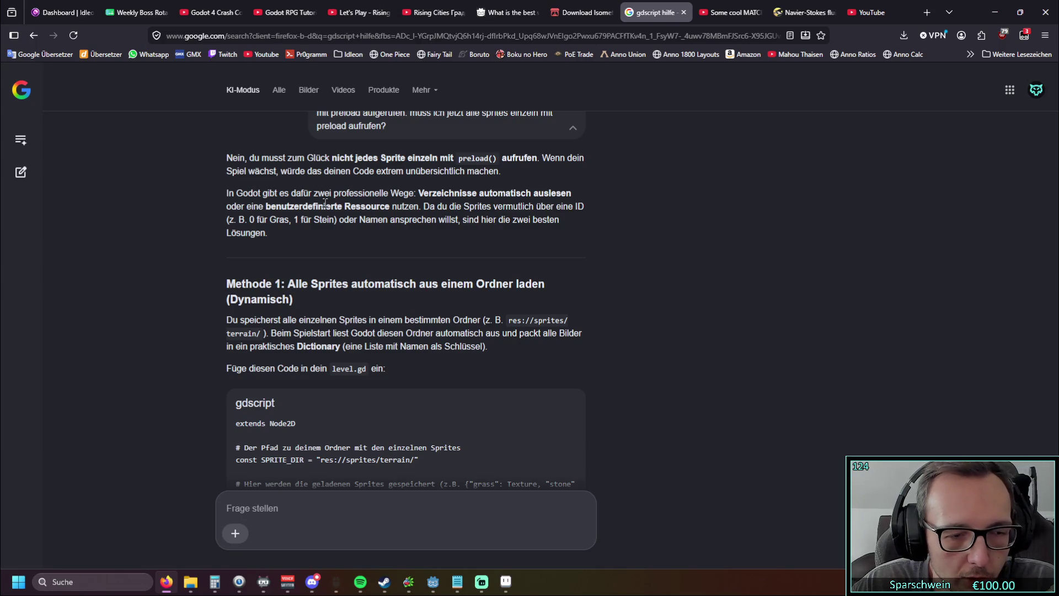
click(994, 13)
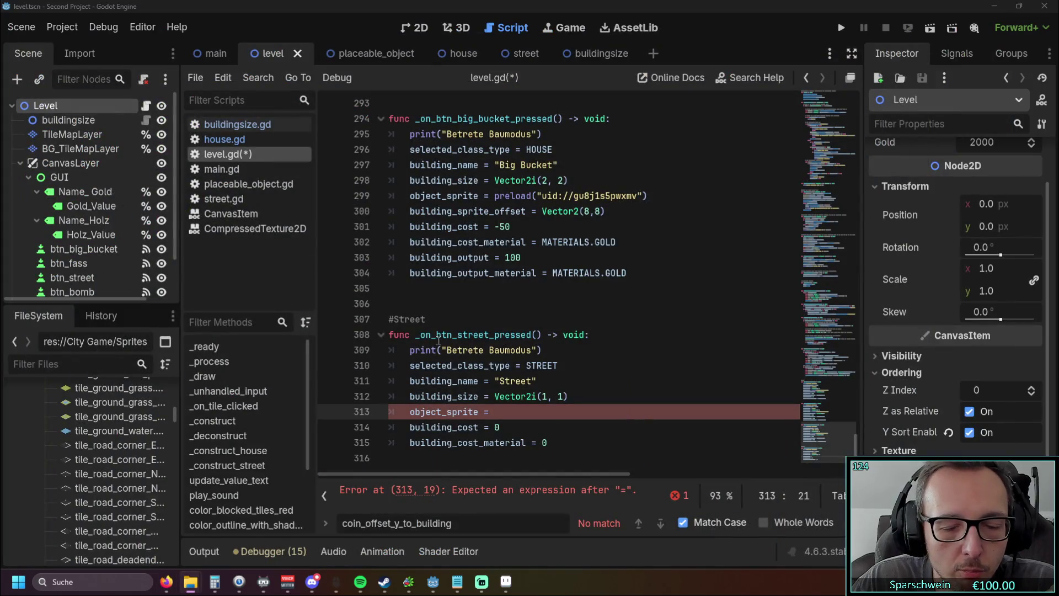
Drop the 'Roads and Grounds' folder path after object_sprite = on line 313 of level.gd
scroll(473, 275, up, 1)
scroll(474, 276, down, 1)
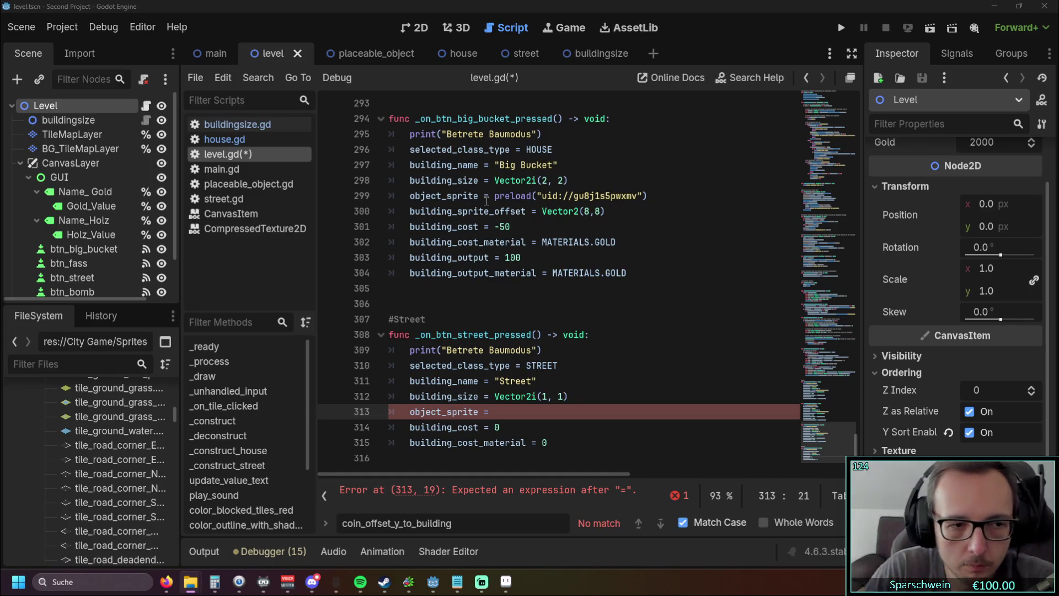
scroll(75, 472, up, 5)
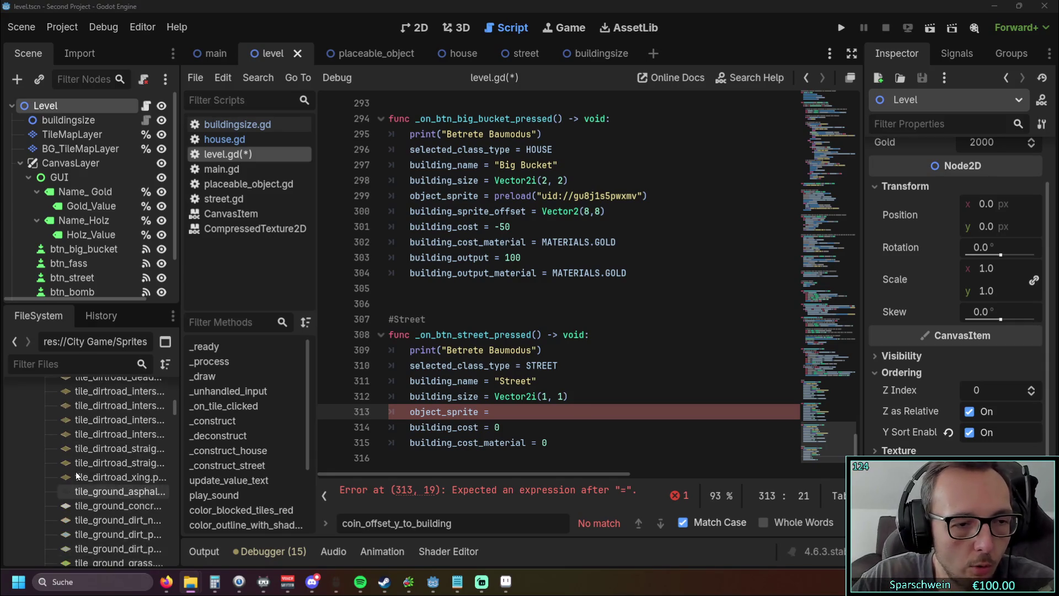
scroll(75, 471, up, 5)
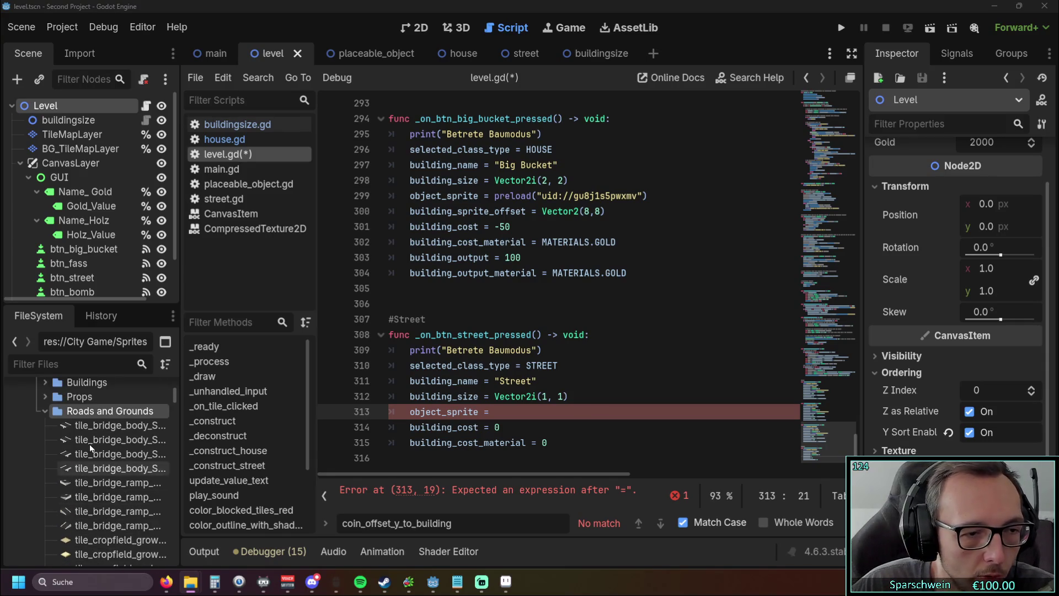
mouse_move(84, 410)
mouse_down()
mouse_move(532, 431)
mouse_move(534, 420)
mouse_up()
mouse_move(492, 482)
mouse_down()
mouse_move(558, 483)
mouse_move(381, 480)
mouse_up()
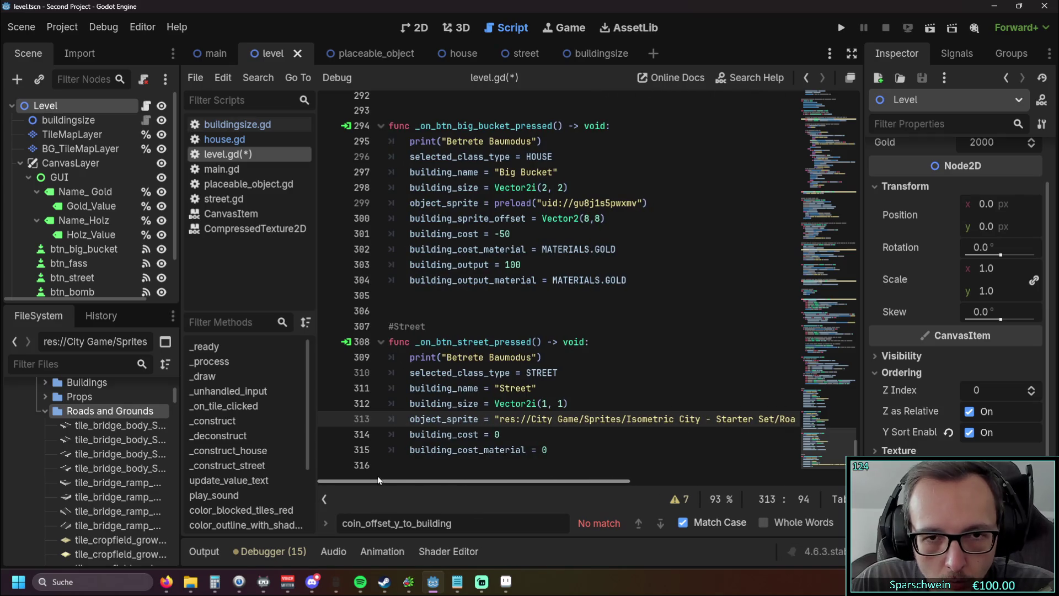
click(493, 419)
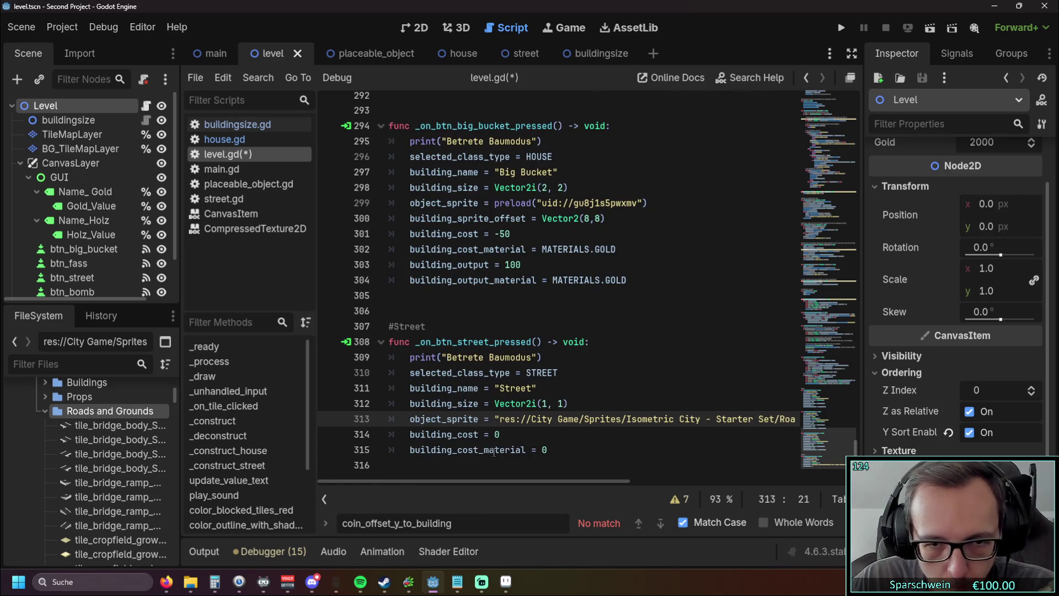
Wrap the Roads and Grounds path on line 313 in preload( … )
text(preload)
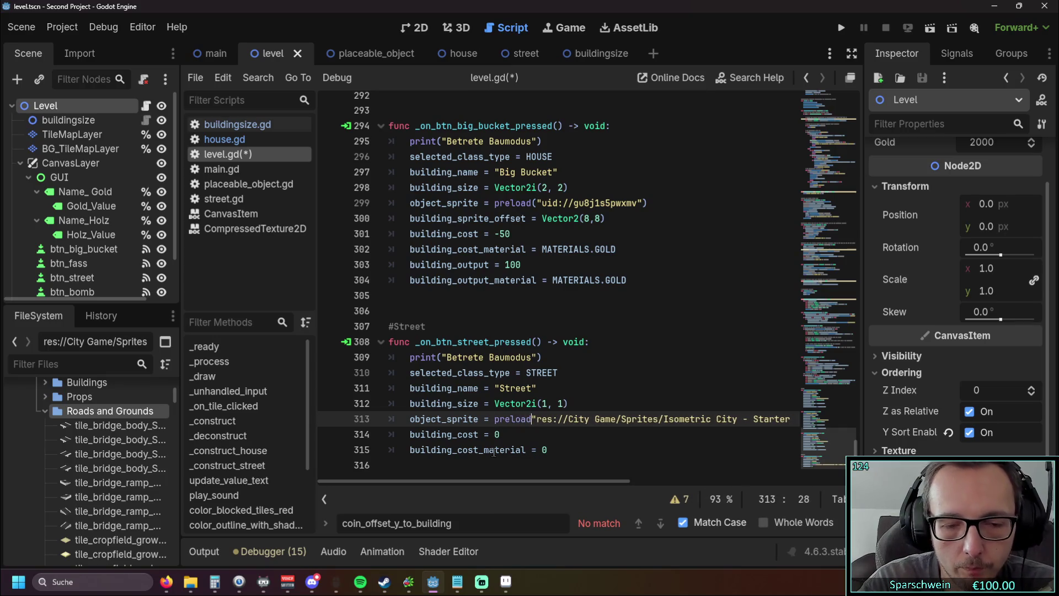
text(()
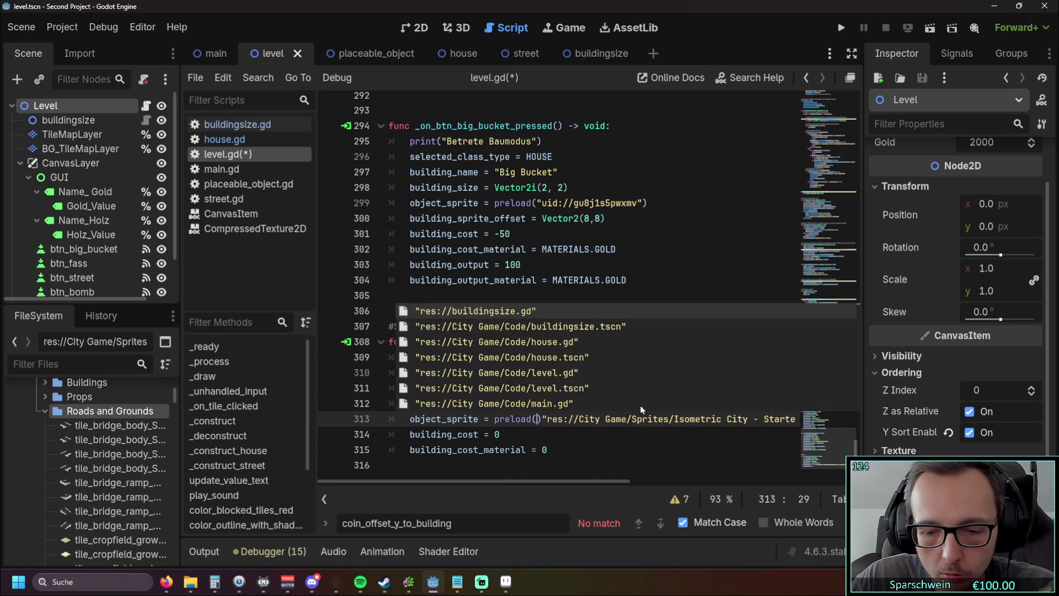
click(529, 264)
drag(494, 485, 742, 486)
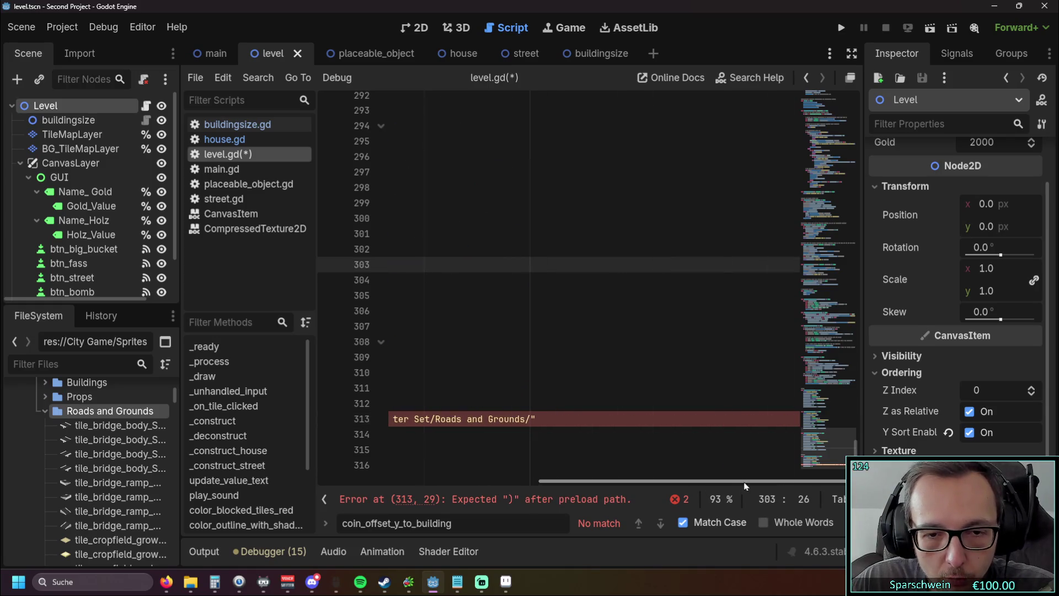
click(549, 420)
text())
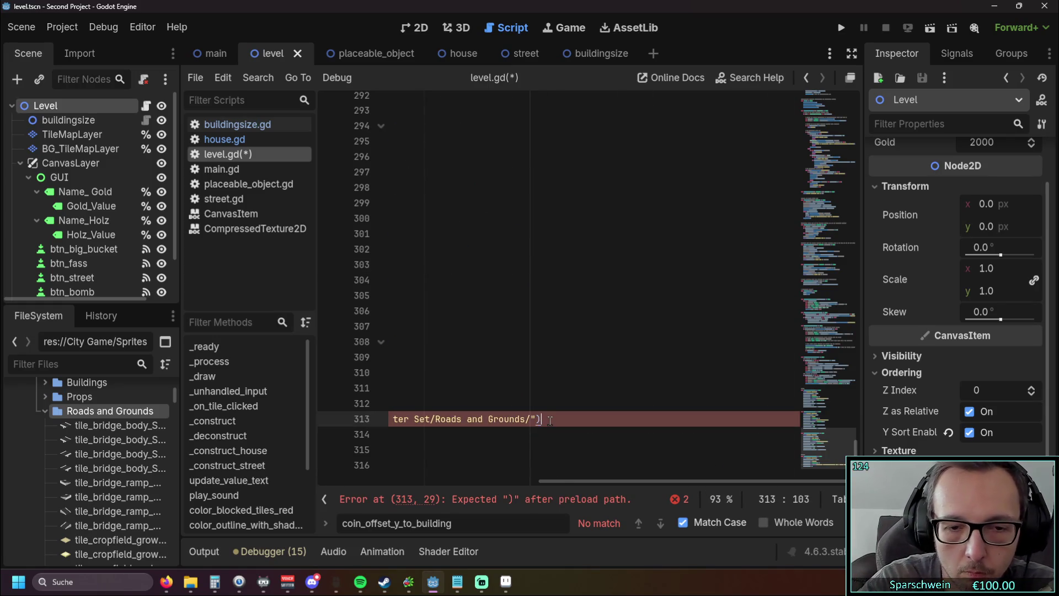
drag(508, 456, 378, 452)
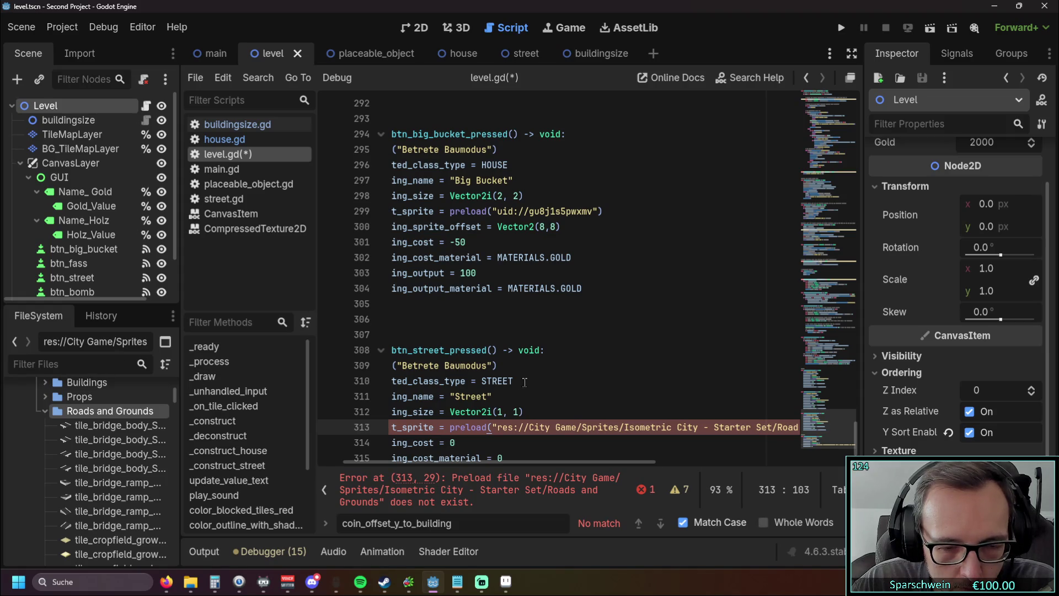
mouse_move(461, 462)
mouse_down()
mouse_move(432, 461)
mouse_move(453, 462)
mouse_up()
Close the script search bar and return to Google's folder-loading answer in Firefox
key(Escape)
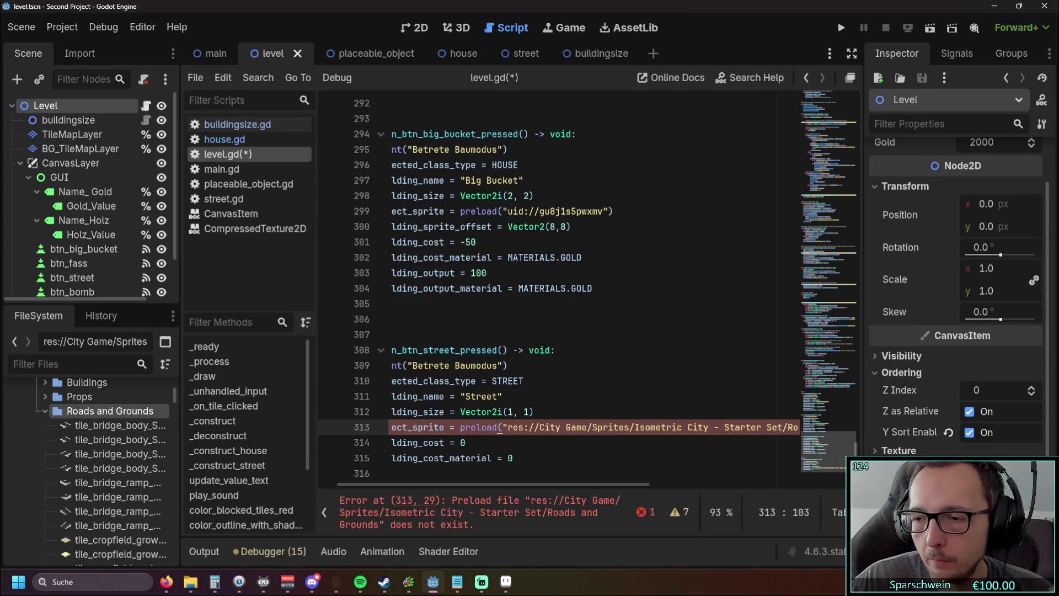
key(alt+Tab)
scroll(443, 330, down, 2)
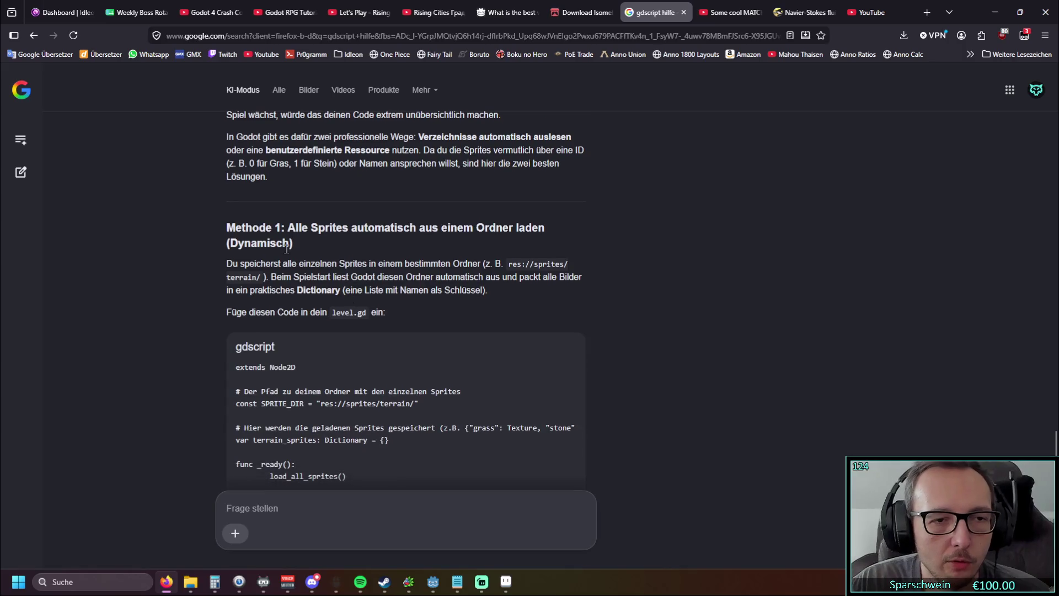
drag(223, 113, 156, 251)
click(156, 251)
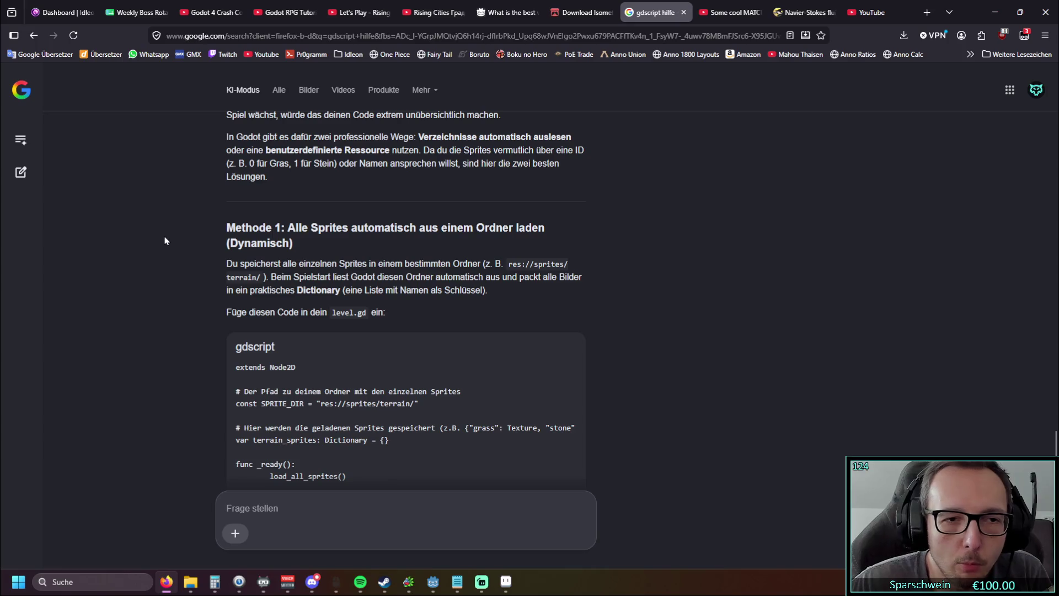
scroll(144, 240, down, 2)
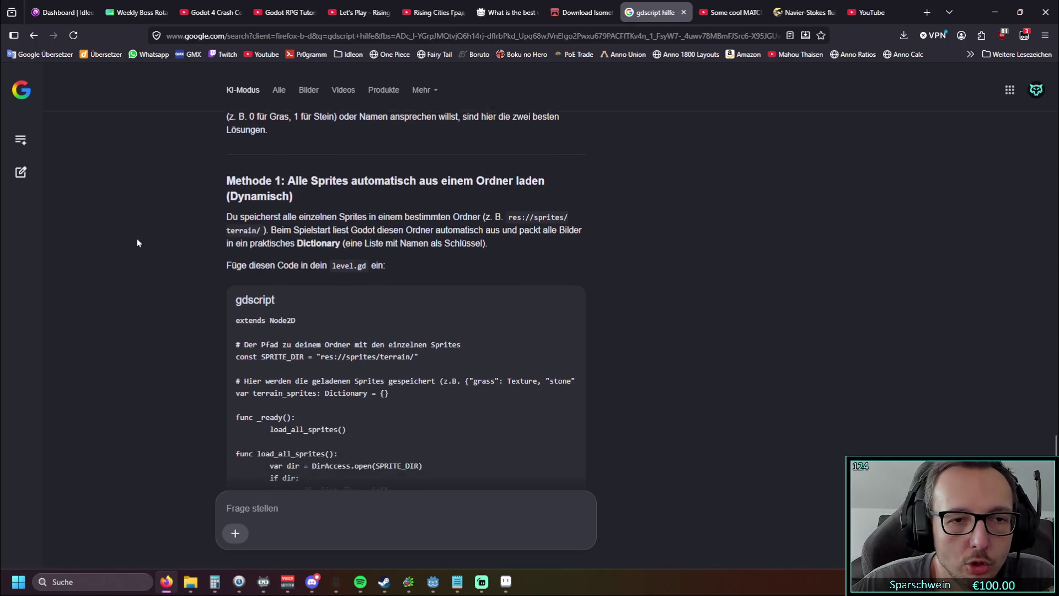